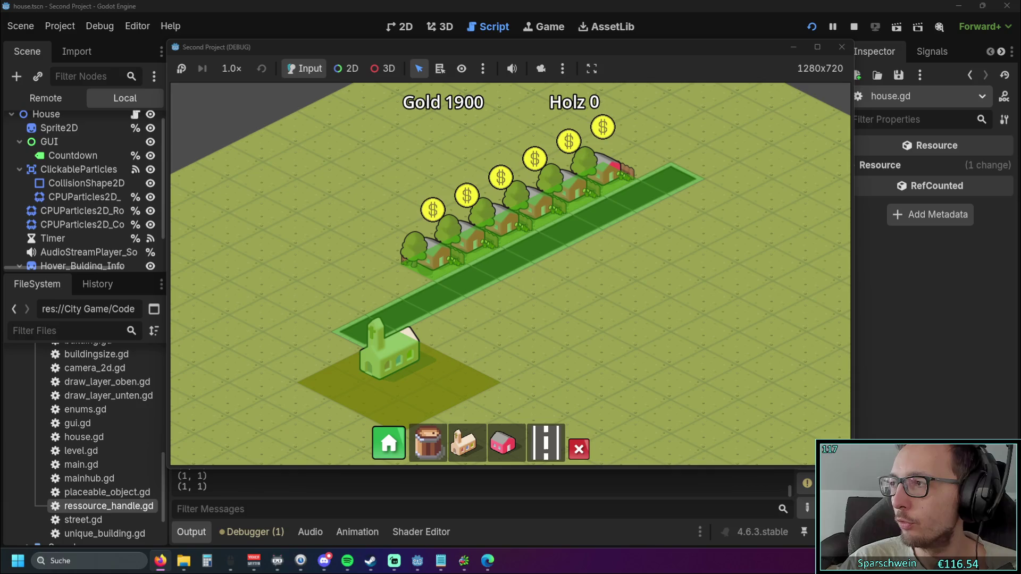
Step: Return to the running game, zoom and pan the map, and collect coins from the row of houses
{"action": "key", "text": "alt+Tab"}
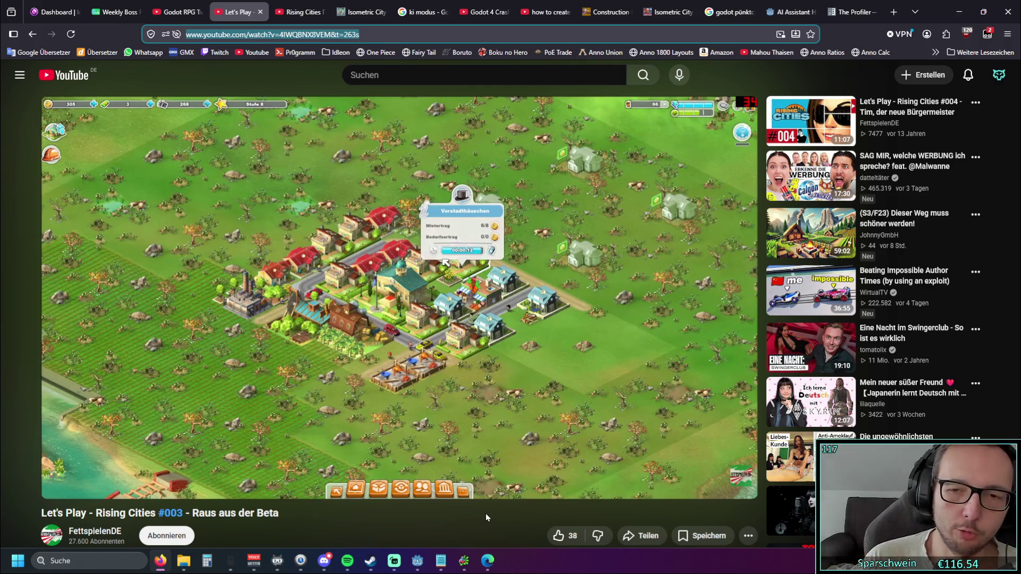
{"action": "left_click", "coordinate": [958, 11]}
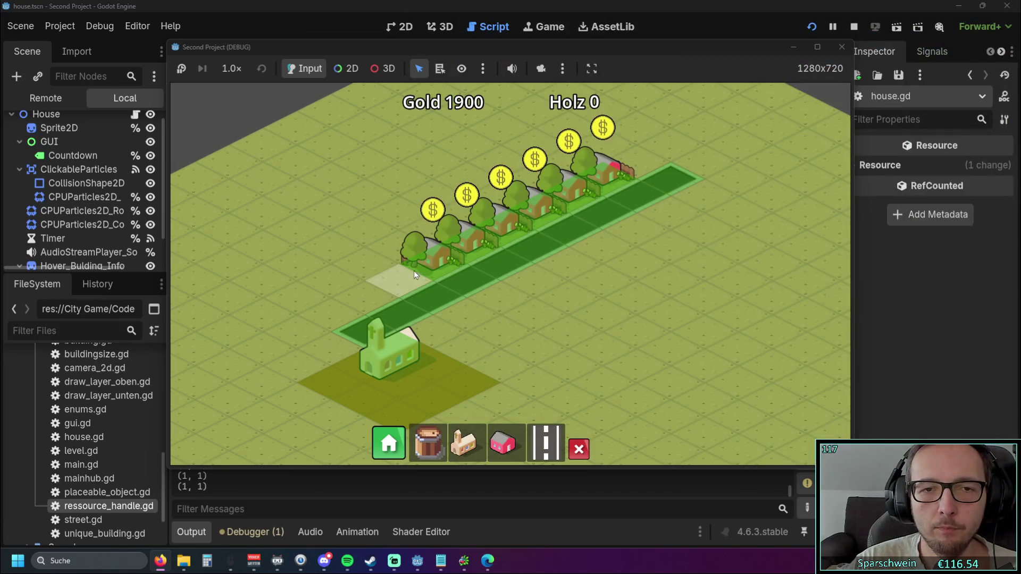
{"action": "scroll", "coordinate": [614, 177], "scroll_direction": "down", "scroll_amount": 2}
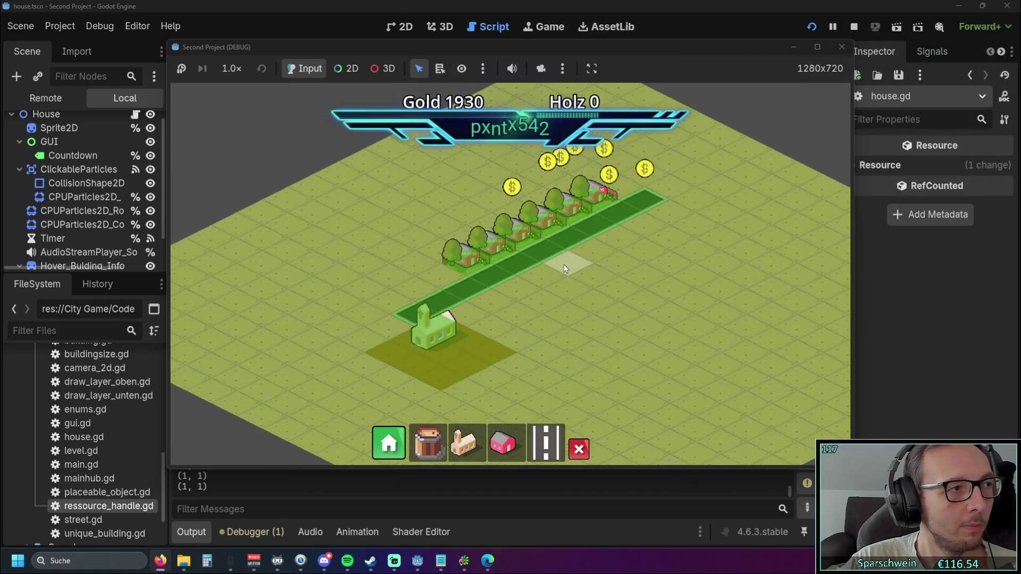
{"action": "left_click_drag", "start_coordinate": [544, 261], "coordinate": [535, 240]}
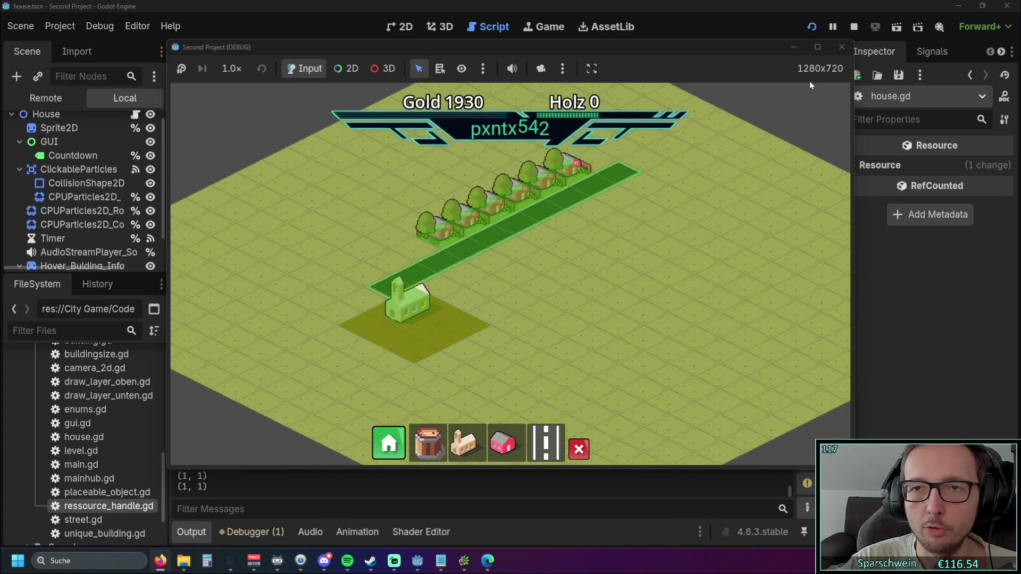
{"action": "scroll", "coordinate": [573, 260], "scroll_direction": "up", "scroll_amount": 3}
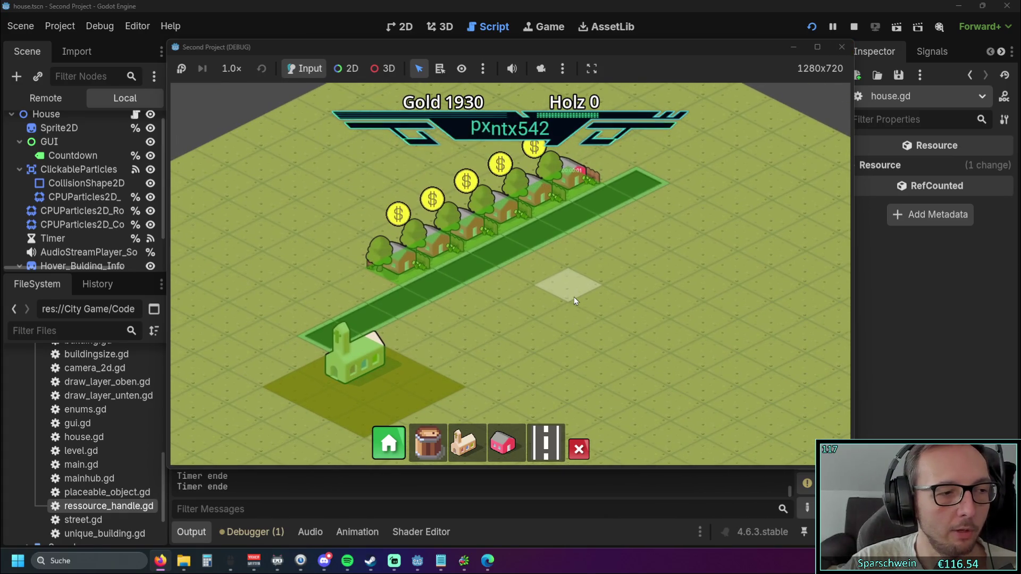
{"action": "left_click_drag", "start_coordinate": [573, 297], "coordinate": [594, 304]}
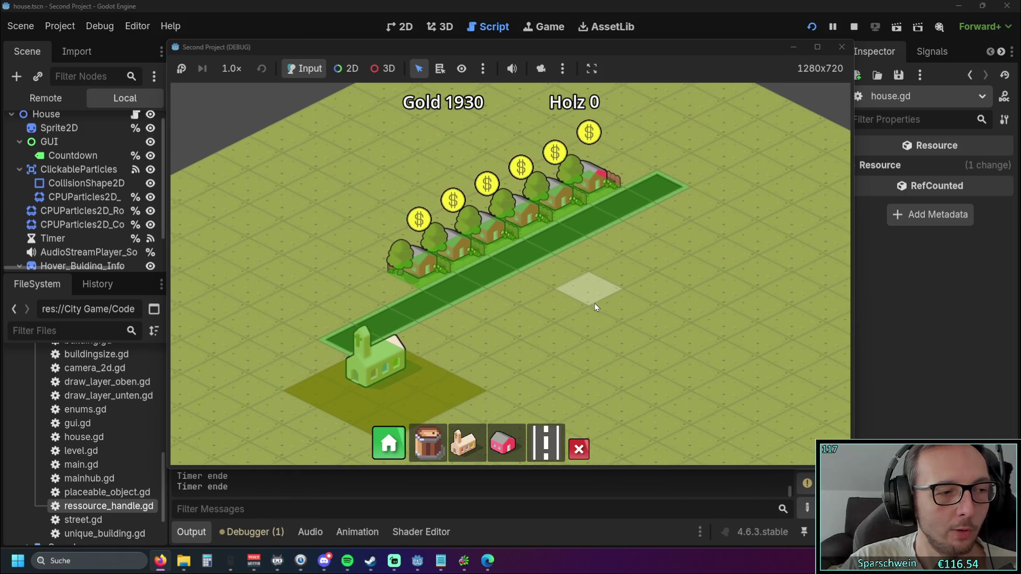
{"action": "mouse_move", "coordinate": [365, 272]}
{"action": "left_mouse_down"}
{"action": "mouse_move", "coordinate": [446, 259]}
{"action": "mouse_move", "coordinate": [600, 182]}
{"action": "left_mouse_up"}
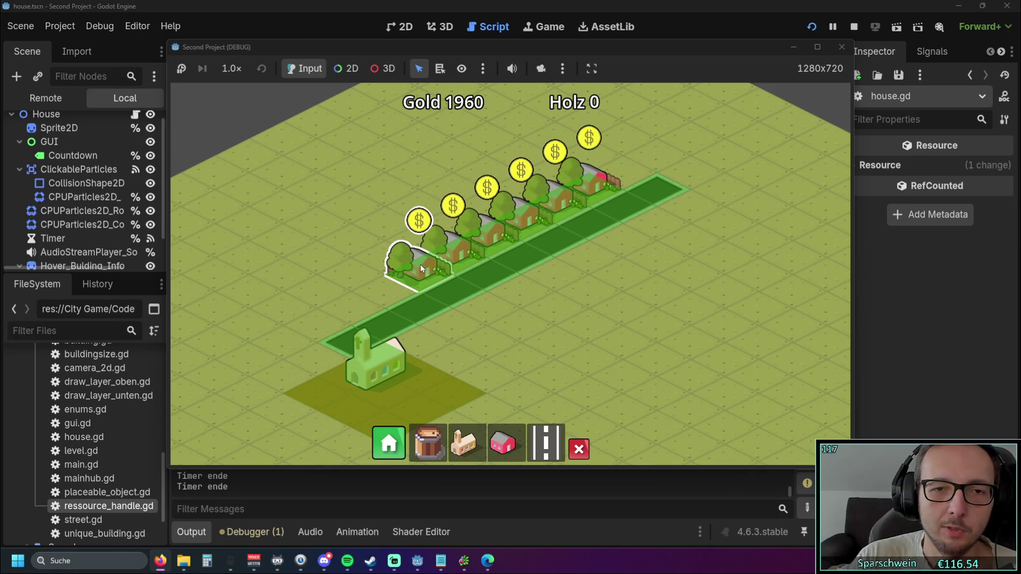
Step: Open the Baumenü build menu and browse to the 1x1 house costing 10 gold
{"action": "left_click_drag", "start_coordinate": [375, 304], "coordinate": [461, 280]}
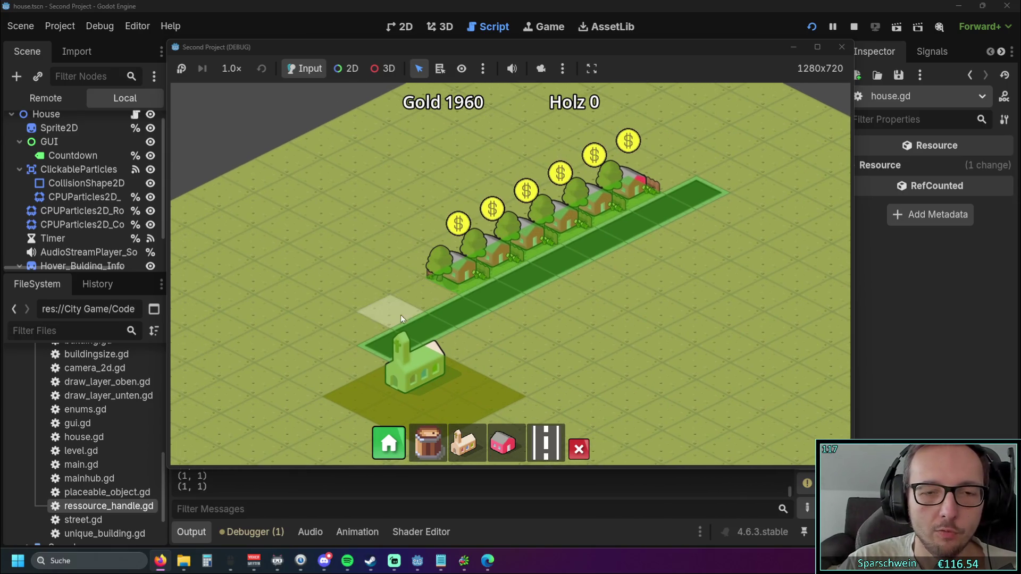
{"action": "left_click", "coordinate": [388, 443]}
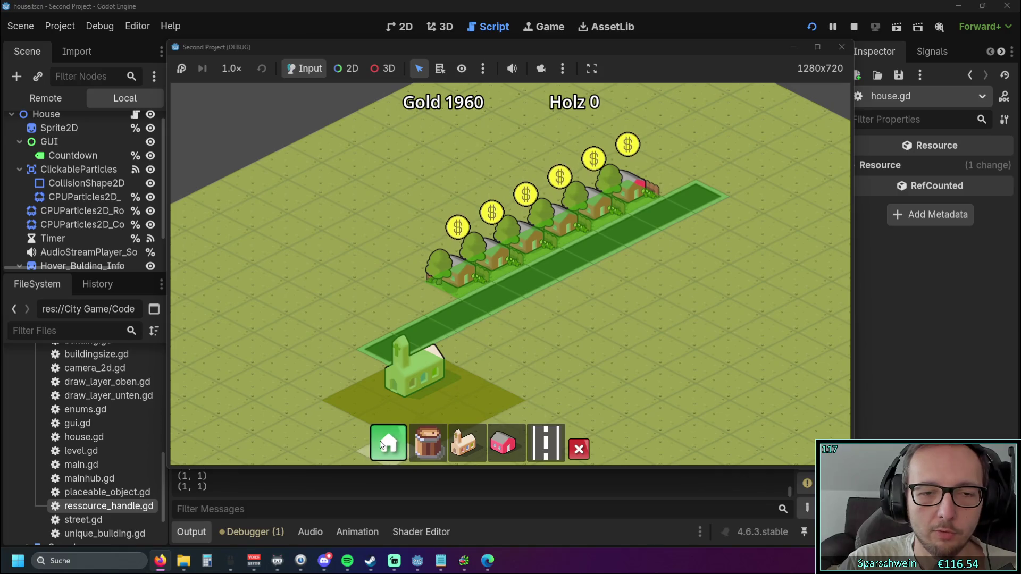
{"action": "left_click", "coordinate": [578, 253]}
{"action": "left_click", "coordinate": [442, 253]}
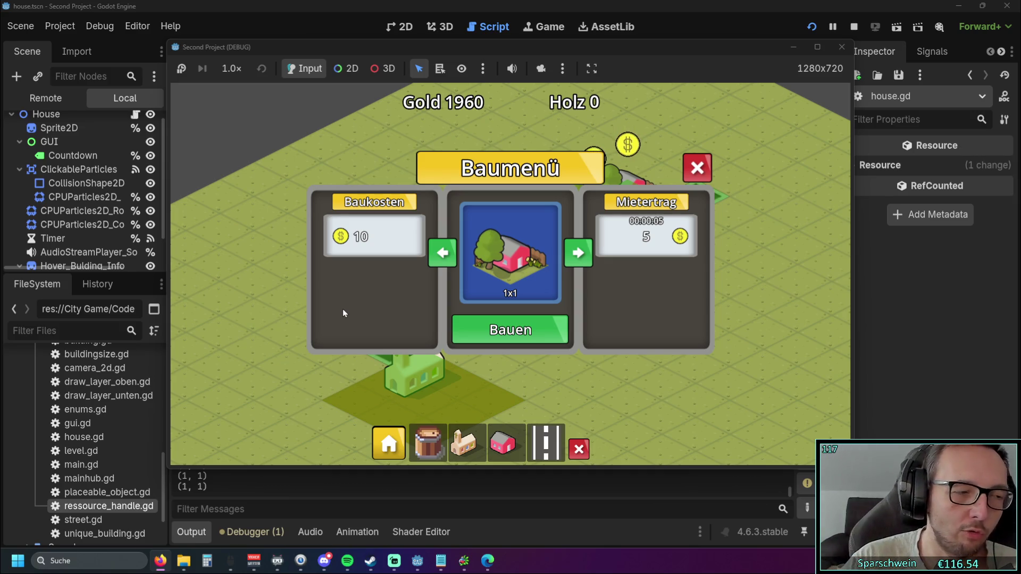
Step: Browse the 2x2 and 1x1 buildings, close the build menu, and collect house coins again
{"action": "left_click", "coordinate": [577, 253]}
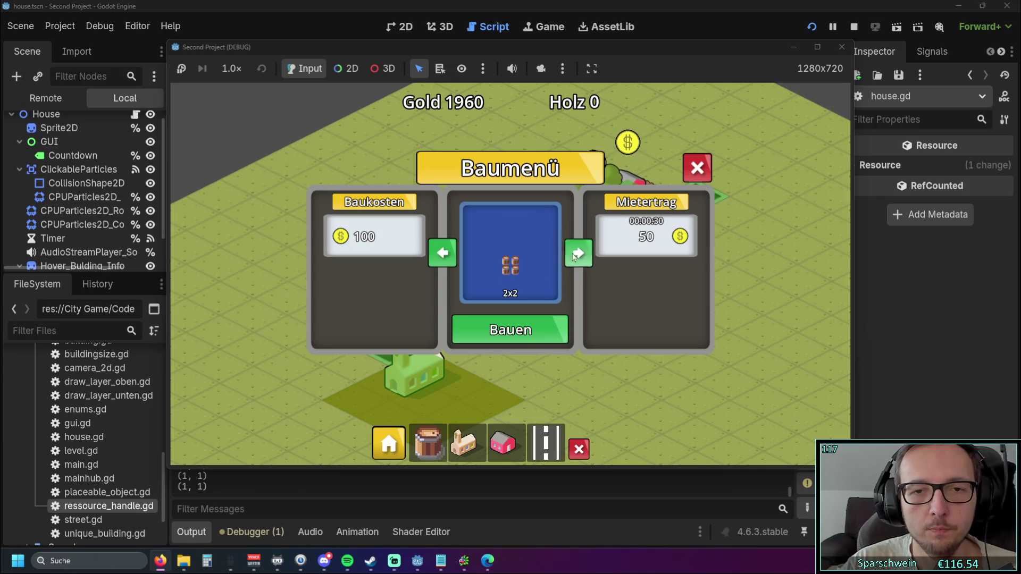
{"action": "left_click", "coordinate": [443, 258]}
{"action": "left_click", "coordinate": [443, 254]}
{"action": "left_click", "coordinate": [442, 254]}
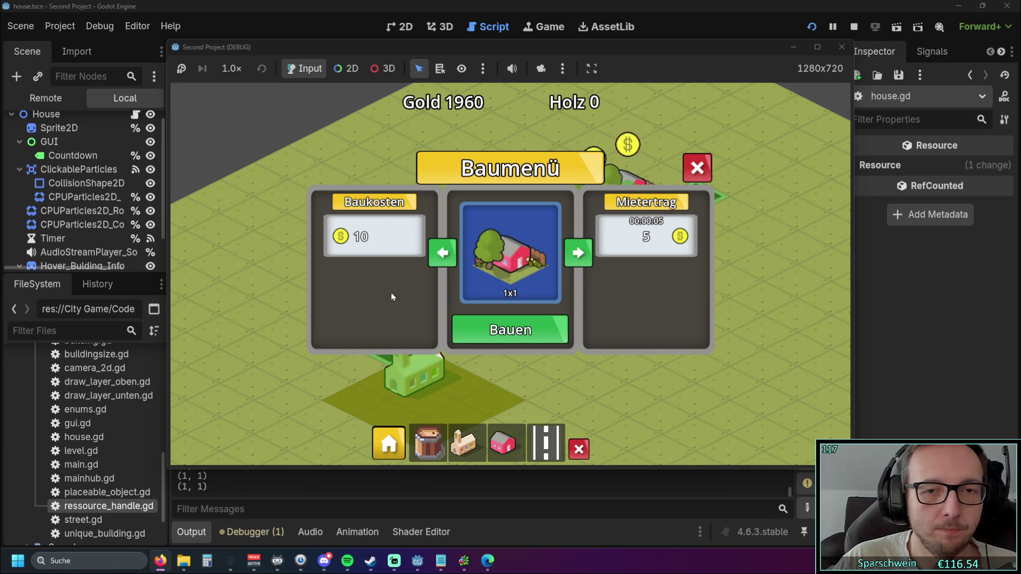
{"action": "key", "text": "Escape"}
{"action": "mouse_move", "coordinate": [617, 253]}
{"action": "left_mouse_down"}
{"action": "mouse_move", "coordinate": [454, 254]}
{"action": "mouse_move", "coordinate": [547, 196]}
{"action": "mouse_move", "coordinate": [571, 265]}
{"action": "mouse_move", "coordinate": [416, 270]}
{"action": "mouse_move", "coordinate": [570, 228]}
{"action": "mouse_move", "coordinate": [458, 280]}
{"action": "mouse_move", "coordinate": [461, 298]}
{"action": "mouse_move", "coordinate": [428, 291]}
{"action": "mouse_move", "coordinate": [586, 206]}
{"action": "mouse_move", "coordinate": [560, 217]}
{"action": "mouse_move", "coordinate": [554, 244]}
{"action": "mouse_move", "coordinate": [544, 224]}
{"action": "left_mouse_up"}
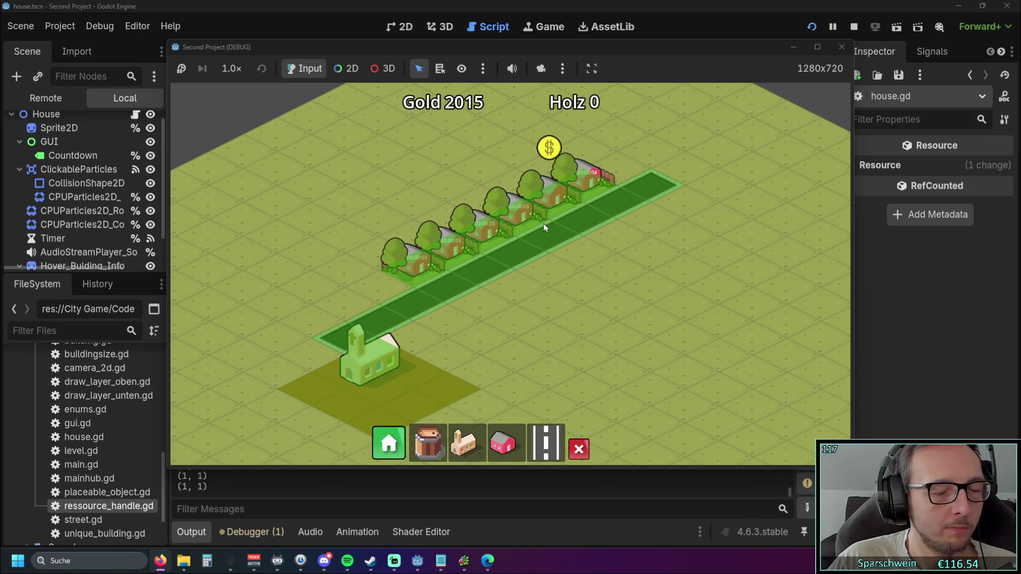
Step: Collect the remaining house coins and demolish road tiles near the church
{"action": "left_click", "coordinate": [595, 180]}
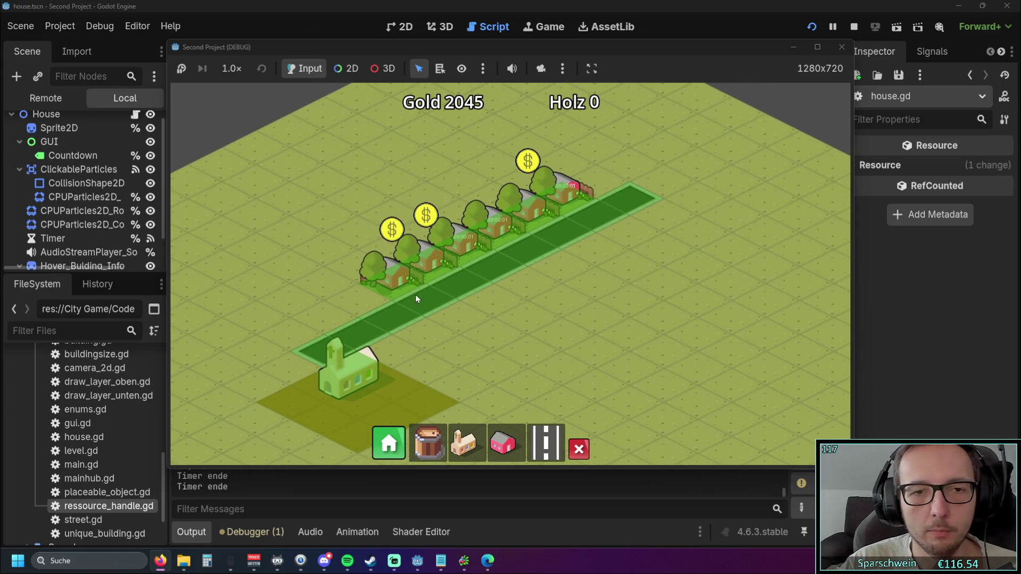
{"action": "mouse_move", "coordinate": [435, 263]}
{"action": "left_mouse_down"}
{"action": "mouse_move", "coordinate": [557, 197]}
{"action": "mouse_move", "coordinate": [591, 261]}
{"action": "left_mouse_up"}
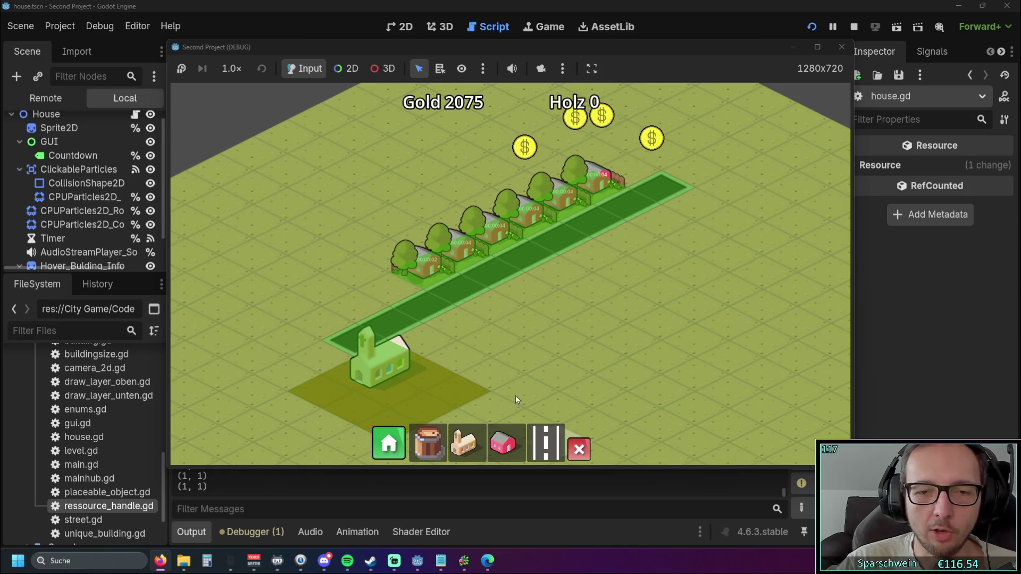
{"action": "left_click", "coordinate": [378, 318]}
{"action": "key", "text": "Escape"}
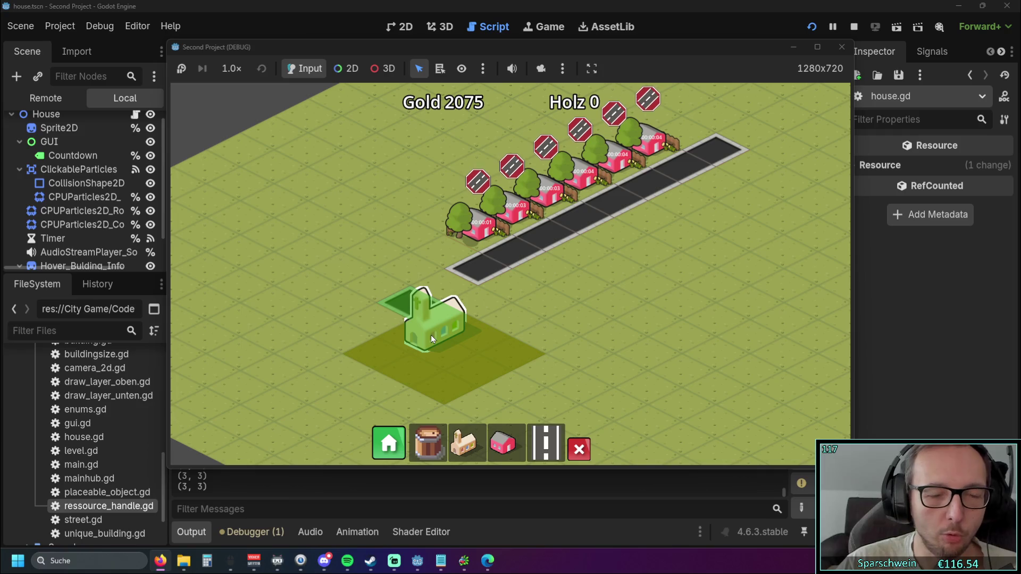
Step: Rebuild the road from its end down to the church with the street tool
{"action": "key", "text": "a"}
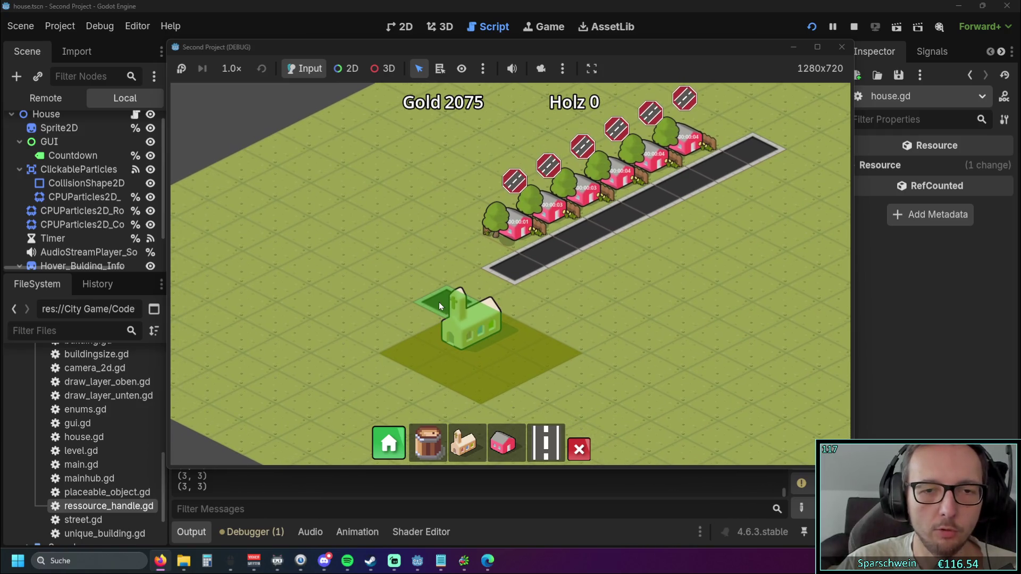
{"action": "scroll", "coordinate": [458, 319], "scroll_direction": "up", "scroll_amount": 3}
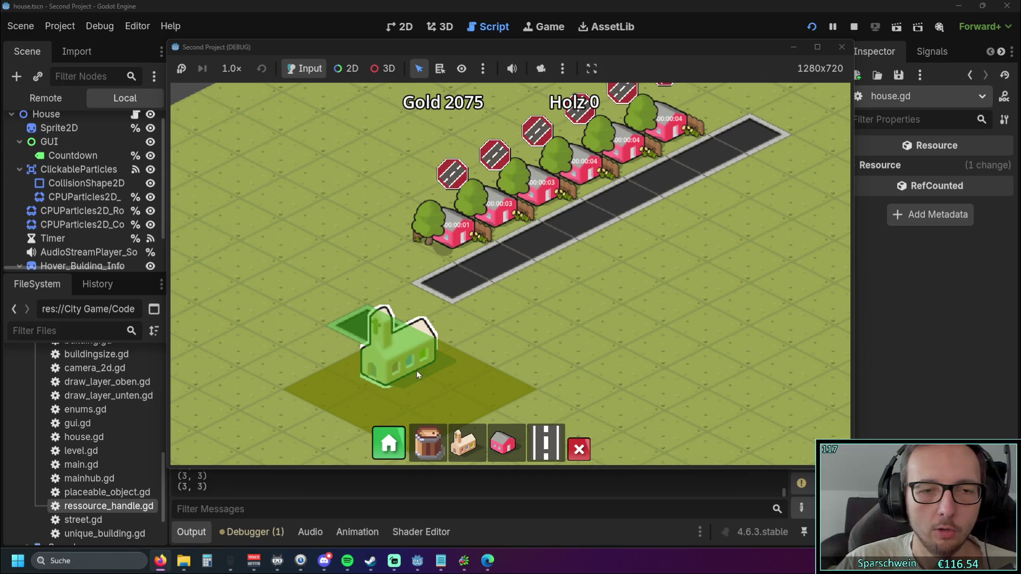
{"action": "left_click_drag", "start_coordinate": [411, 346], "coordinate": [369, 378]}
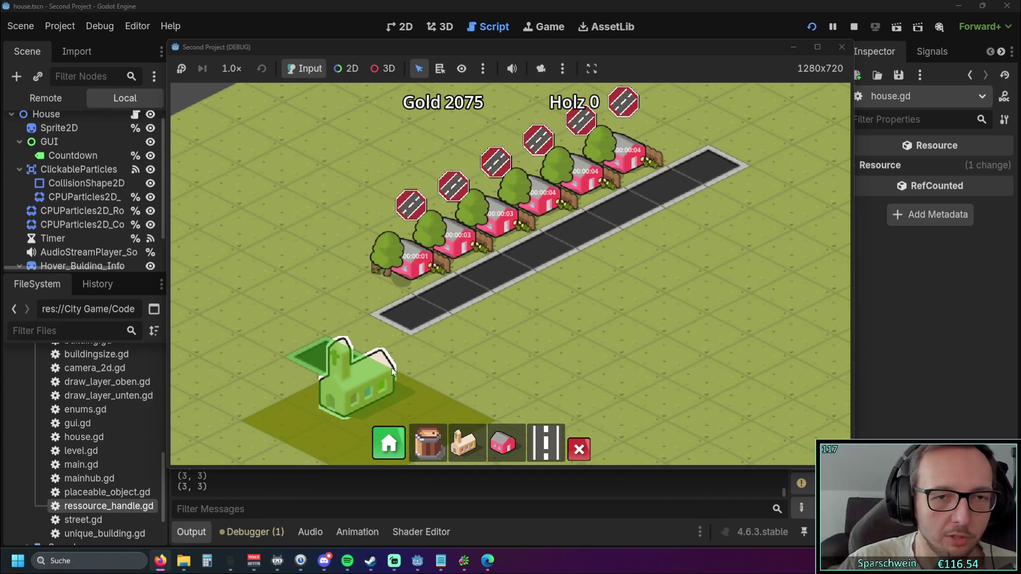
{"action": "scroll", "coordinate": [420, 354], "scroll_direction": "down", "scroll_amount": 2}
{"action": "scroll", "coordinate": [440, 314], "scroll_direction": "up", "scroll_amount": 1}
{"action": "scroll", "coordinate": [441, 314], "scroll_direction": "up", "scroll_amount": 1}
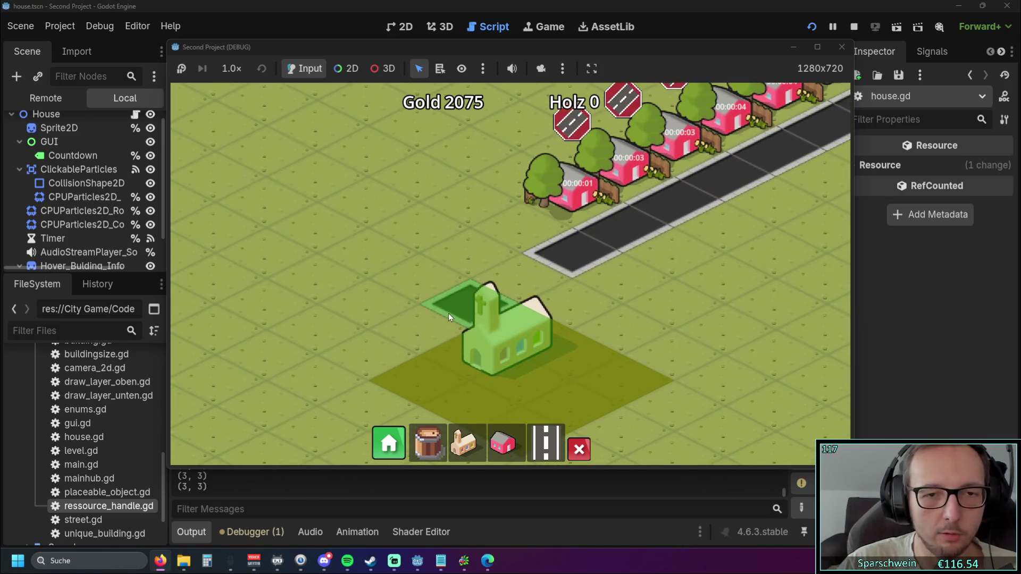
{"action": "left_click_drag", "start_coordinate": [452, 311], "coordinate": [350, 348]}
{"action": "scroll", "coordinate": [475, 290], "scroll_direction": "down", "scroll_amount": 1}
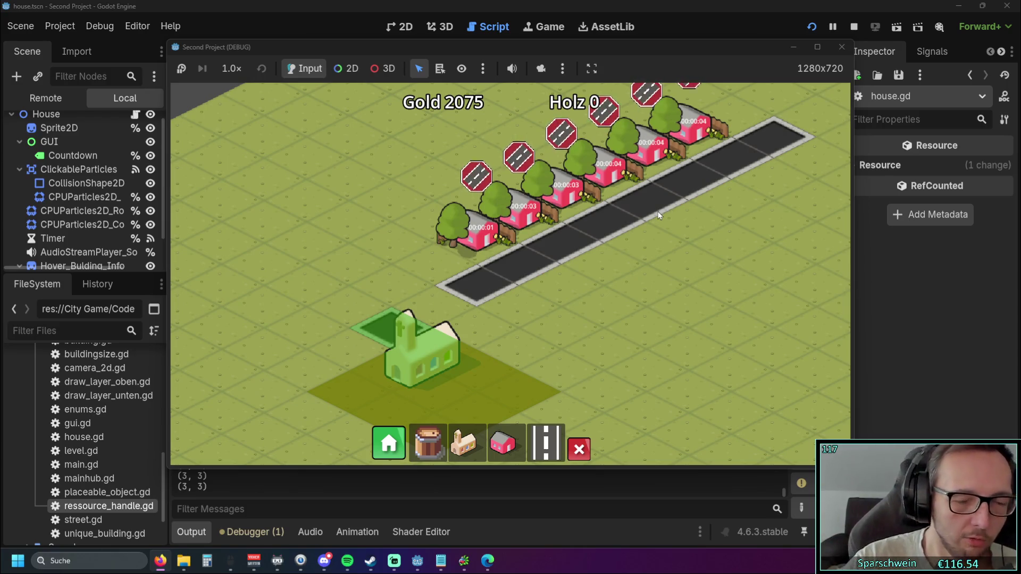
{"action": "left_click", "coordinate": [546, 442]}
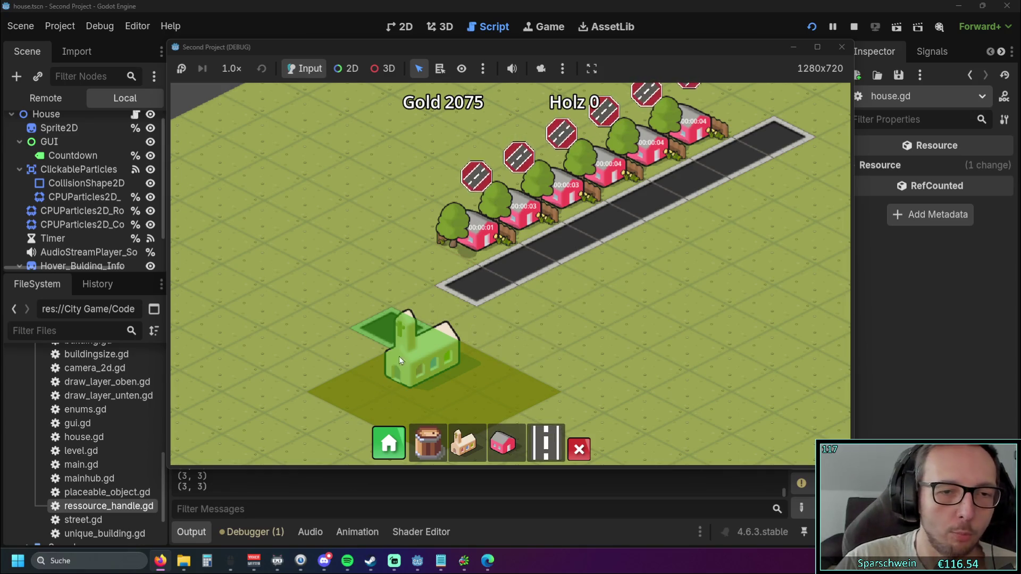
{"action": "left_click", "coordinate": [438, 307]}
Step: Demolish the road tile at (7, 12) near the church, disconnecting the houses
{"action": "key", "text": "d"}
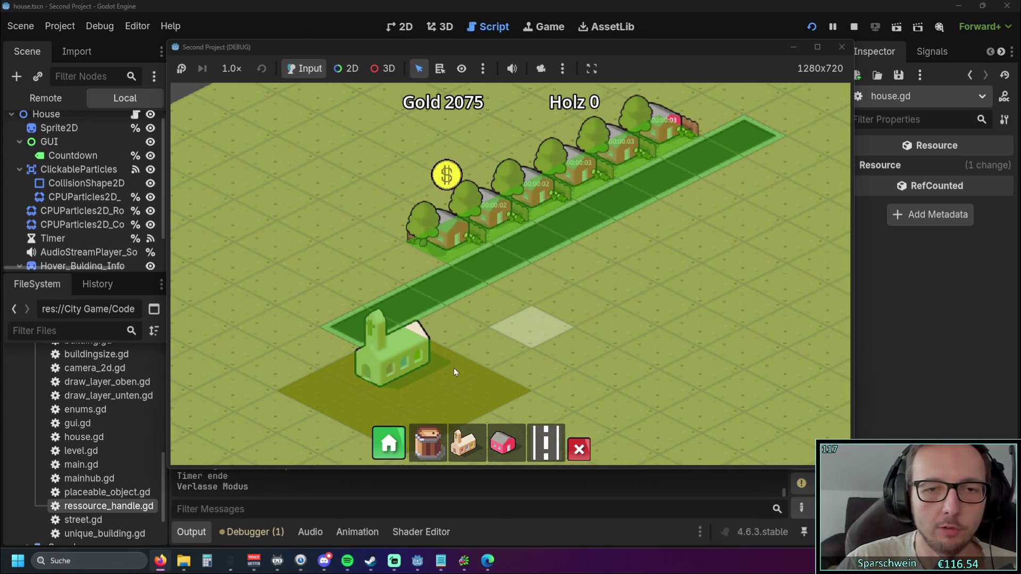
{"action": "key", "text": "w"}
{"action": "key", "text": "d"}
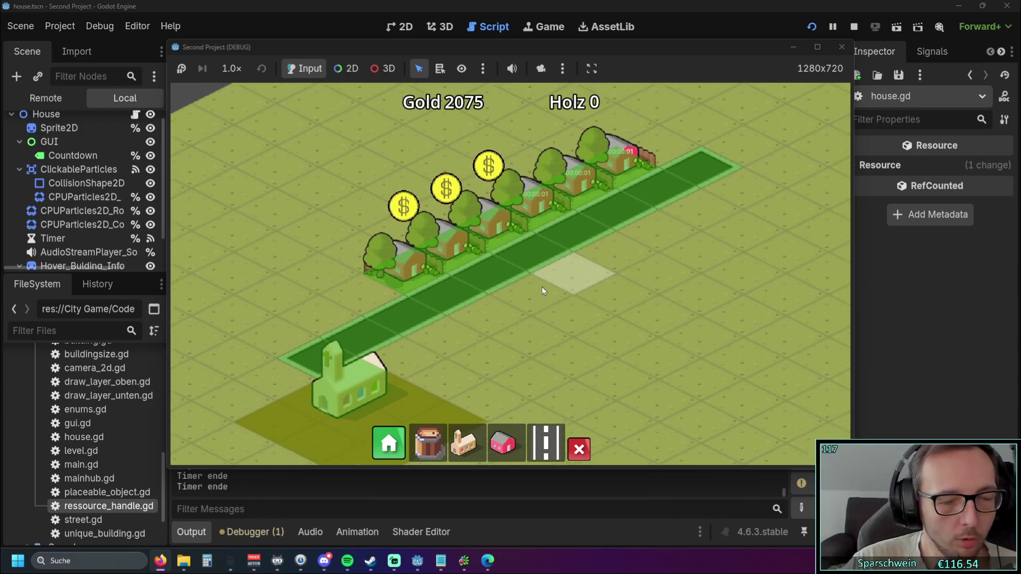
{"action": "mouse_move", "coordinate": [503, 226]}
{"action": "mouse_move", "coordinate": [608, 177]}
{"action": "left_click_drag", "start_coordinate": [604, 269], "coordinate": [610, 313]}
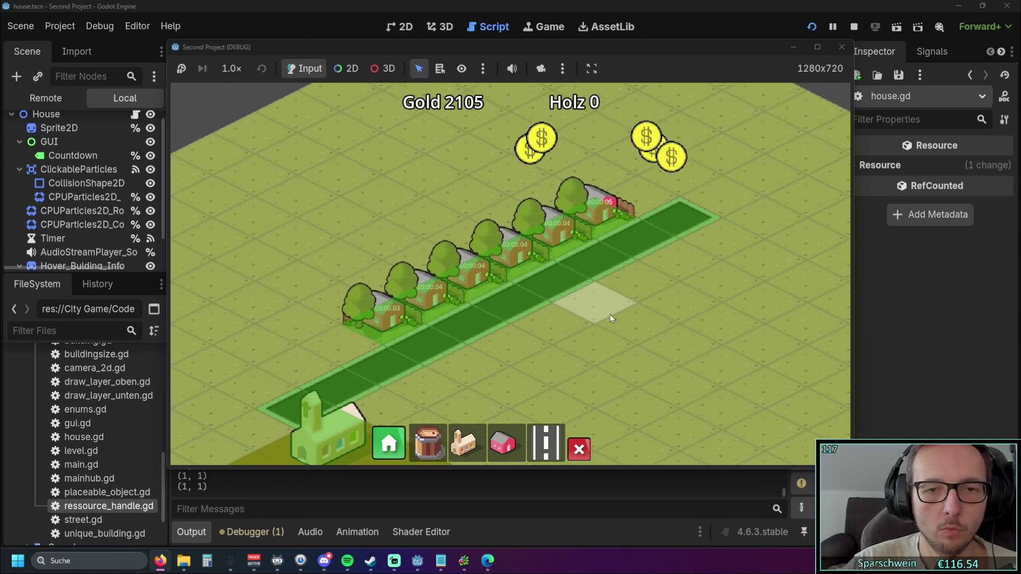
{"action": "left_click", "coordinate": [579, 449]}
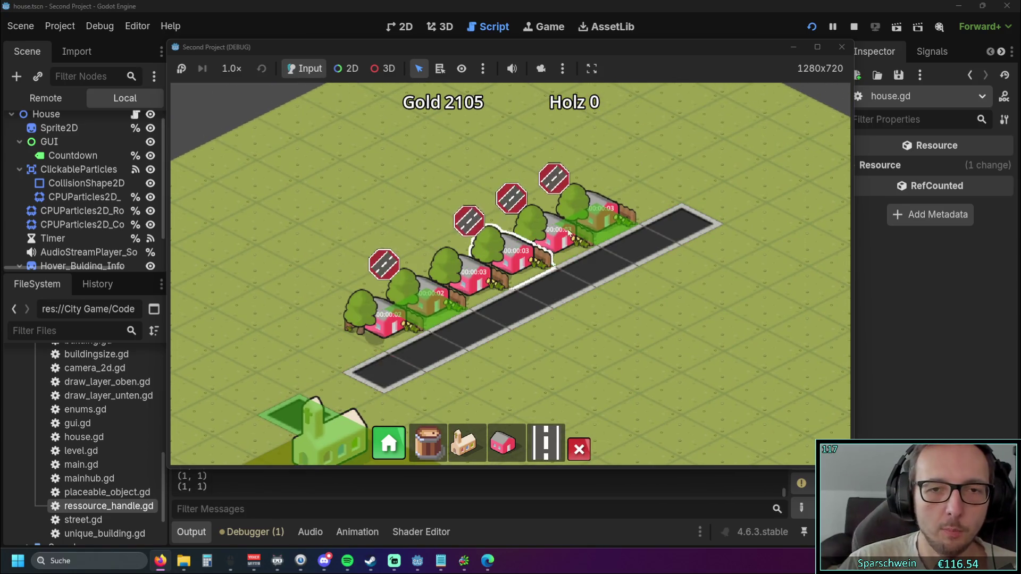
{"action": "key", "text": "a"}
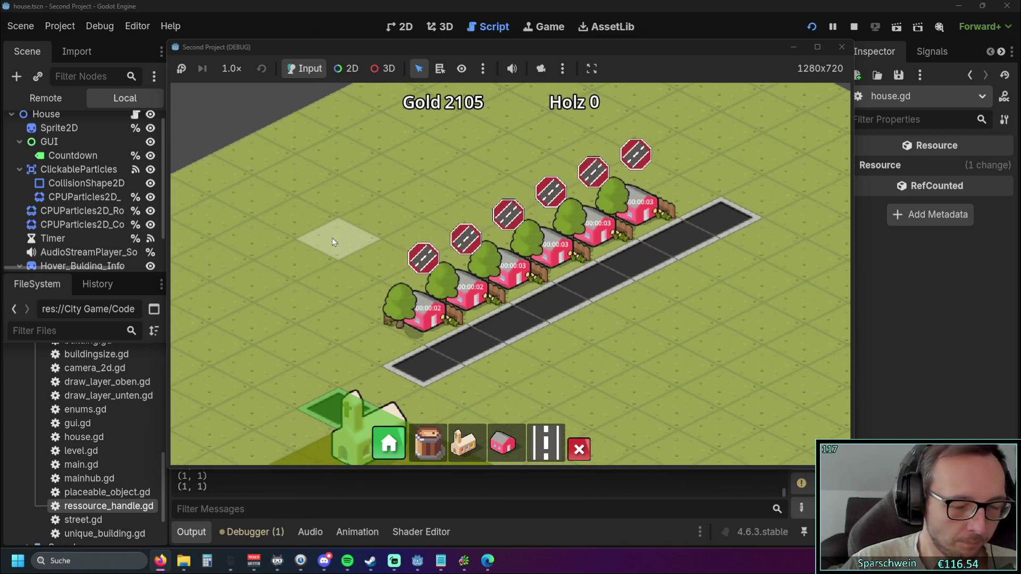
{"action": "left_click_drag", "start_coordinate": [338, 239], "coordinate": [344, 224]}
{"action": "mouse_move", "coordinate": [345, 226]}
{"action": "left_mouse_down"}
{"action": "mouse_move", "coordinate": [370, 238]}
{"action": "mouse_move", "coordinate": [400, 213]}
{"action": "left_mouse_up"}
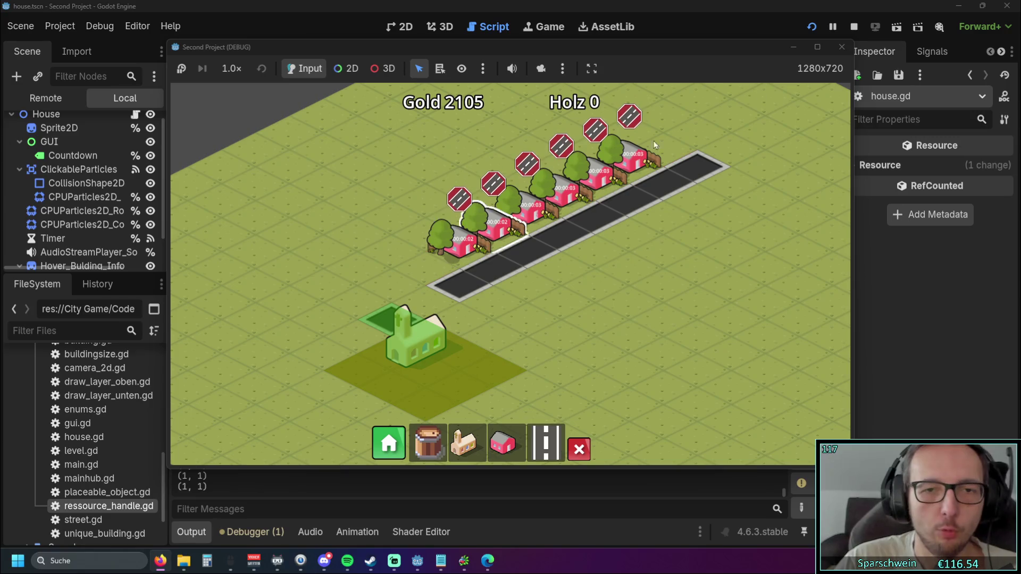
Step: Check road_hover in set_coin_or_warnings, rerun the game, and place a house to check its outline
{"action": "left_click", "coordinate": [840, 49]}
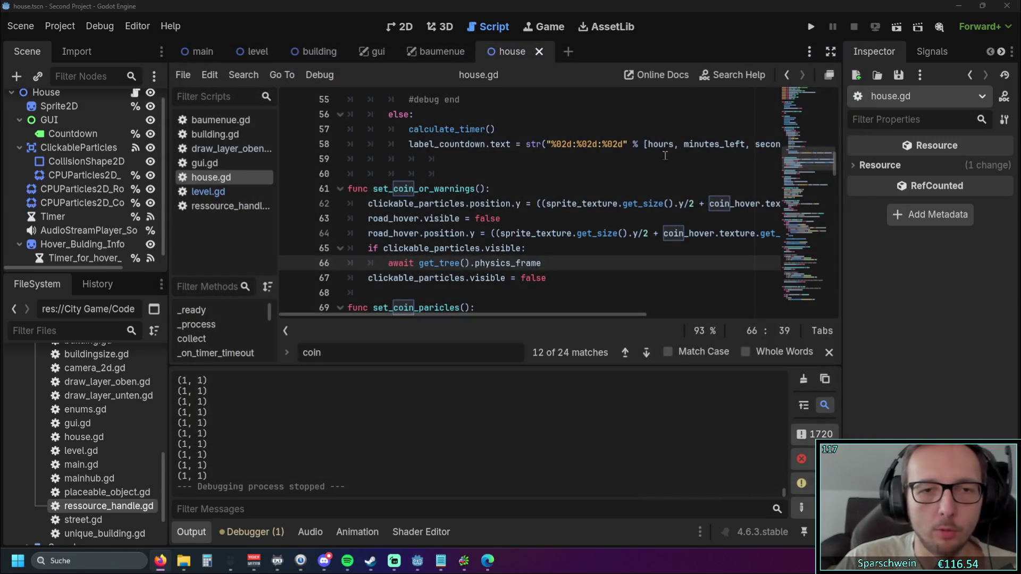
{"action": "left_click", "coordinate": [559, 218]}
{"action": "left_click", "coordinate": [811, 26]}
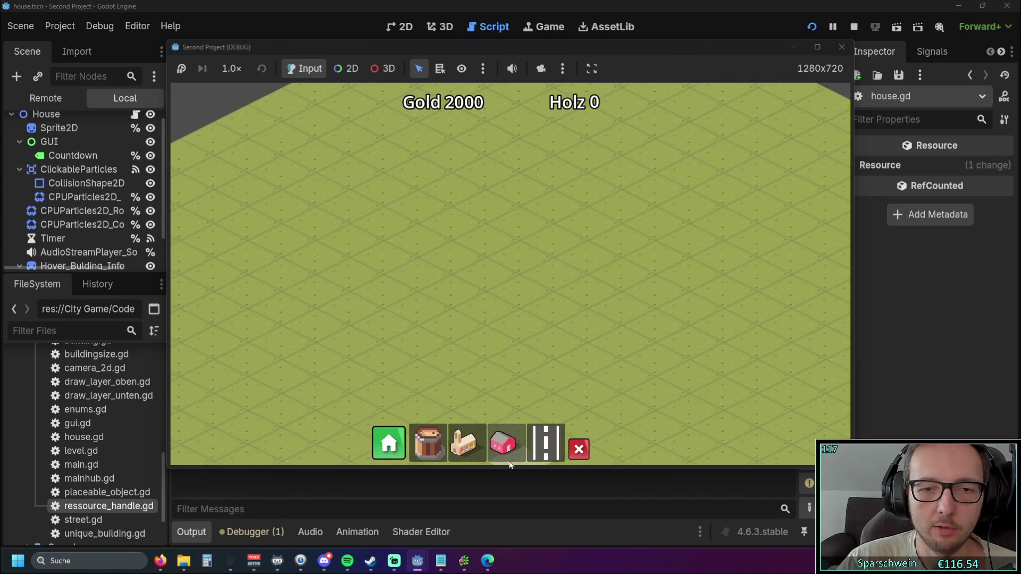
{"action": "left_click", "coordinate": [486, 242]}
{"action": "left_click", "coordinate": [481, 237]}
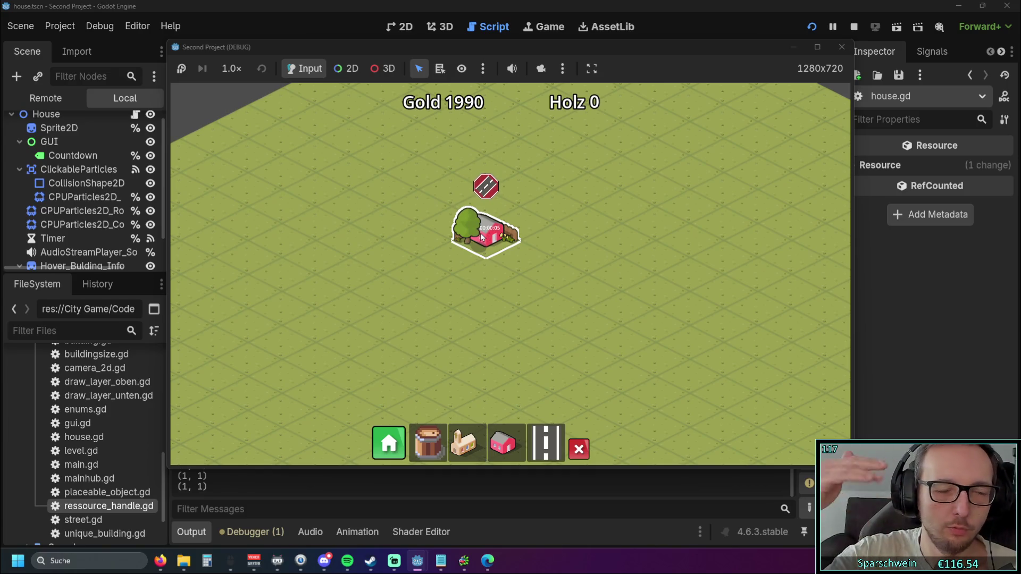
Step: Stop the game and put the caret at the end of line 187 in house.gd
{"action": "key", "text": "F8"}
{"action": "scroll", "coordinate": [557, 271], "scroll_direction": "down", "scroll_amount": 9}
{"action": "left_click_drag", "start_coordinate": [822, 225], "coordinate": [832, 304]}
{"action": "left_click", "coordinate": [642, 270]}
Step: Select and inspect the hover-info functions on lines 180–188
{"action": "left_click", "coordinate": [613, 284]}
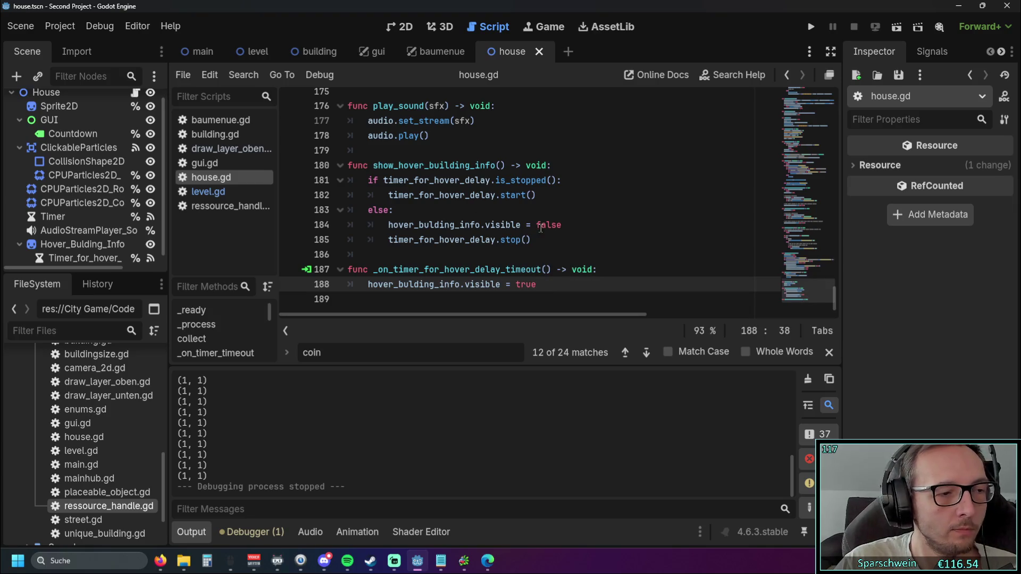
{"action": "left_click_drag", "start_coordinate": [535, 284], "coordinate": [333, 167]}
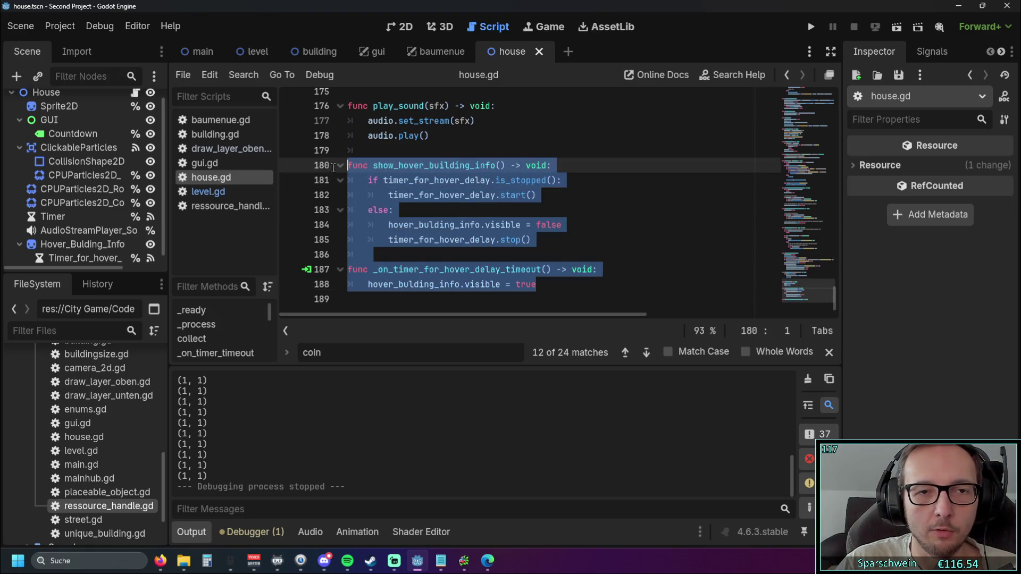
{"action": "left_click", "coordinate": [504, 215]}
{"action": "left_click_drag", "start_coordinate": [536, 283], "coordinate": [351, 165]}
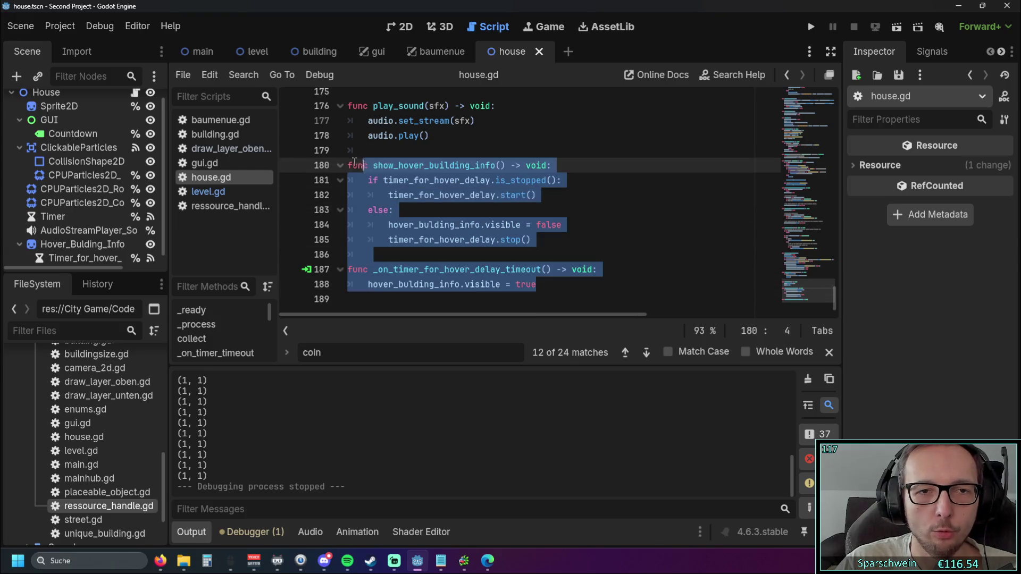
{"action": "left_click", "coordinate": [572, 210]}
Step: Review the reset_hover_and_outline call and _process, then run the project
{"action": "left_click_drag", "start_coordinate": [831, 299], "coordinate": [820, 140]}
{"action": "scroll", "coordinate": [820, 140], "scroll_direction": "up", "scroll_amount": 3}
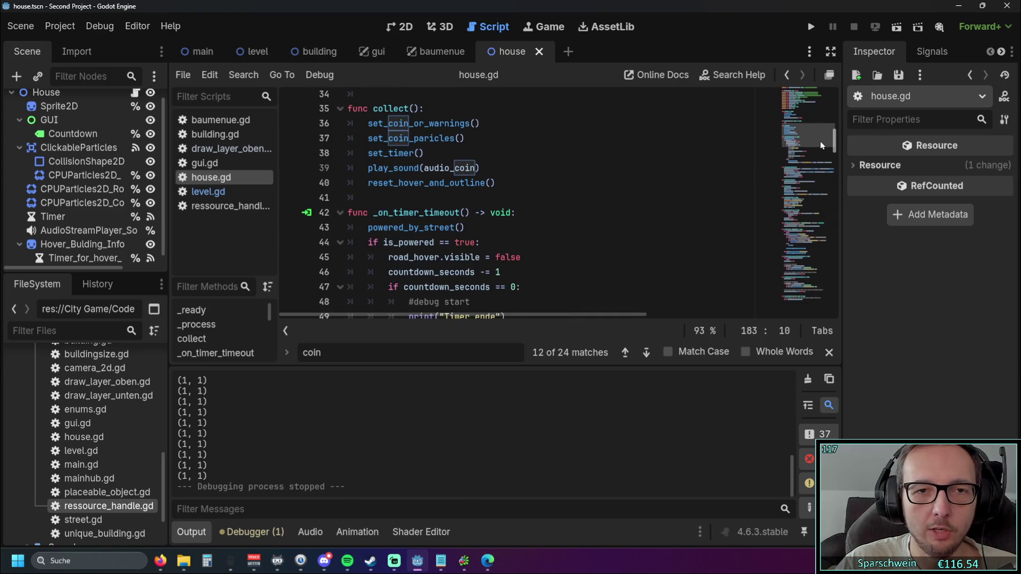
{"action": "left_click", "coordinate": [580, 183]}
{"action": "scroll", "coordinate": [577, 200], "scroll_direction": "up", "scroll_amount": 2}
{"action": "left_click", "coordinate": [576, 184]}
{"action": "left_click", "coordinate": [491, 169]}
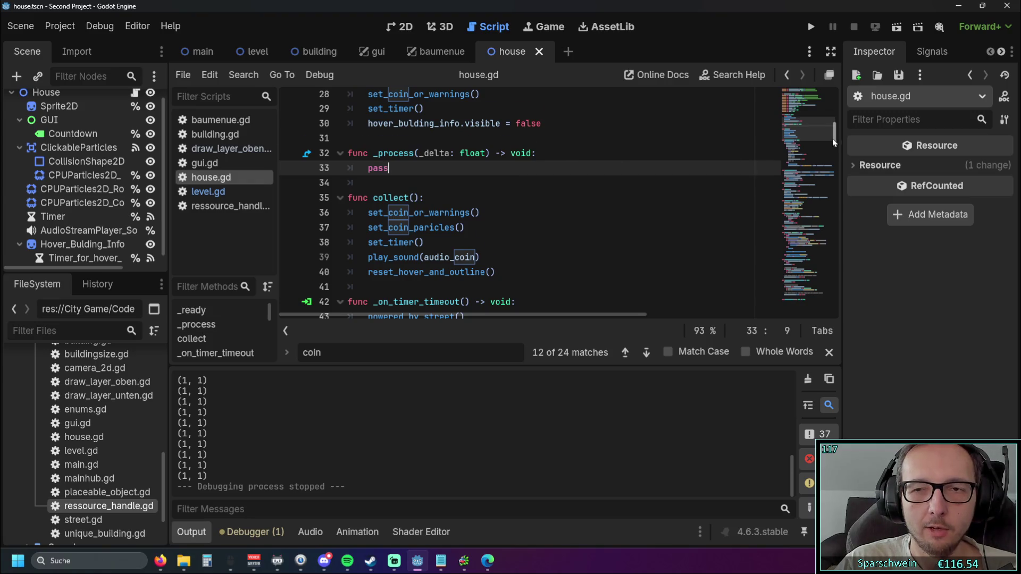
{"action": "left_click_drag", "start_coordinate": [832, 139], "coordinate": [852, 321]}
{"action": "left_click", "coordinate": [647, 272]}
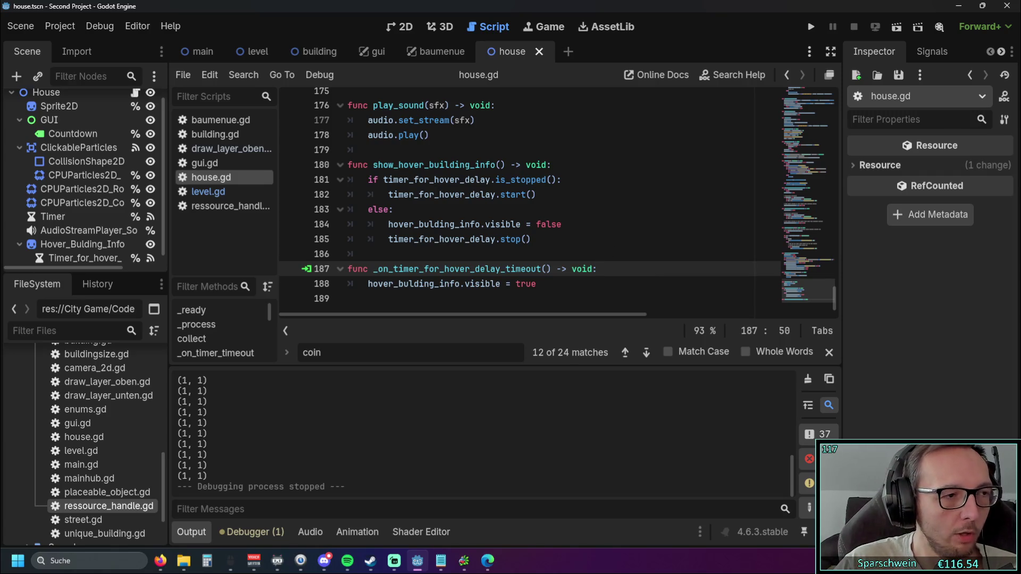
{"action": "left_click", "coordinate": [810, 26]}
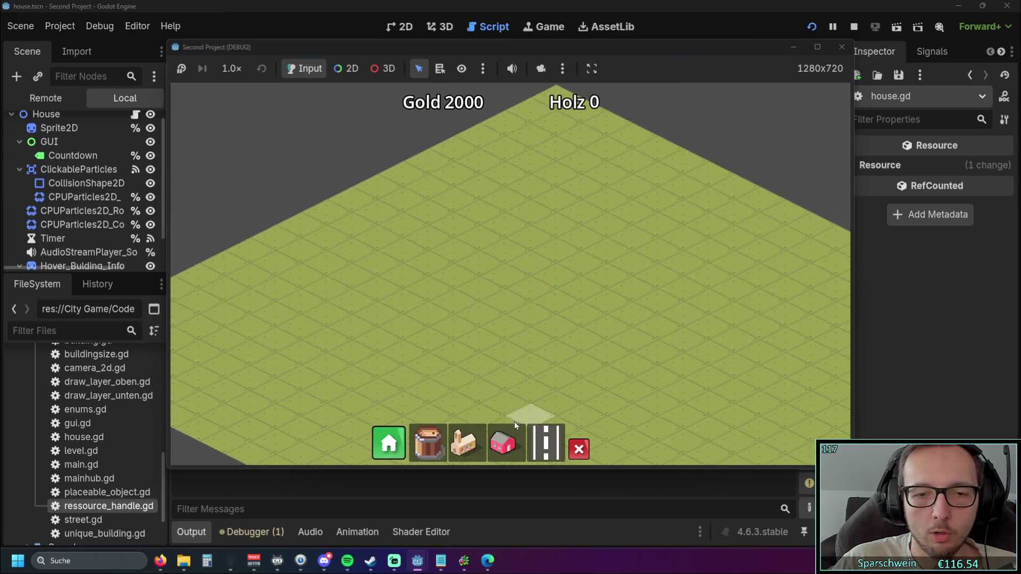
Step: Build three red houses side by side on the grid
{"action": "left_click", "coordinate": [503, 442]}
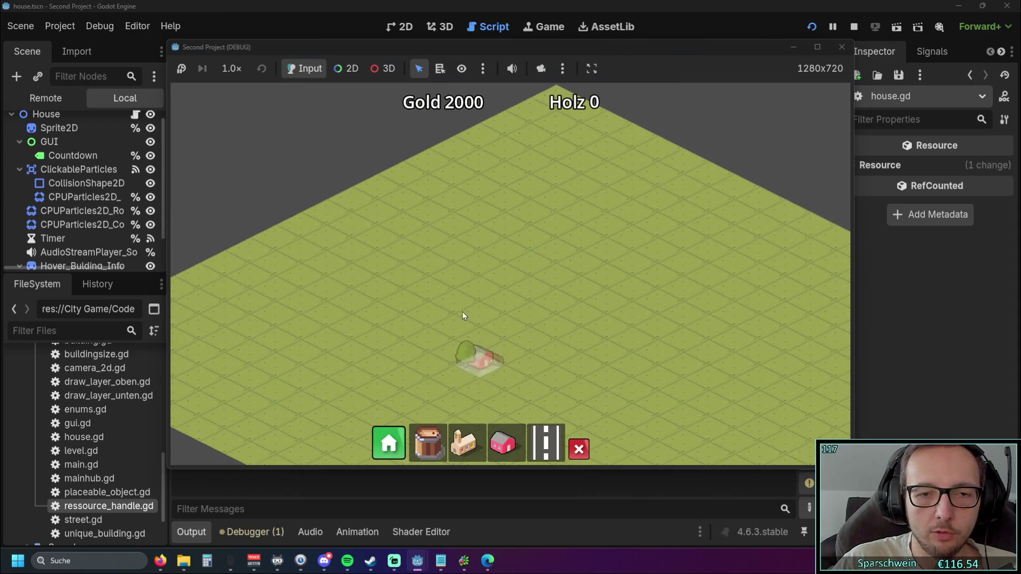
{"action": "left_click", "coordinate": [452, 301]}
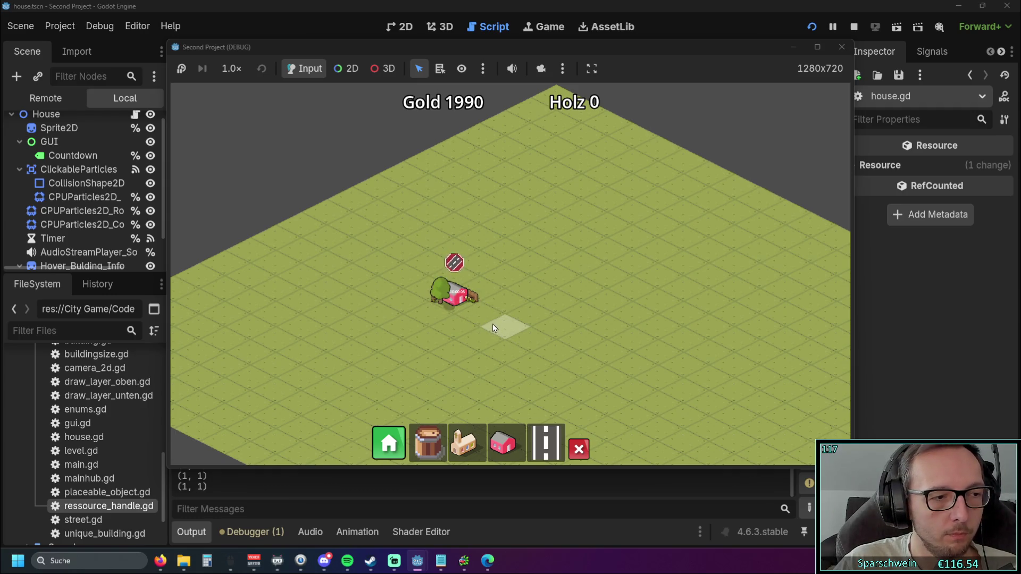
{"action": "left_click_drag", "start_coordinate": [493, 324], "coordinate": [518, 314]}
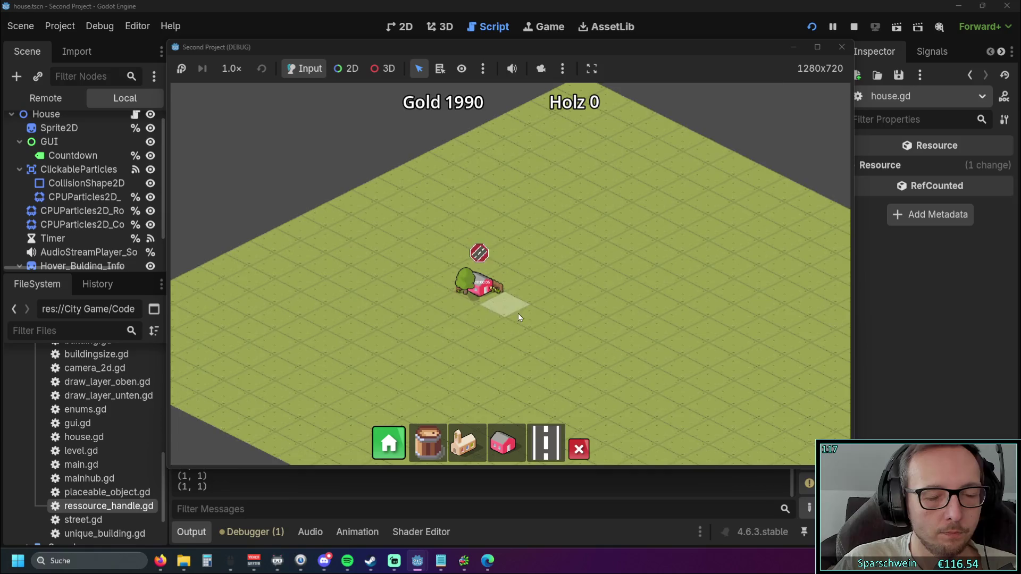
{"action": "left_click", "coordinate": [502, 443]}
{"action": "left_click", "coordinate": [512, 263]}
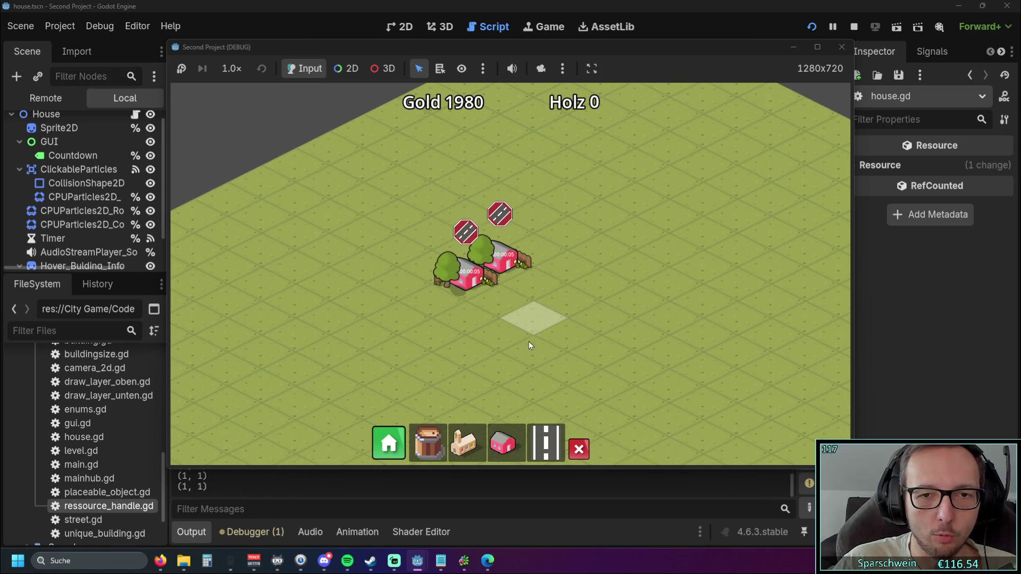
{"action": "left_click", "coordinate": [542, 246]}
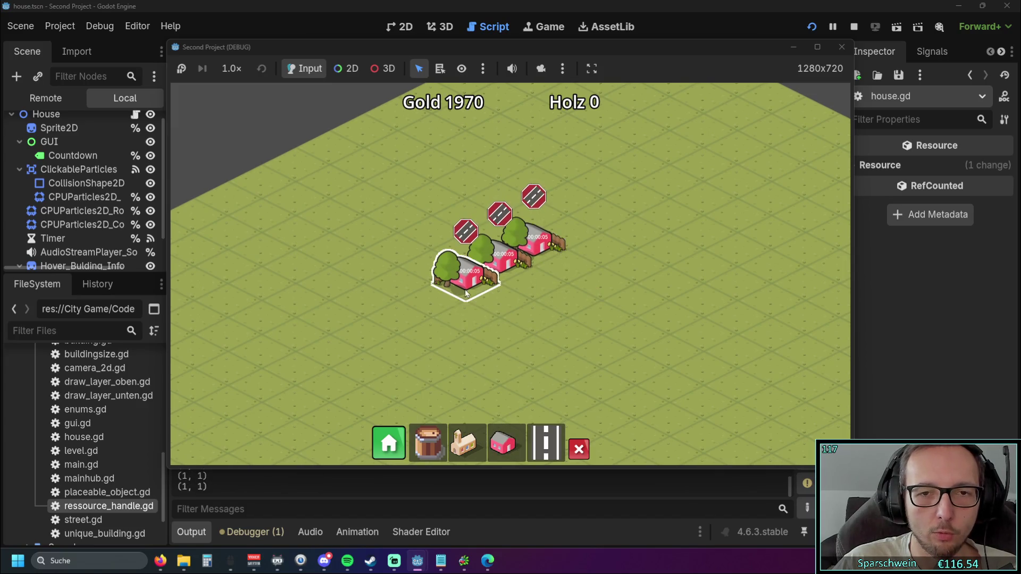
{"action": "scroll", "coordinate": [547, 325], "scroll_direction": "down", "scroll_amount": 1}
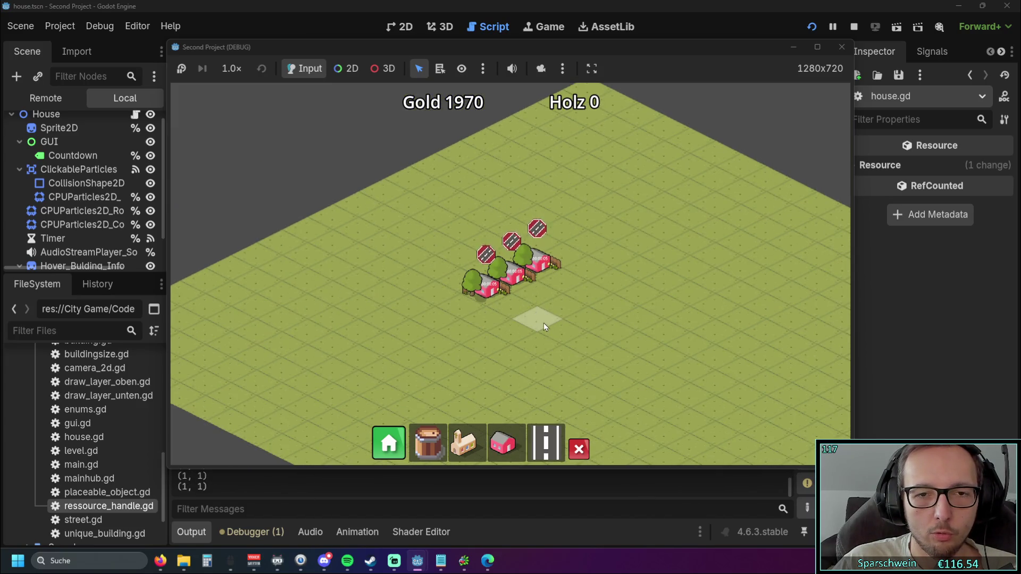
{"action": "scroll", "coordinate": [543, 323], "scroll_direction": "up", "scroll_amount": 1}
{"action": "scroll", "coordinate": [490, 340], "scroll_direction": "up", "scroll_amount": 1}
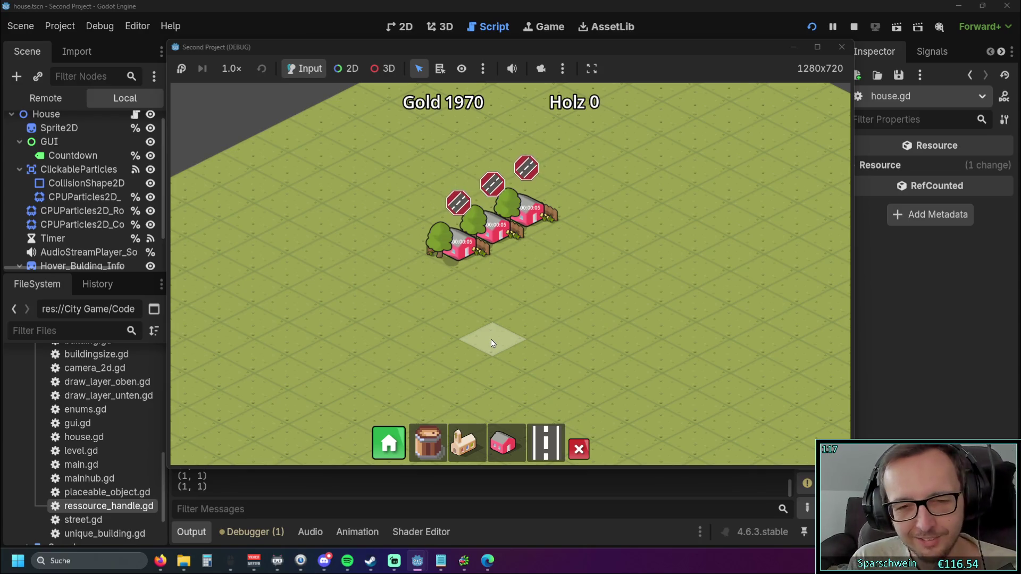
Step: Demolish all three red houses with the demolish tool and stop the game
{"action": "left_click", "coordinate": [579, 450]}
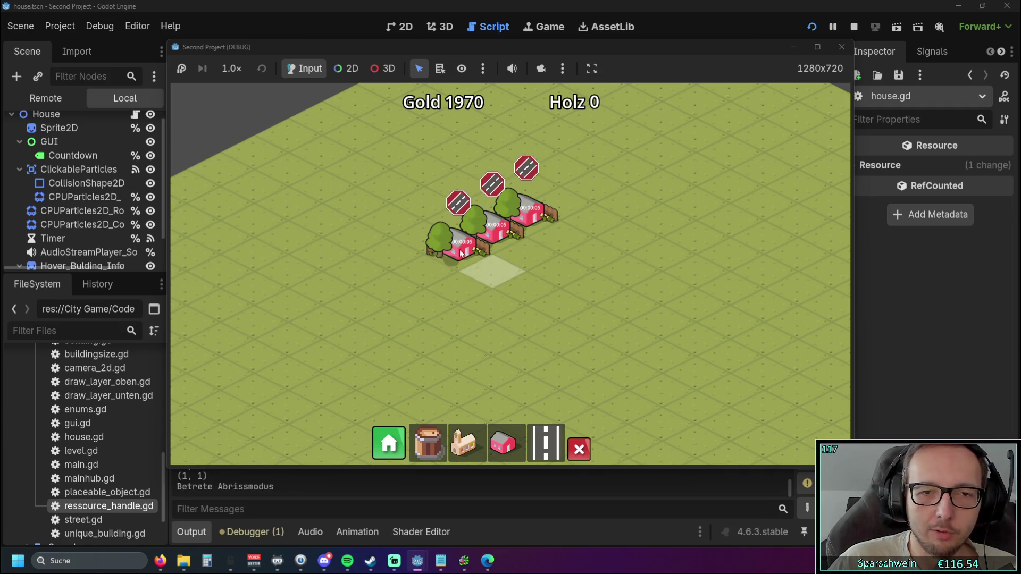
{"action": "left_click", "coordinate": [462, 254]}
{"action": "left_click", "coordinate": [495, 226]}
{"action": "left_click", "coordinate": [524, 213]}
{"action": "left_click", "coordinate": [842, 47]}
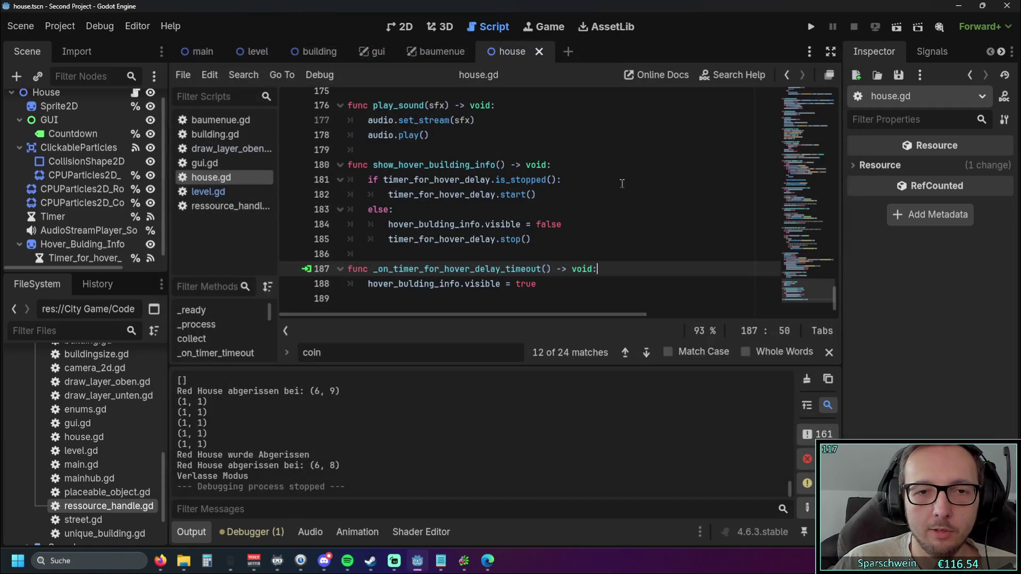
{"action": "key", "text": "ctrl+f"}
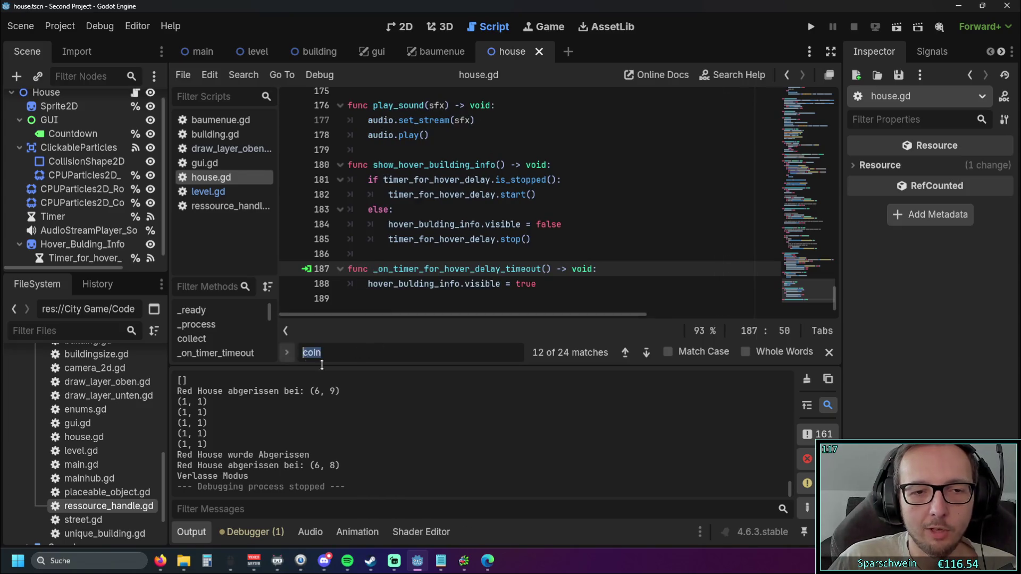
{"action": "key", "text": "BackSpace"}
{"action": "left_click", "coordinate": [208, 192]}
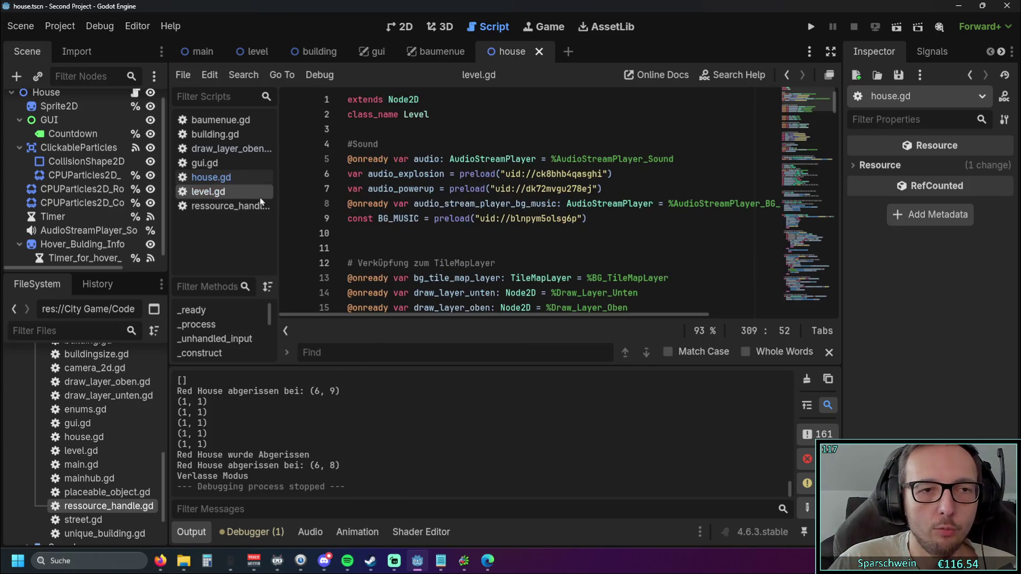
{"action": "scroll", "coordinate": [772, 141], "scroll_direction": "down", "scroll_amount": 10}
{"action": "left_click_drag", "start_coordinate": [831, 148], "coordinate": [837, 306]}
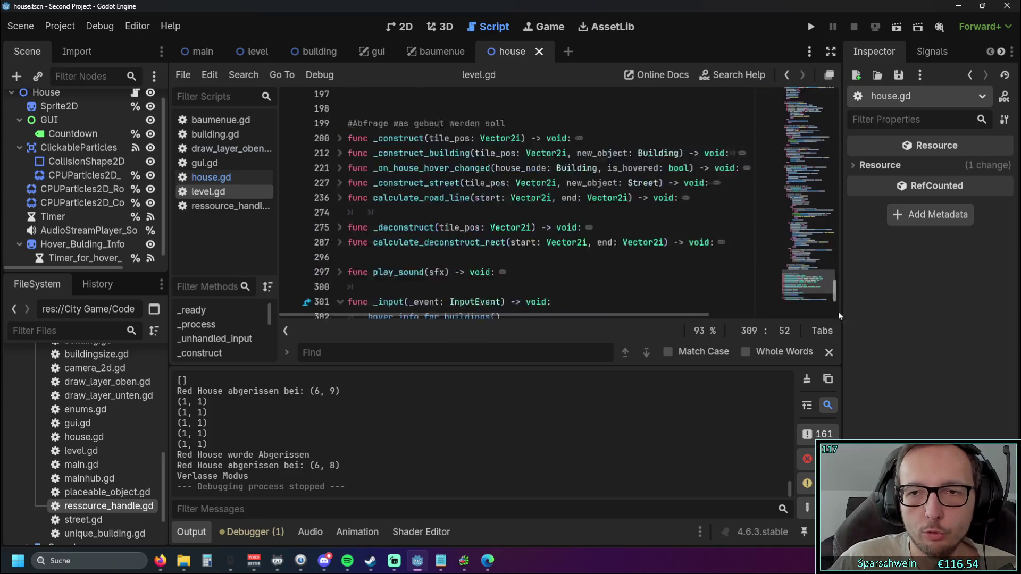
{"action": "left_click", "coordinate": [626, 269]}
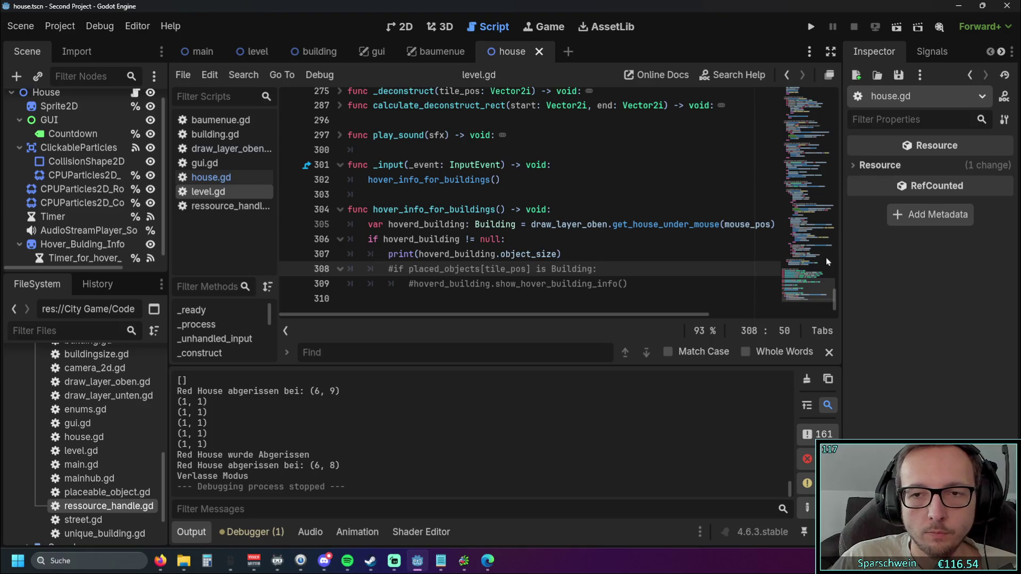
{"action": "left_click_drag", "start_coordinate": [835, 298], "coordinate": [834, 238]}
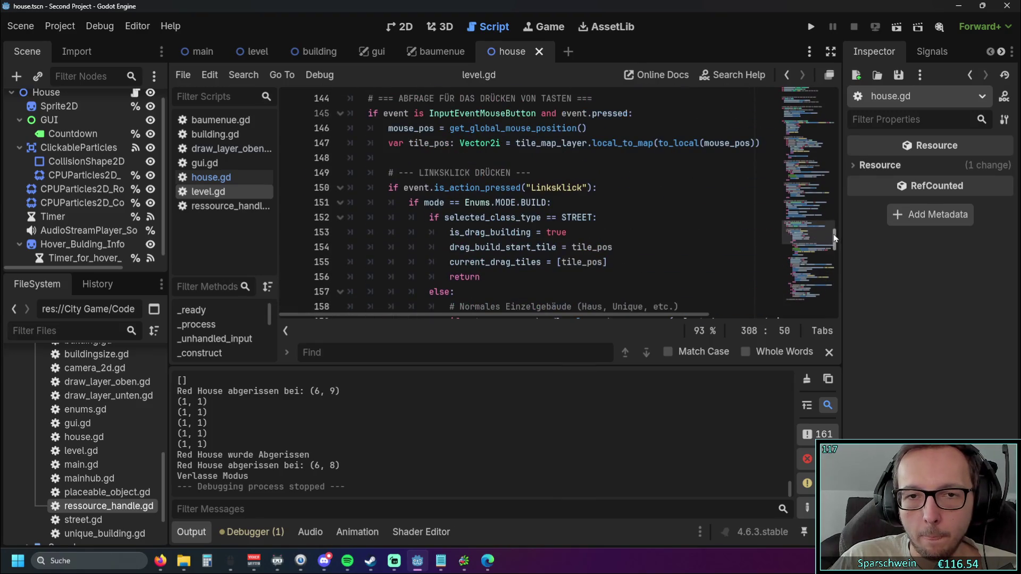
{"action": "scroll", "coordinate": [660, 213], "scroll_direction": "up", "scroll_amount": 1}
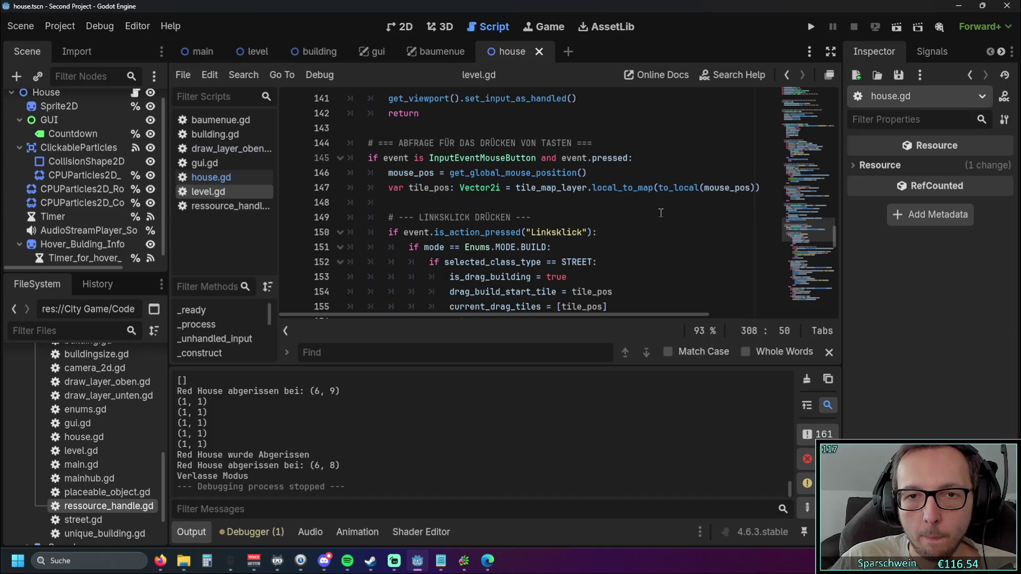
{"action": "scroll", "coordinate": [661, 213], "scroll_direction": "up", "scroll_amount": 2}
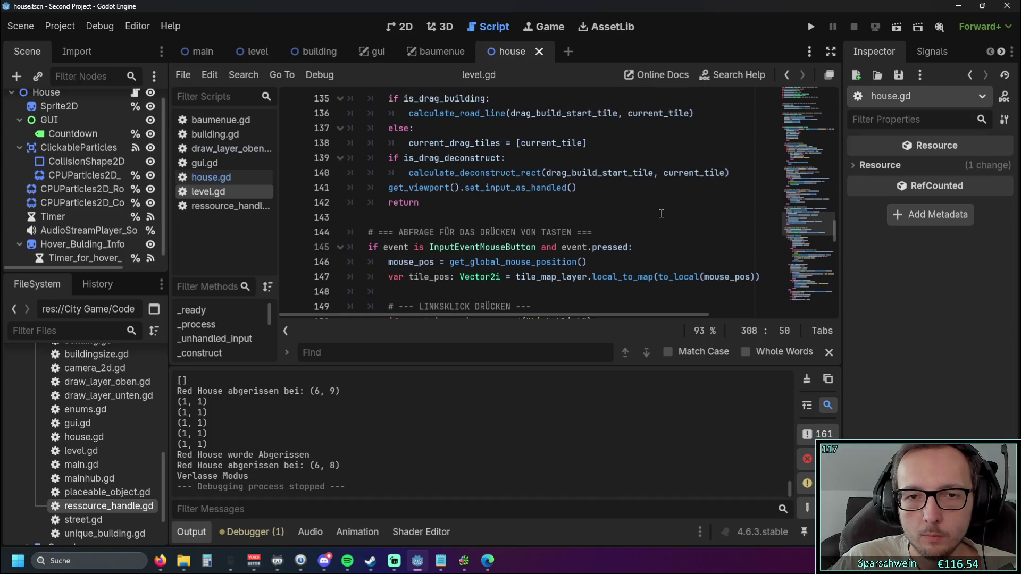
{"action": "scroll", "coordinate": [661, 213], "scroll_direction": "down", "scroll_amount": 15}
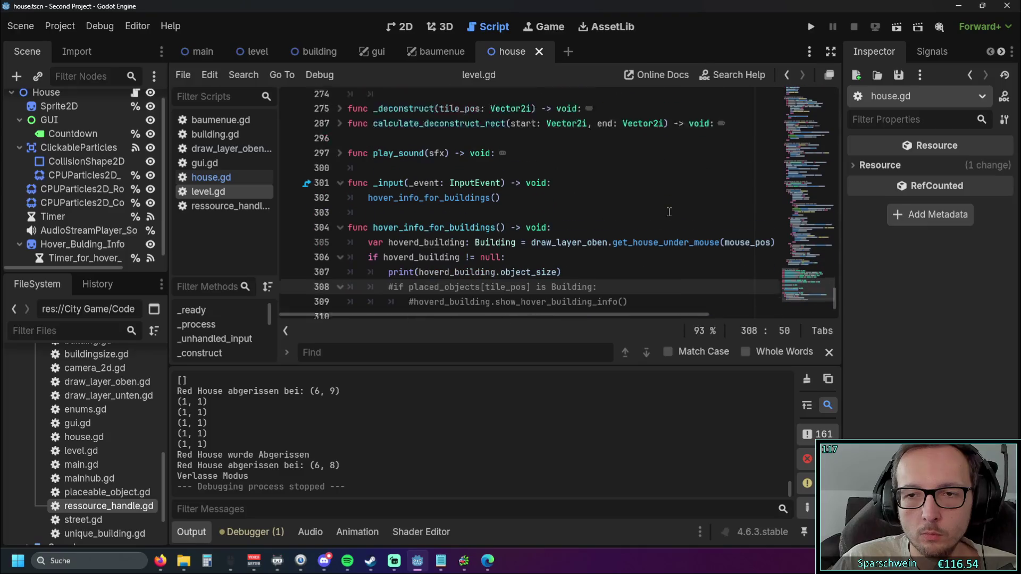
{"action": "left_click_drag", "start_coordinate": [502, 256], "coordinate": [557, 254]}
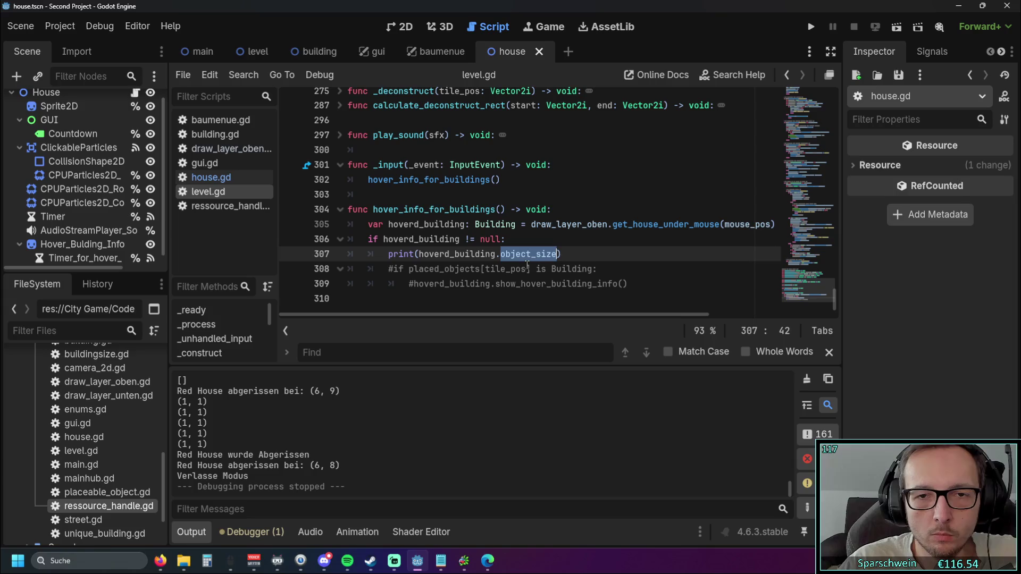
{"action": "left_click", "coordinate": [488, 268]}
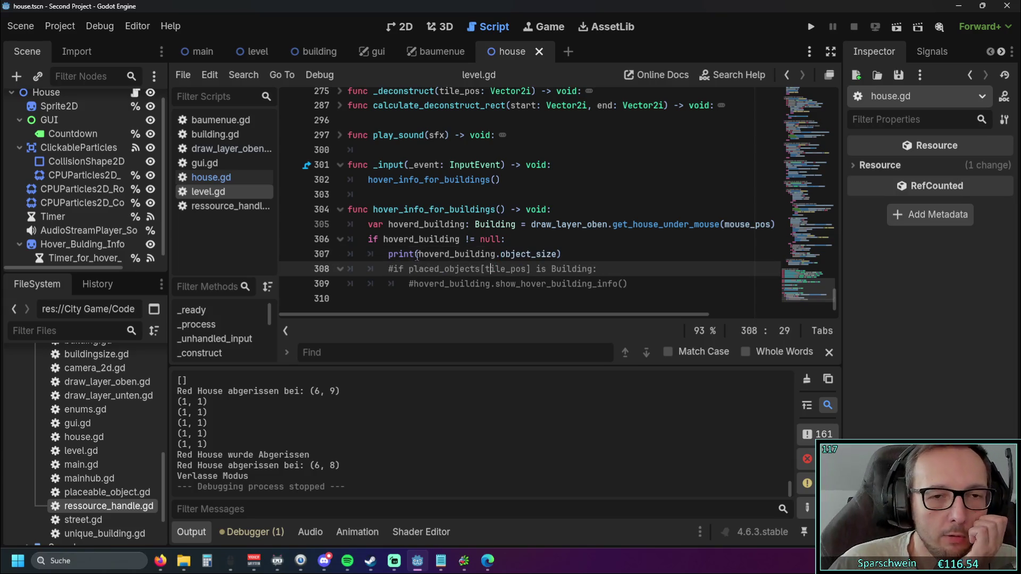
{"action": "scroll", "coordinate": [217, 429], "scroll_direction": "up", "scroll_amount": 3}
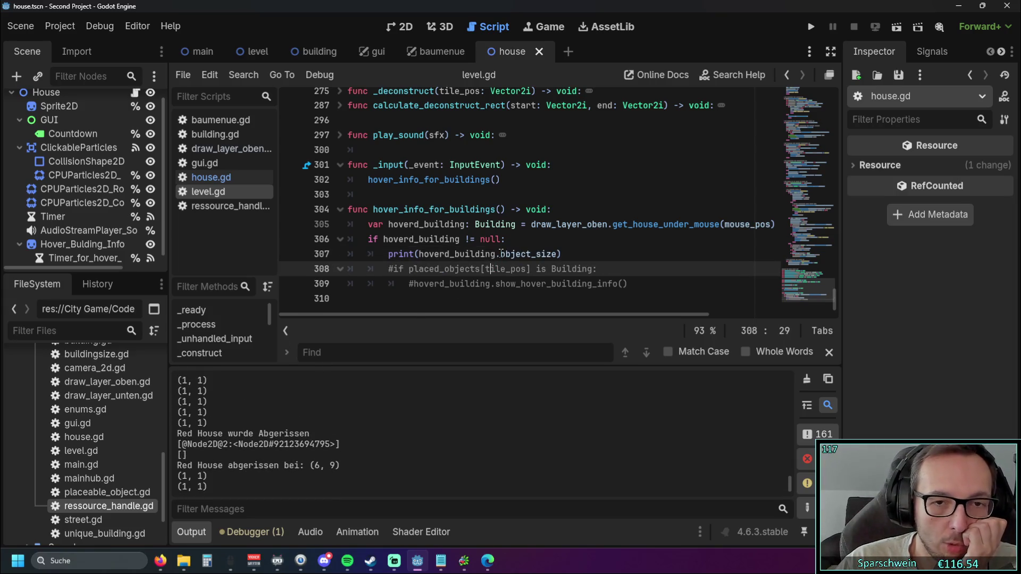
{"action": "left_click_drag", "start_coordinate": [501, 254], "coordinate": [547, 255]}
{"action": "left_click", "coordinate": [454, 283]}
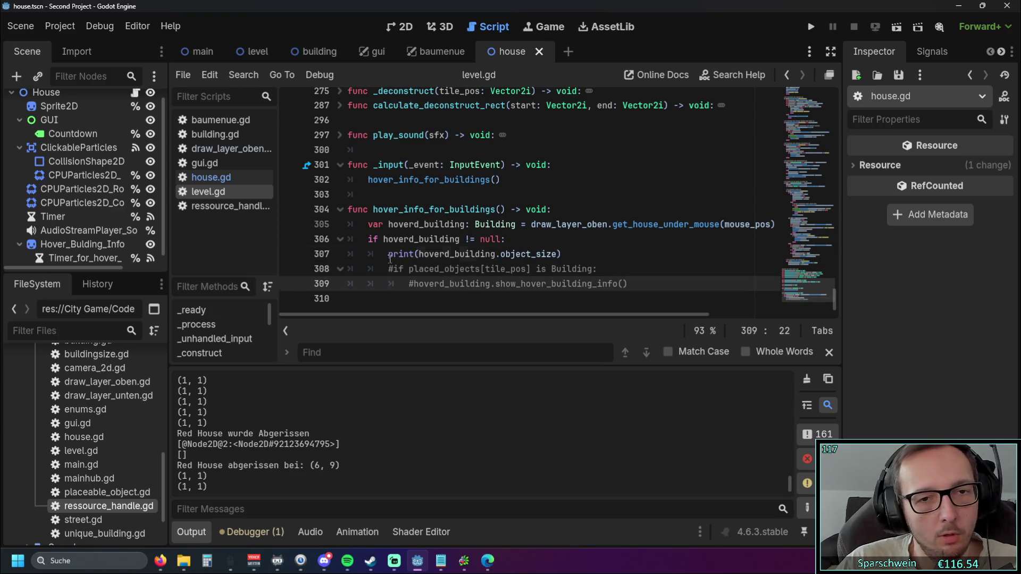
{"action": "left_click_drag", "start_coordinate": [390, 256], "coordinate": [467, 254]}
{"action": "scroll", "coordinate": [205, 427], "scroll_direction": "up", "scroll_amount": 2}
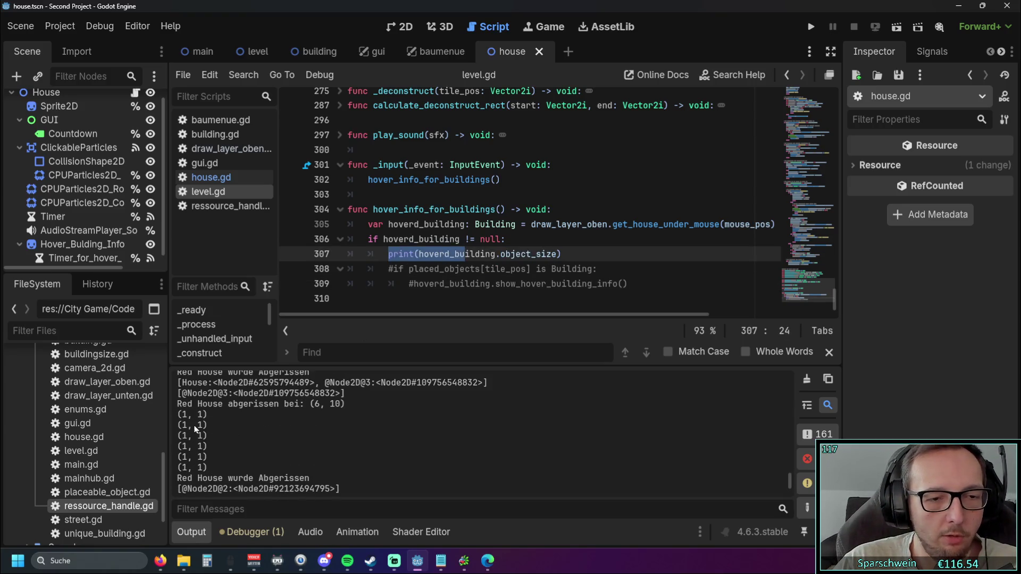
{"action": "scroll", "coordinate": [195, 429], "scroll_direction": "up", "scroll_amount": 5}
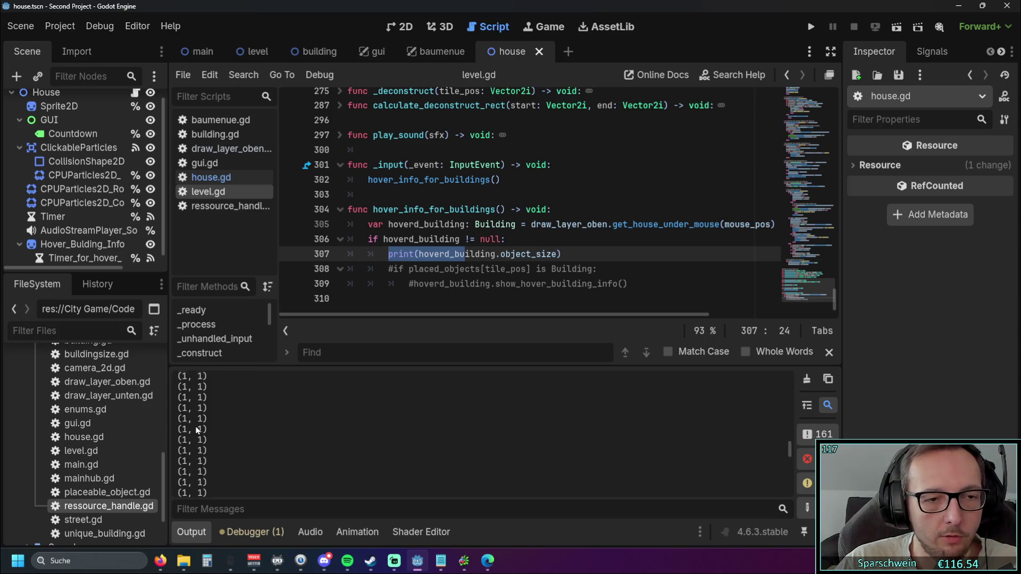
{"action": "scroll", "coordinate": [196, 430], "scroll_direction": "down", "scroll_amount": 2}
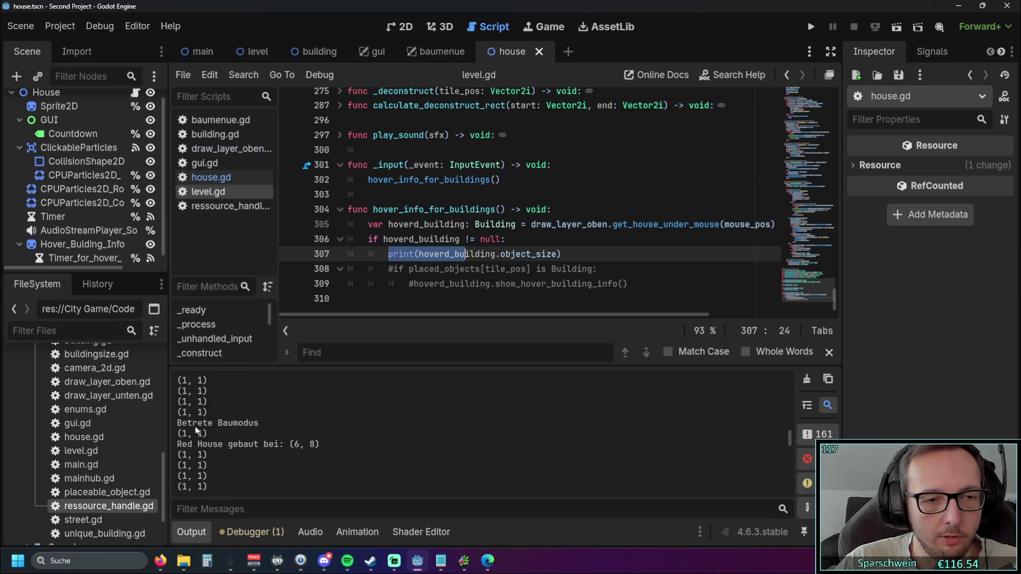
{"action": "left_click", "coordinate": [403, 268]}
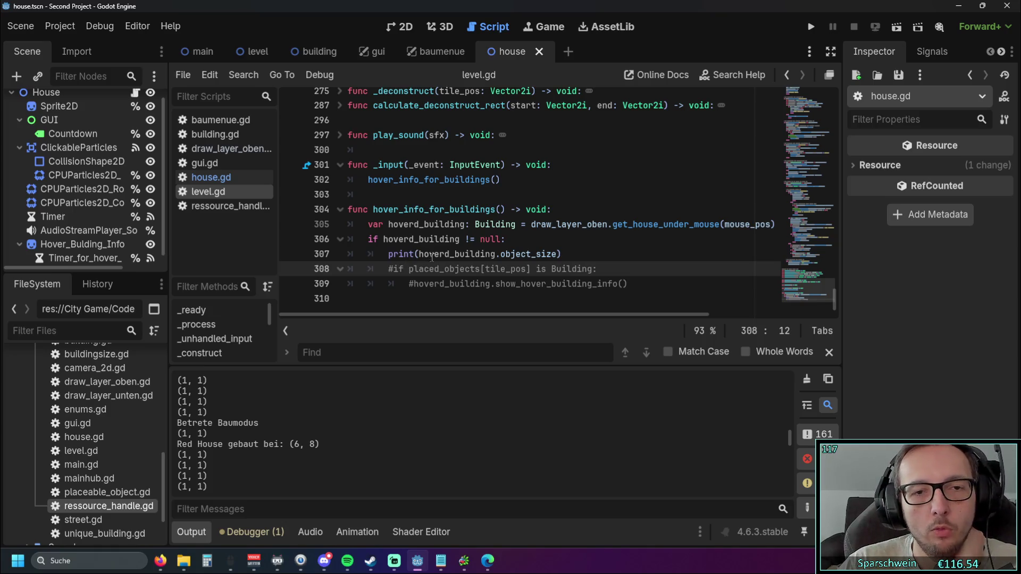
{"action": "double_click", "coordinate": [502, 254]}
{"action": "left_click", "coordinate": [611, 255]}
{"action": "mouse_move", "coordinate": [834, 301]}
{"action": "left_mouse_down"}
{"action": "mouse_move", "coordinate": [851, 128]}
{"action": "mouse_move", "coordinate": [834, 305]}
{"action": "left_mouse_up"}
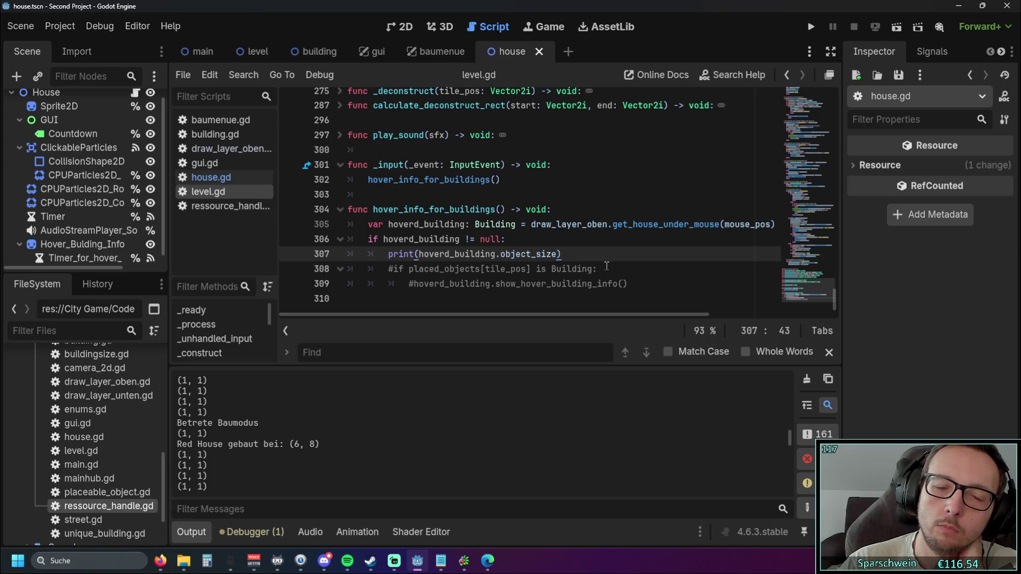
{"action": "left_click_drag", "start_coordinate": [607, 268], "coordinate": [253, 263]}
Step: Delete the debug print and commented if, and uncomment show_hover_building_info() in level.gd
{"action": "key", "text": "BackSpace"}
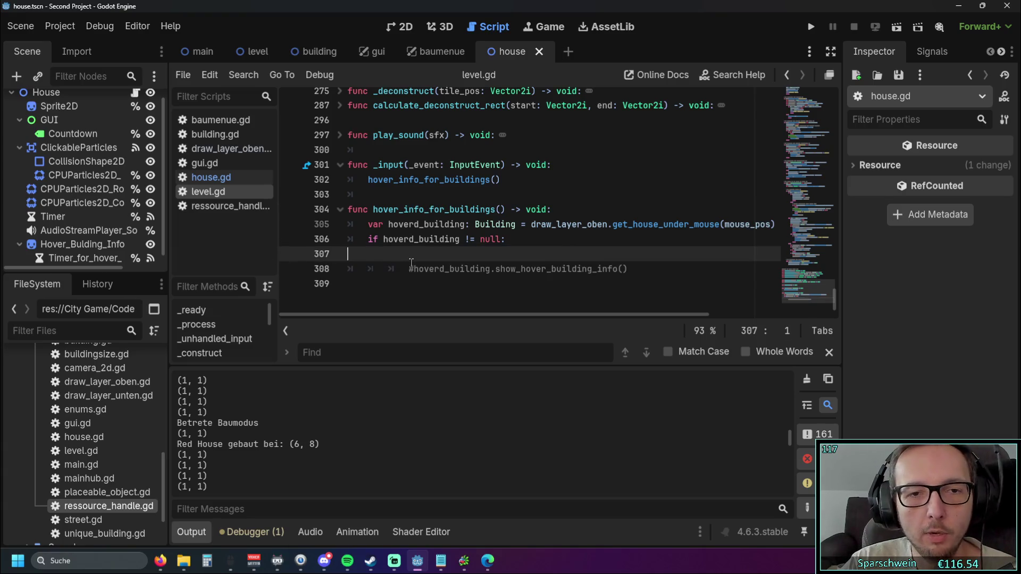
{"action": "key", "text": "Delete"}
{"action": "key", "text": "ctrl+k"}
{"action": "key", "text": "shift+Tab"}
{"action": "left_click", "coordinate": [423, 276]}
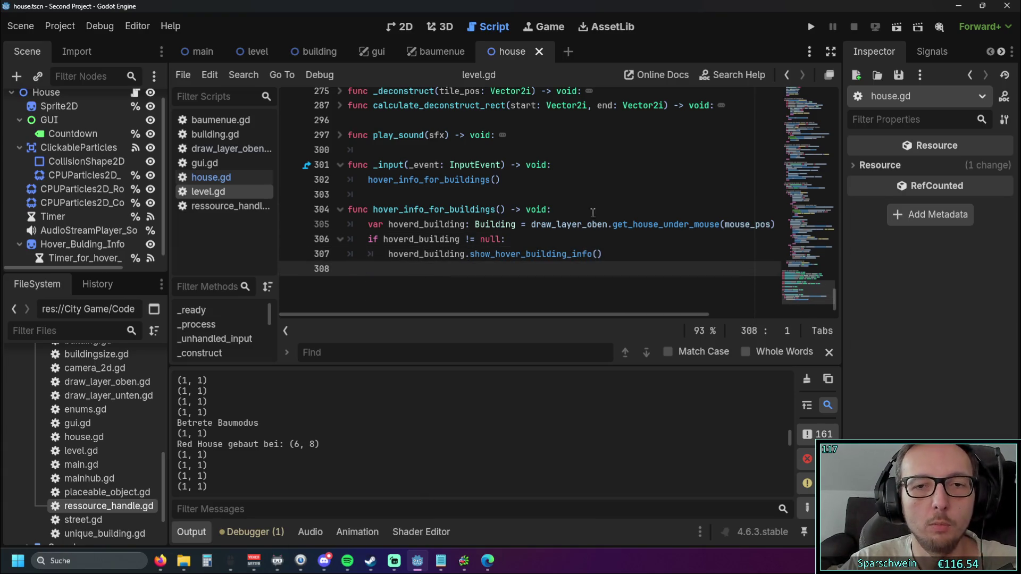
Step: Run the game, build a red house, hover it to see the info panel, then stop
{"action": "left_click", "coordinate": [810, 26]}
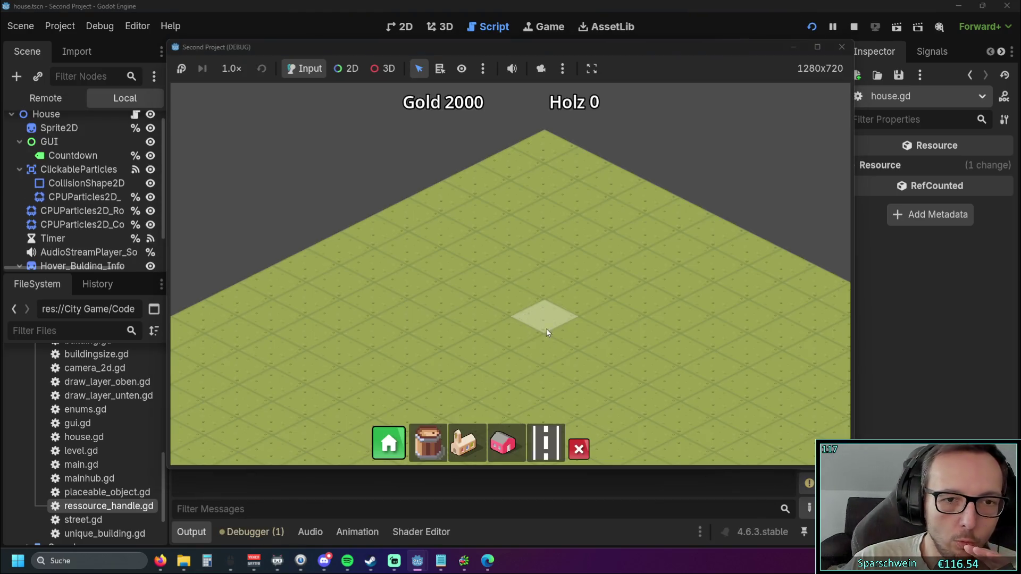
{"action": "left_click", "coordinate": [502, 443]}
{"action": "left_click", "coordinate": [494, 271]}
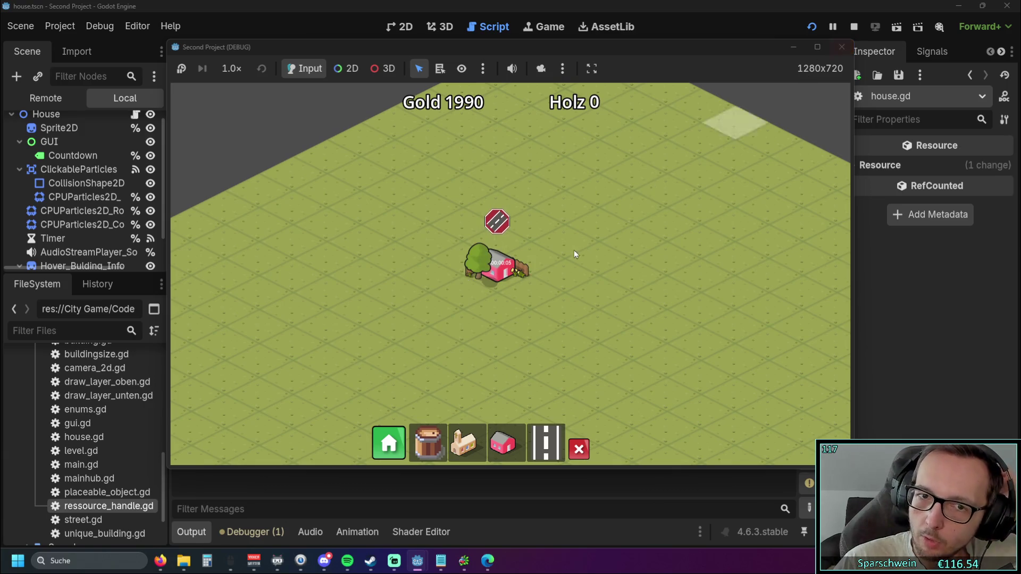
{"action": "mouse_move", "coordinate": [521, 278]}
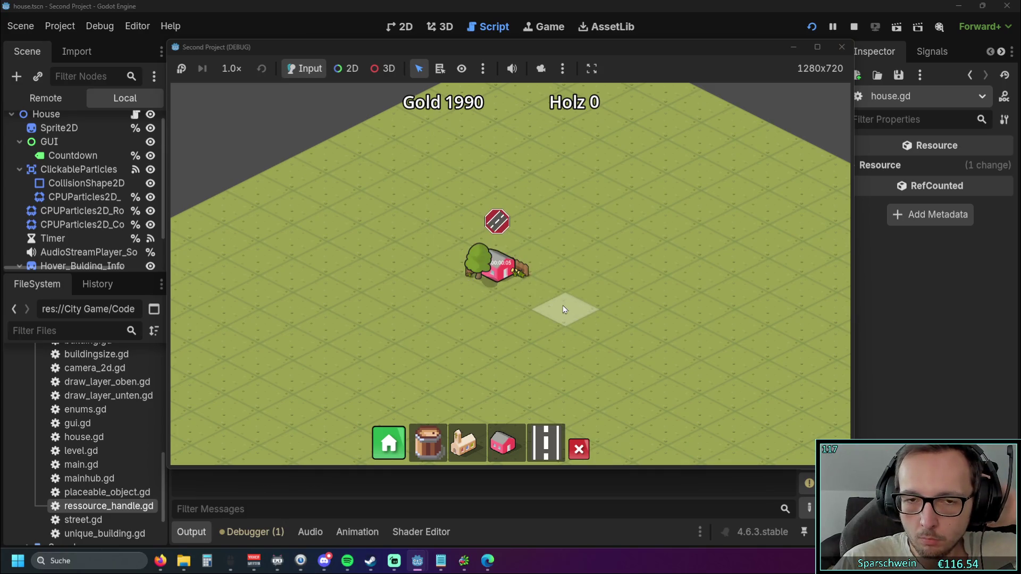
{"action": "left_click", "coordinate": [841, 47]}
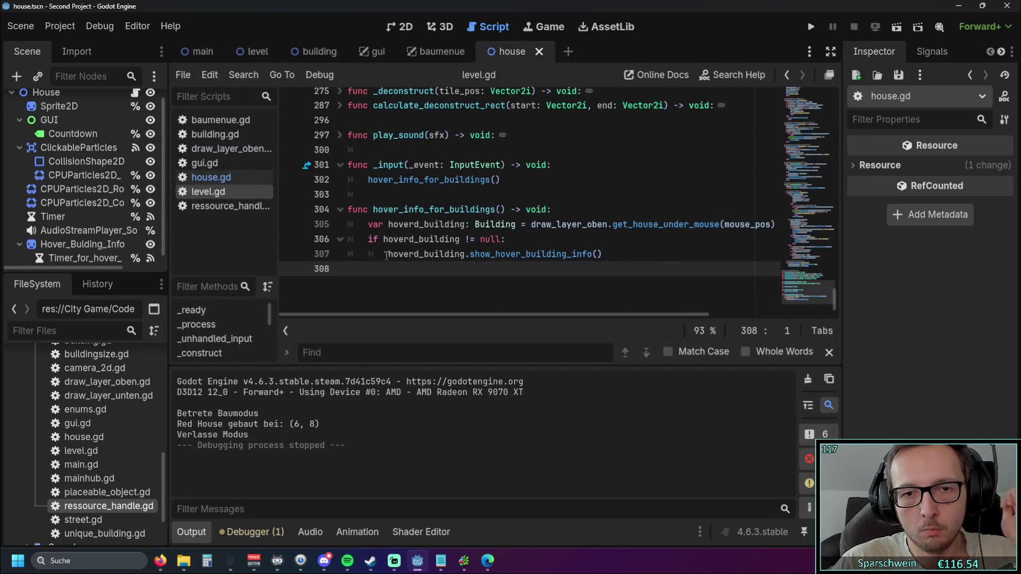
Step: Look through ressource_handle.gd and level.gd, ending on house.gd
{"action": "left_click", "coordinate": [223, 206]}
{"action": "scroll", "coordinate": [571, 228], "scroll_direction": "down", "scroll_amount": 4}
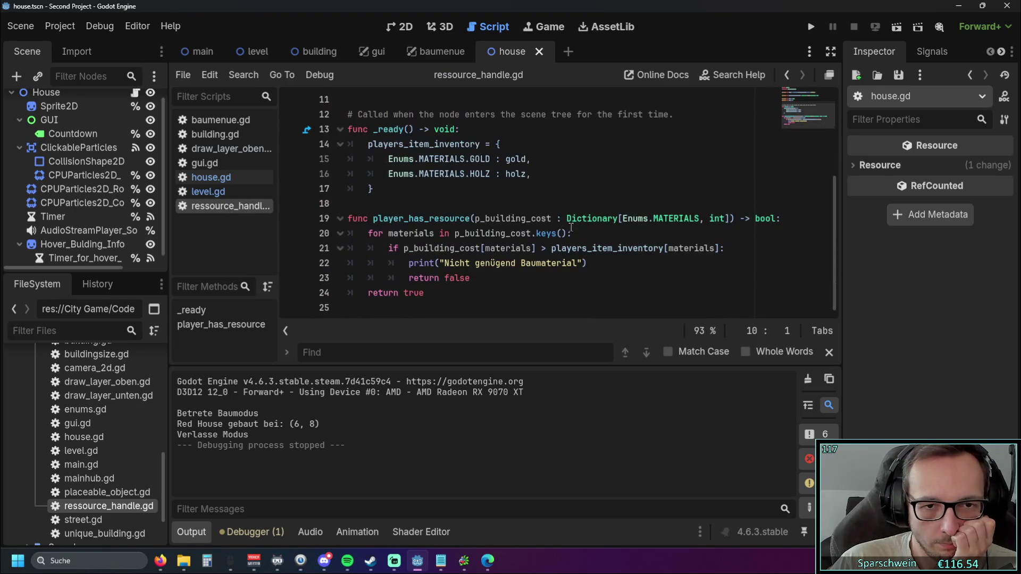
{"action": "left_click", "coordinate": [211, 177]}
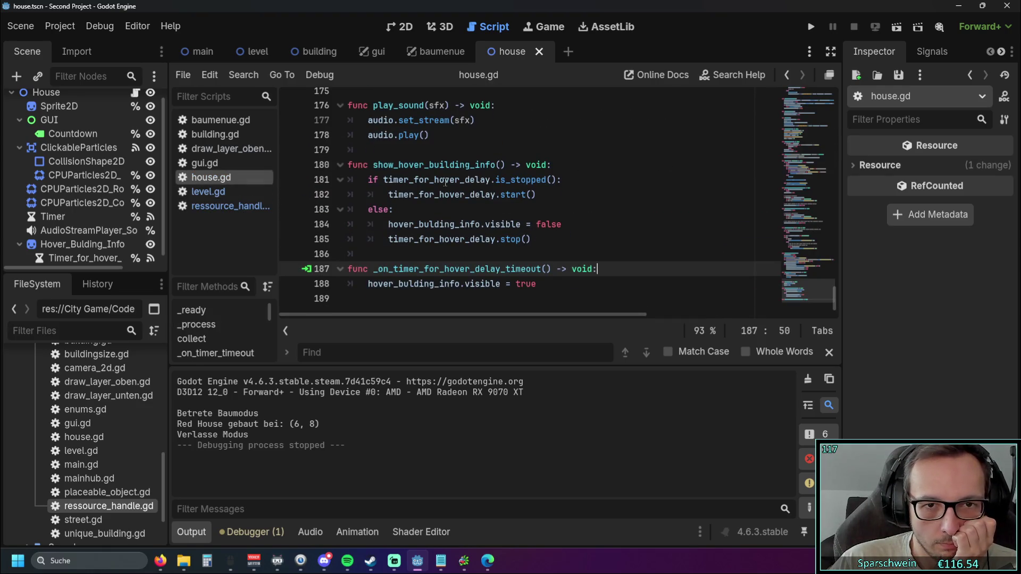
{"action": "left_click", "coordinate": [228, 192]}
{"action": "left_click", "coordinate": [231, 182]}
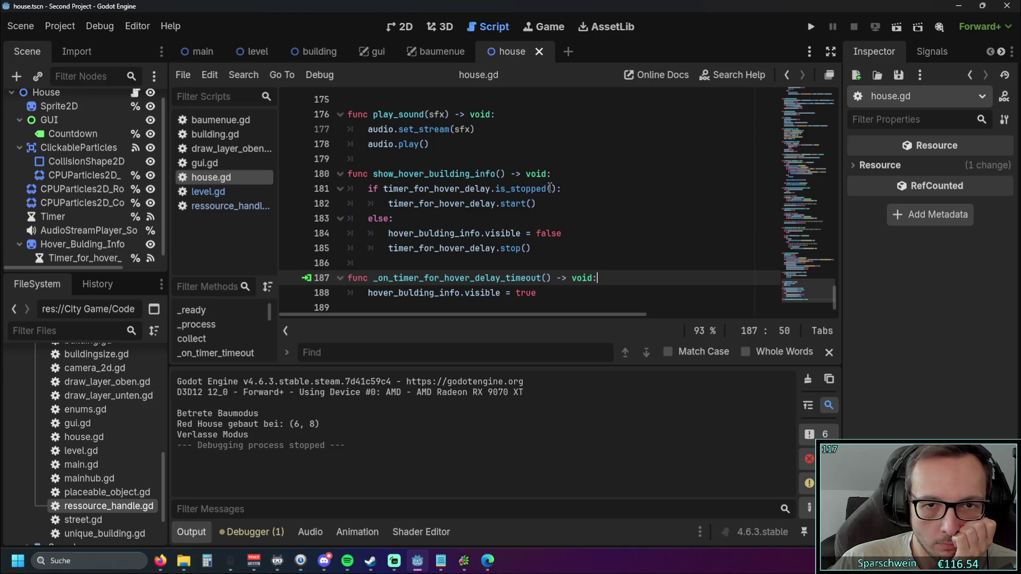
Step: Run the game with F5, build a red house at (5, 7), then stop debugging
{"action": "key", "text": "F5"}
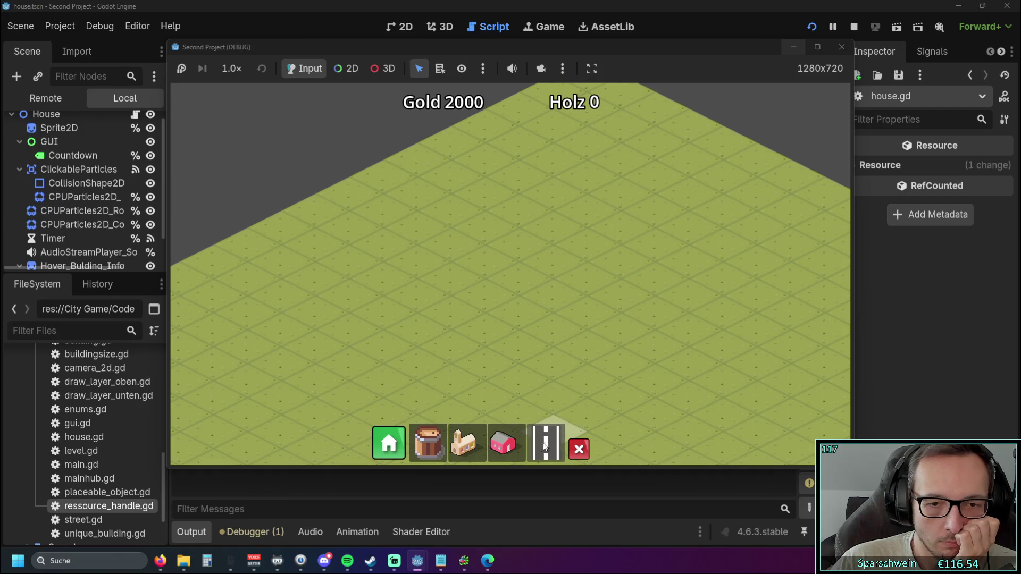
{"action": "left_click", "coordinate": [502, 443]}
{"action": "left_click", "coordinate": [514, 271]}
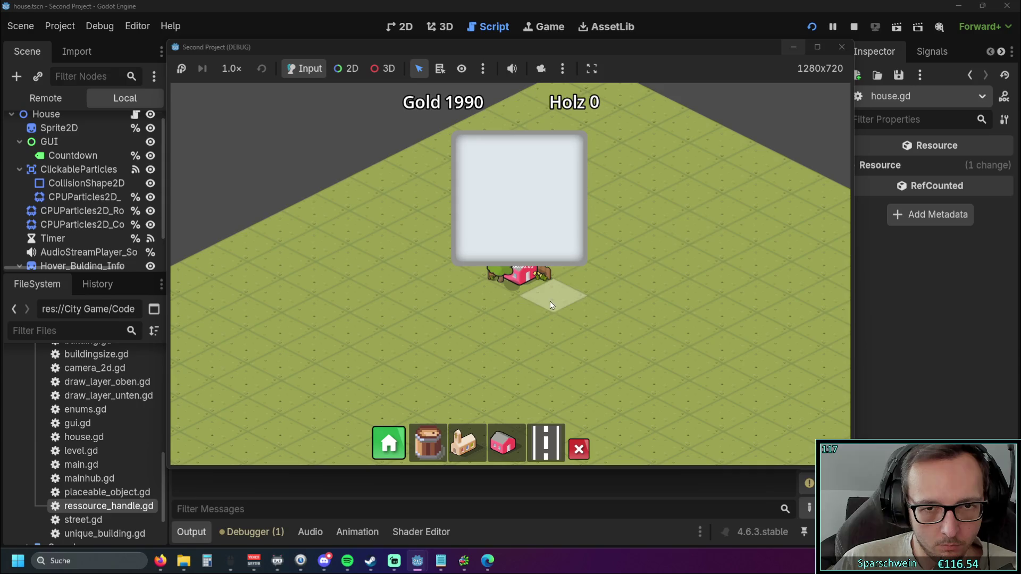
{"action": "left_click", "coordinate": [842, 46]}
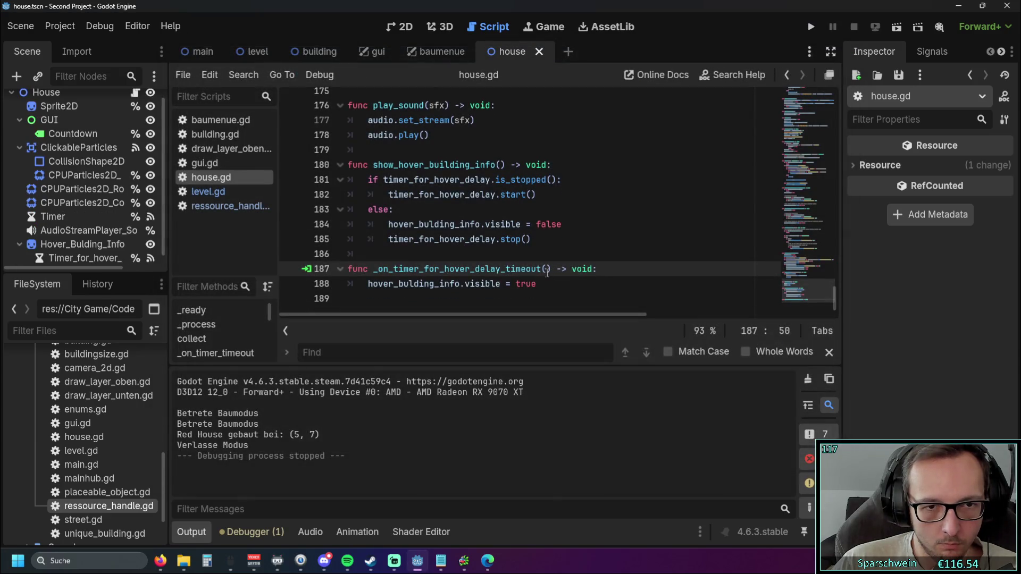
Step: In level.gd, start an else branch below the show_hover_building_info call
{"action": "left_click", "coordinate": [245, 205]}
{"action": "left_click", "coordinate": [209, 192]}
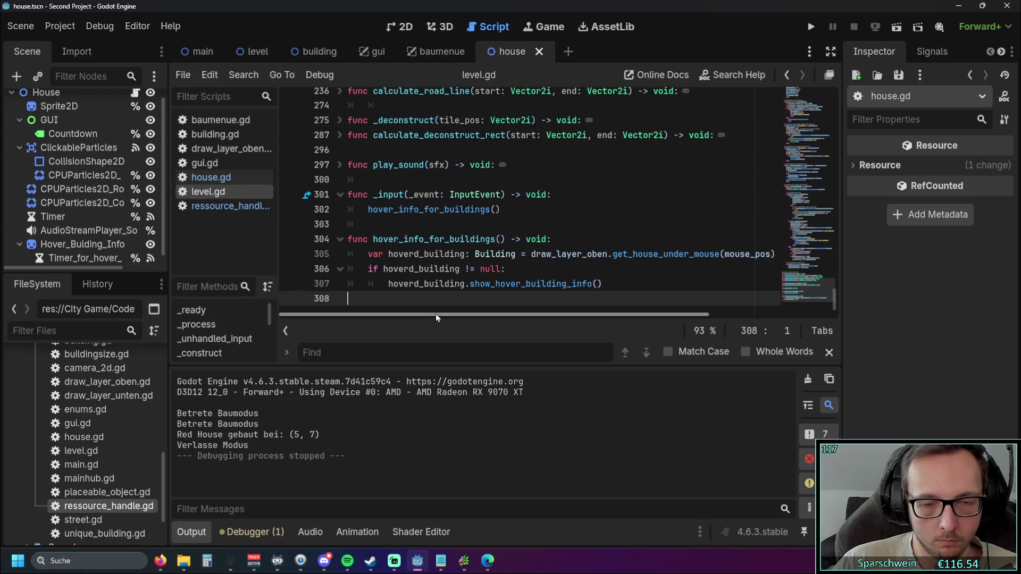
{"action": "mouse_move", "coordinate": [436, 314]}
{"action": "left_mouse_down"}
{"action": "mouse_move", "coordinate": [458, 314]}
{"action": "mouse_move", "coordinate": [392, 311]}
{"action": "left_mouse_up"}
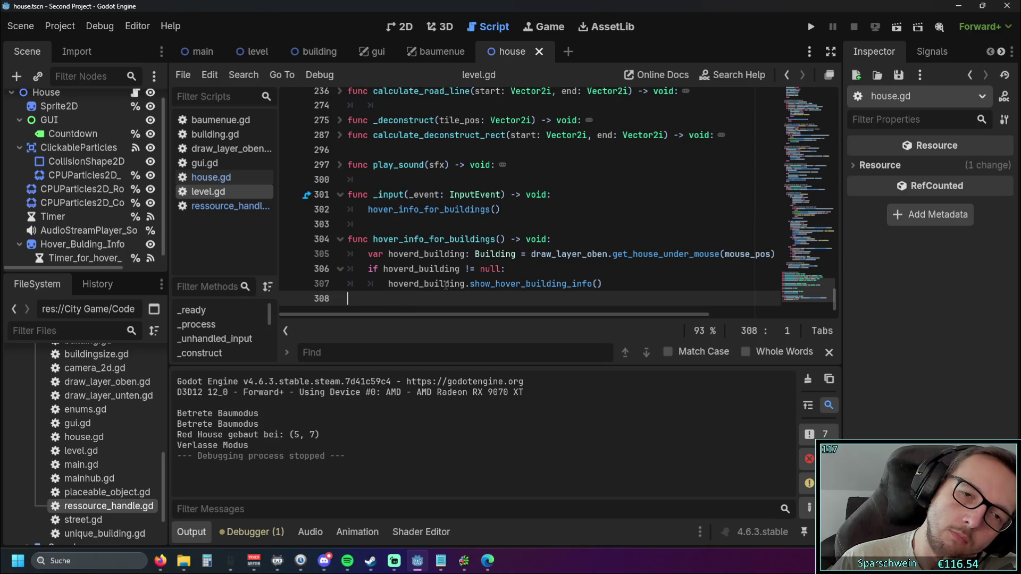
{"action": "left_click", "coordinate": [613, 284]}
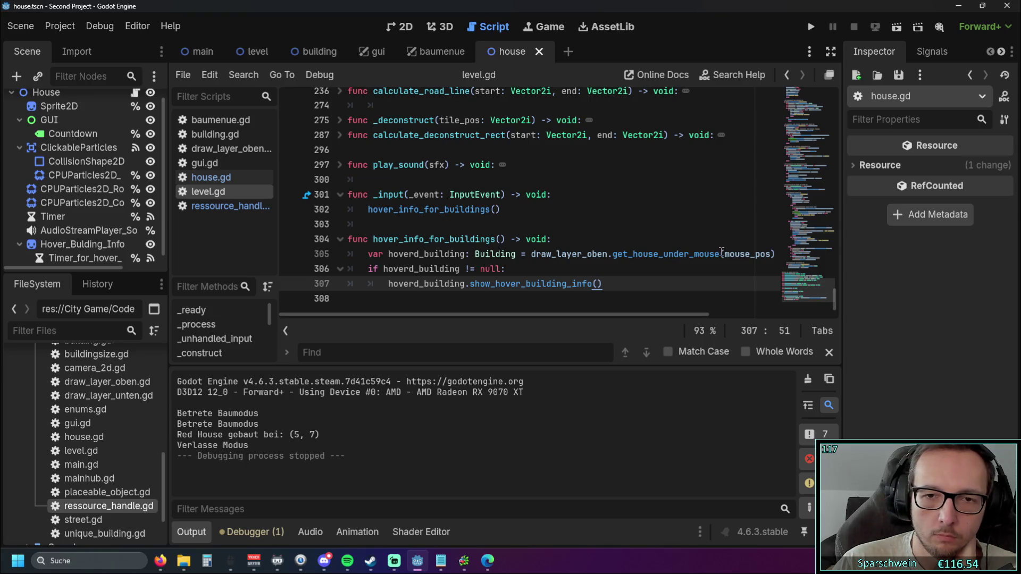
{"action": "key", "text": "Return"}
{"action": "key", "text": "BackSpace"}
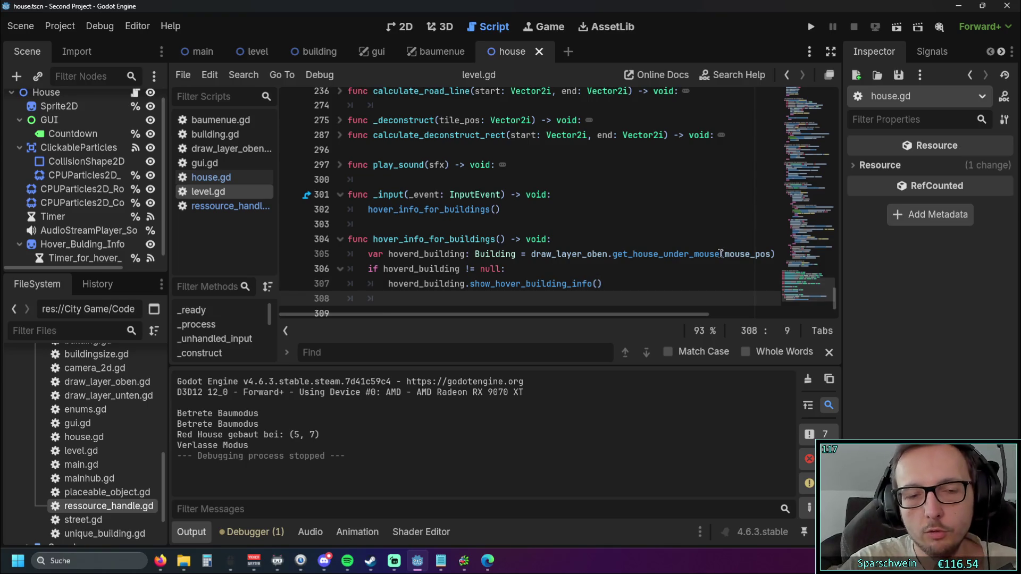
{"action": "type", "text": "else: h"}
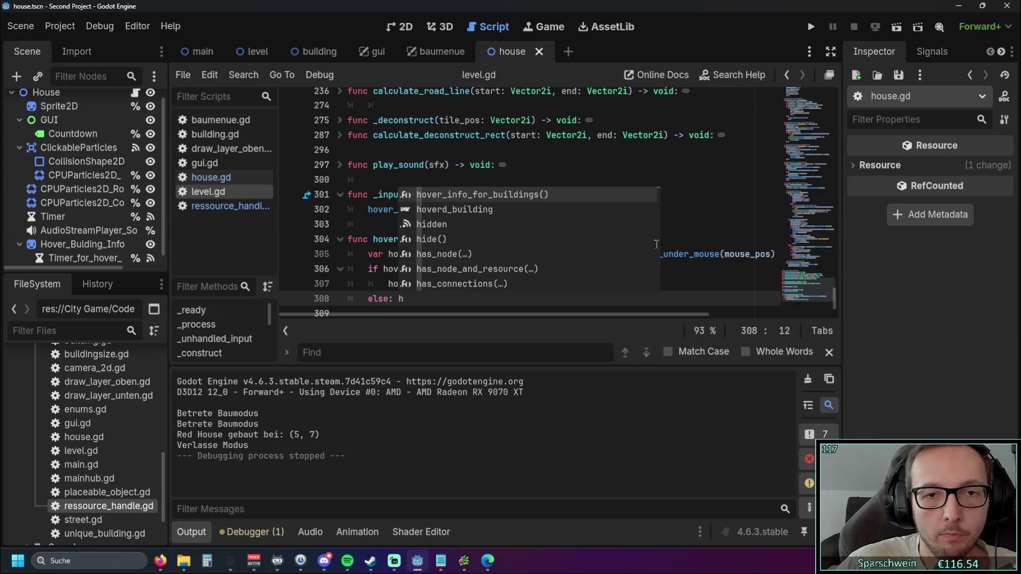
{"action": "key", "text": "Return"}
Step: Complete the else branch as 'hoverd_building = null', replacing the autocompleted name
{"action": "left_click", "coordinate": [454, 283]}
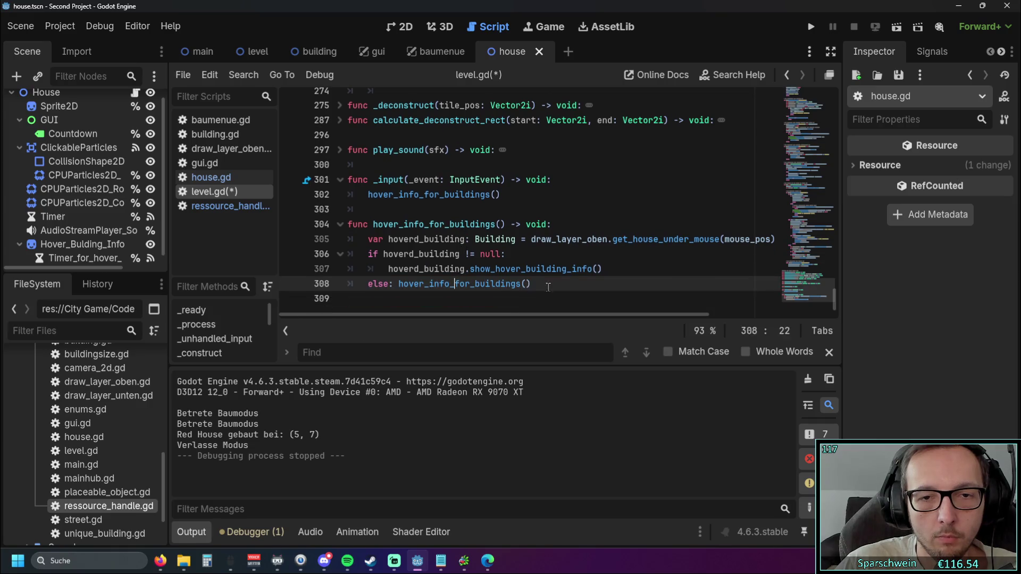
{"action": "double_click", "coordinate": [478, 283]}
{"action": "double_click", "coordinate": [462, 239]}
{"action": "key", "text": "ctrl+c"}
{"action": "left_click", "coordinate": [531, 284]}
{"action": "left_click_drag", "start_coordinate": [530, 283], "coordinate": [399, 283]}
{"action": "key", "text": "ctrl+v"}
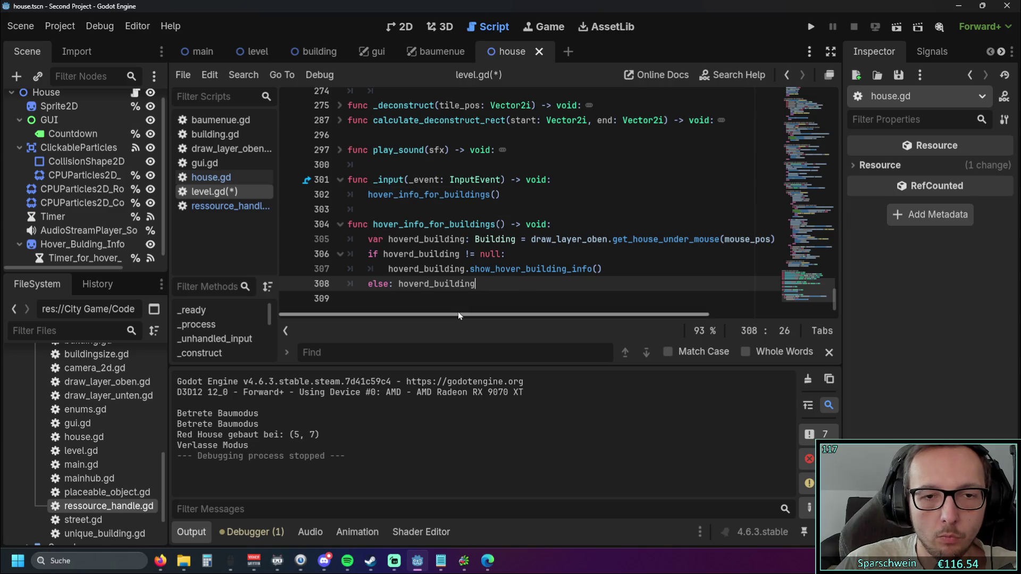
{"action": "type", "text": " = "}
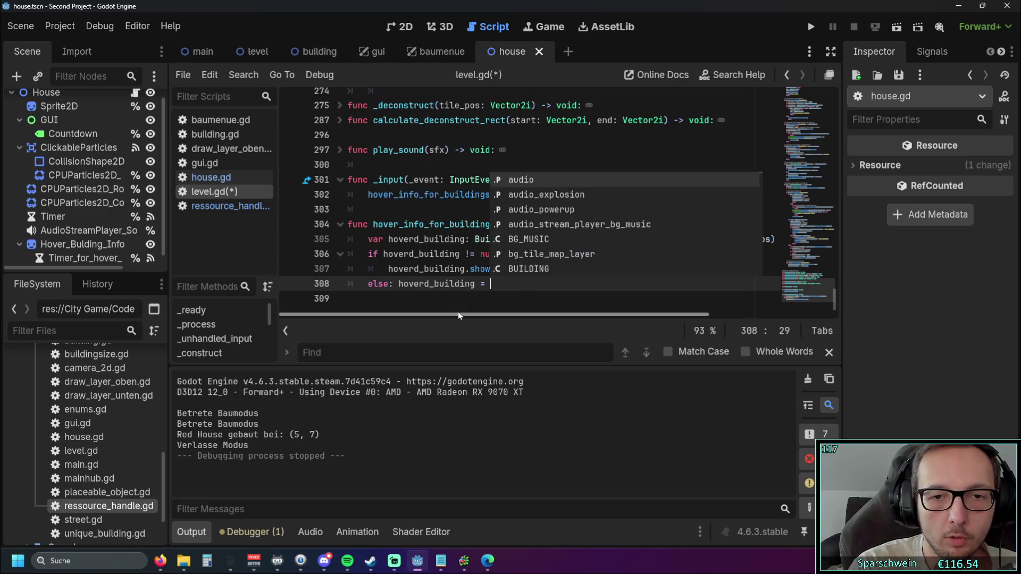
{"action": "type", "text": "null"}
{"action": "left_click", "coordinate": [572, 268]}
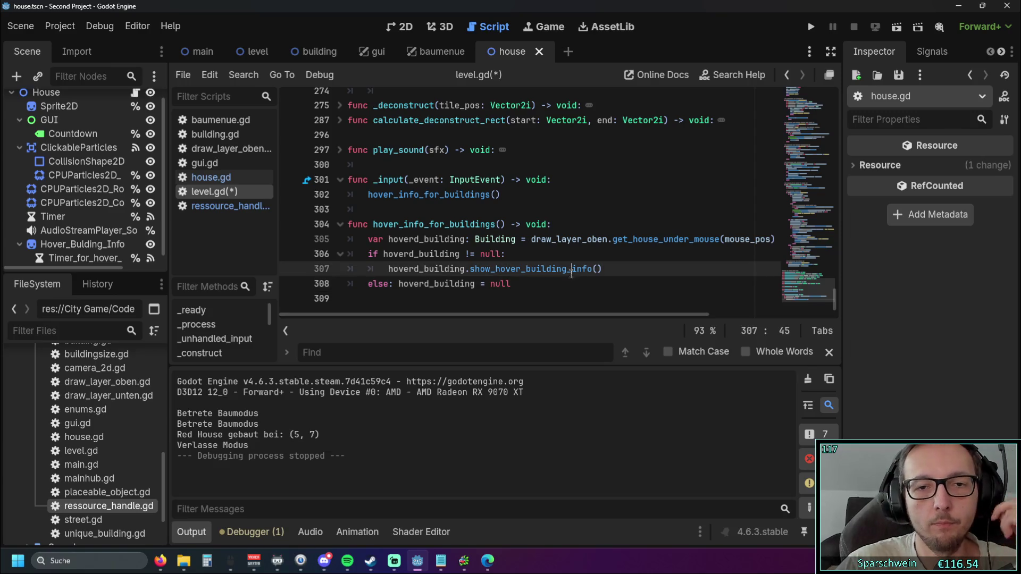
Step: Run the game and place a house on the map
{"action": "left_click", "coordinate": [811, 27]}
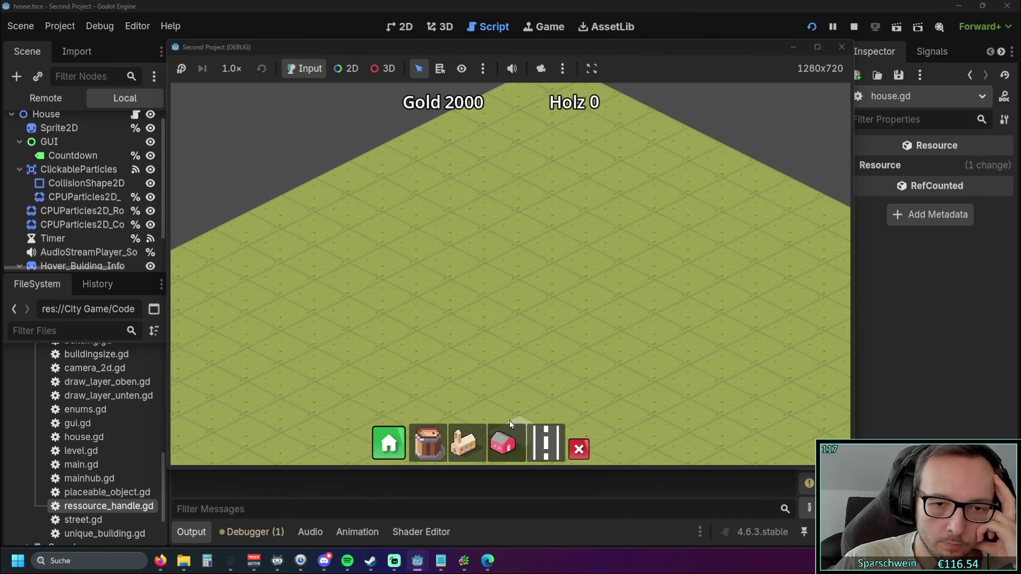
{"action": "left_click", "coordinate": [505, 444]}
{"action": "left_click", "coordinate": [521, 298]}
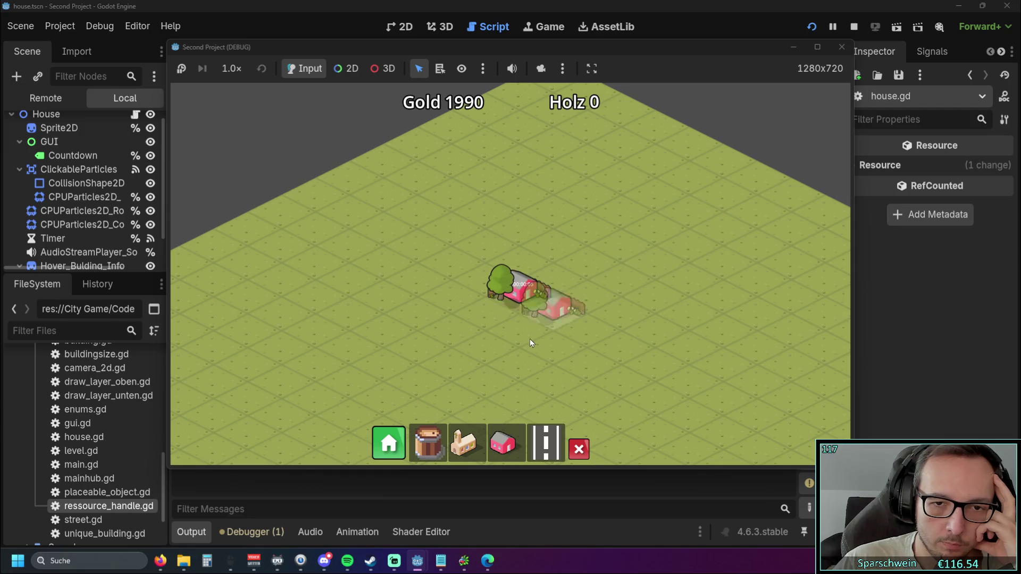
Step: Hover the red house at (6, 7) to check its outline and info panel, then close the game
{"action": "mouse_move", "coordinate": [526, 301]}
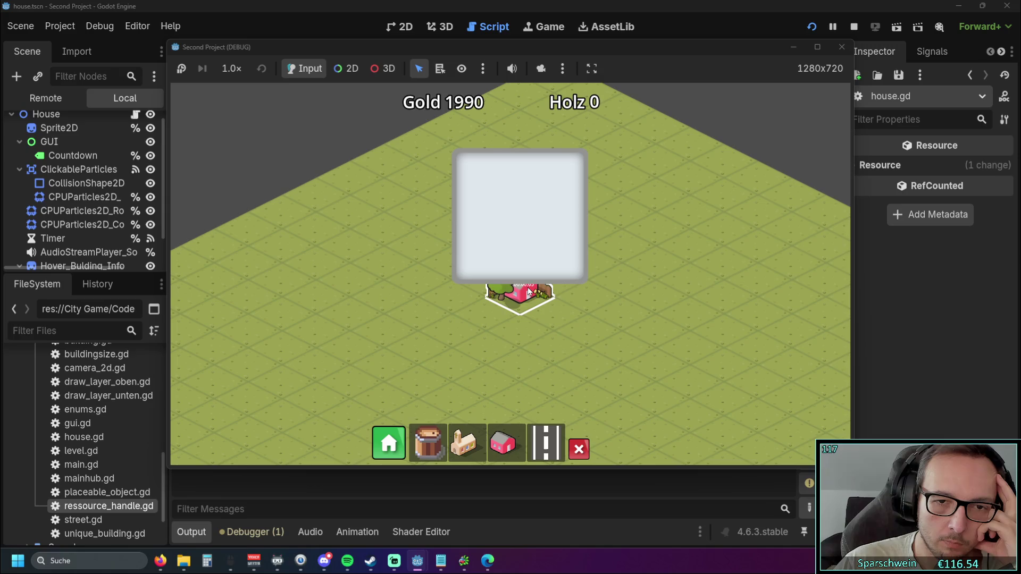
{"action": "left_click", "coordinate": [839, 49]}
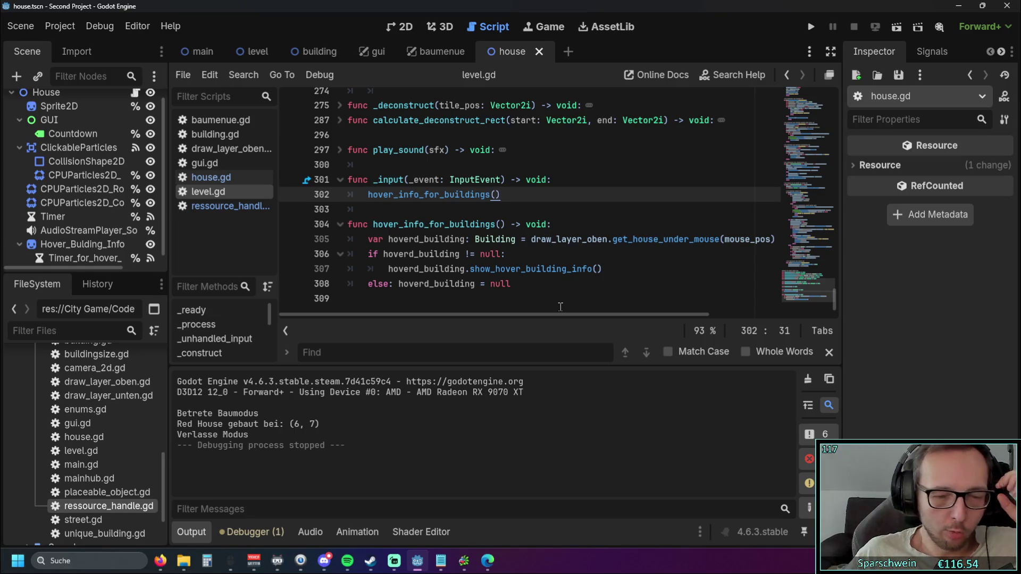
Step: Turn line 308's else branch into 'if hoverd_building != null' with the colon removed
{"action": "left_click_drag", "start_coordinate": [388, 239], "coordinate": [470, 240]}
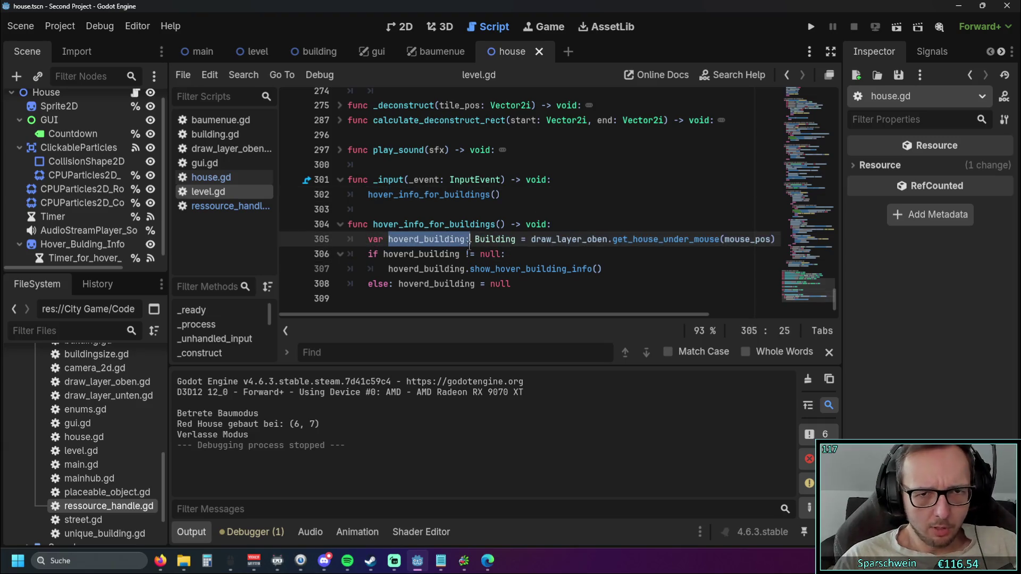
{"action": "left_click", "coordinate": [611, 258]}
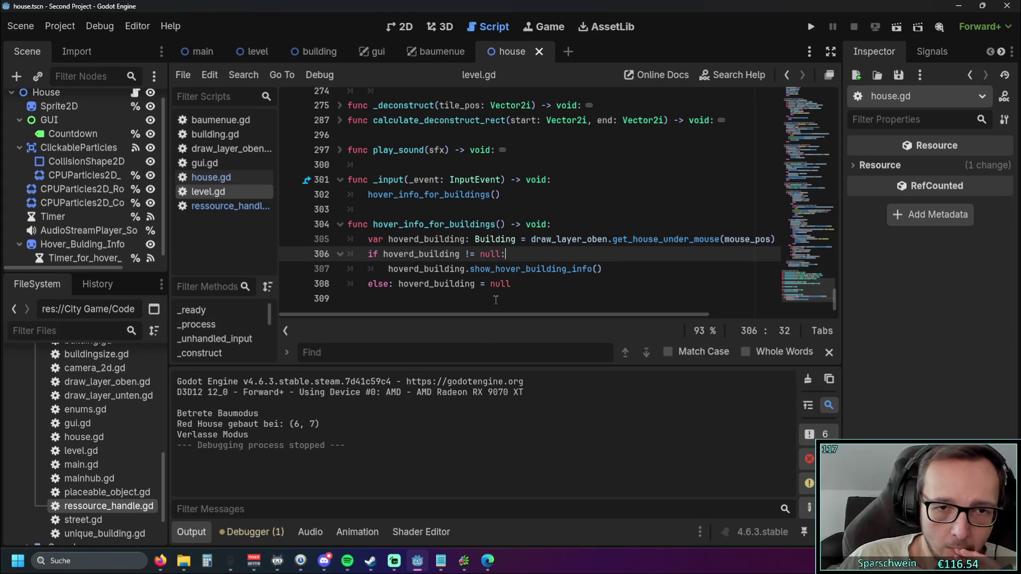
{"action": "mouse_move", "coordinate": [474, 314]}
{"action": "left_mouse_down"}
{"action": "mouse_move", "coordinate": [518, 314]}
{"action": "mouse_move", "coordinate": [447, 319]}
{"action": "left_mouse_up"}
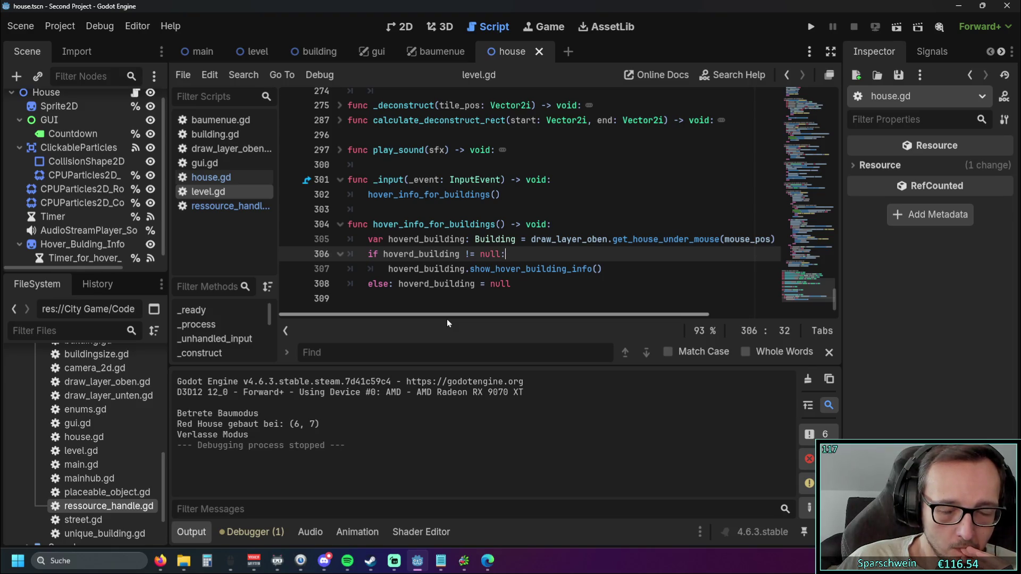
{"action": "left_click", "coordinate": [396, 283]}
{"action": "double_click", "coordinate": [378, 284]}
{"action": "type", "text": "if"}
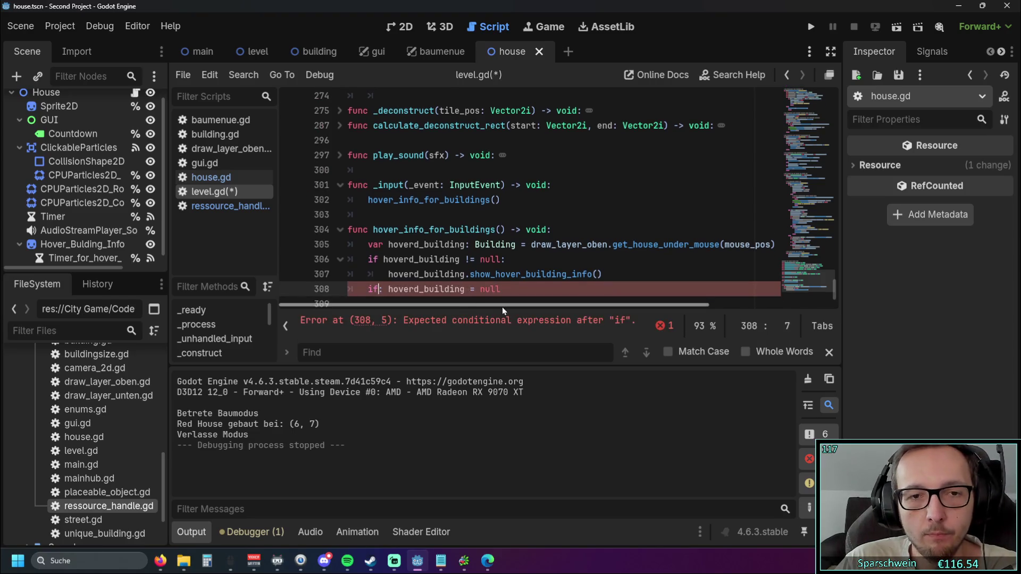
{"action": "key", "text": "Delete"}
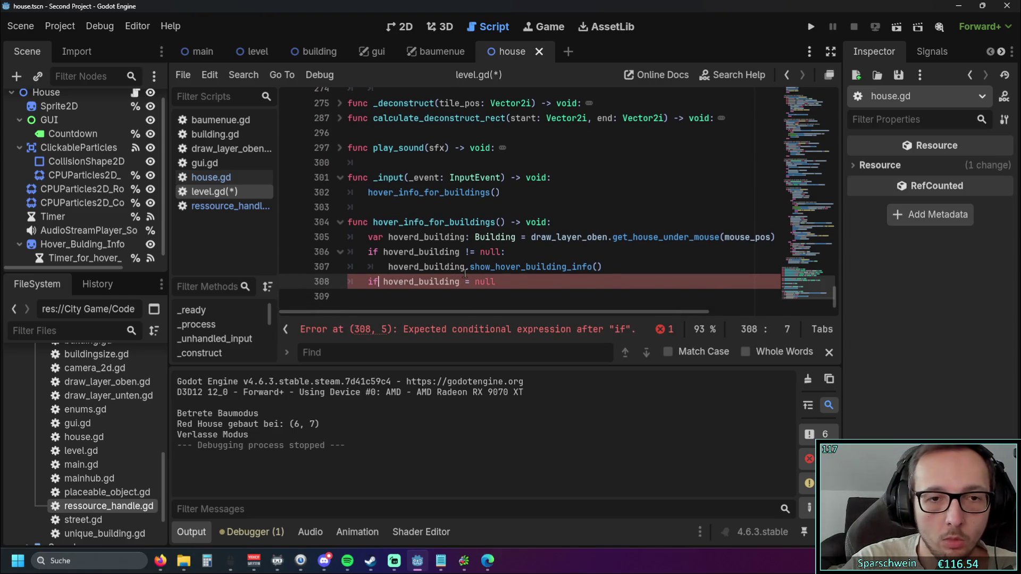
{"action": "double_click", "coordinate": [468, 278]}
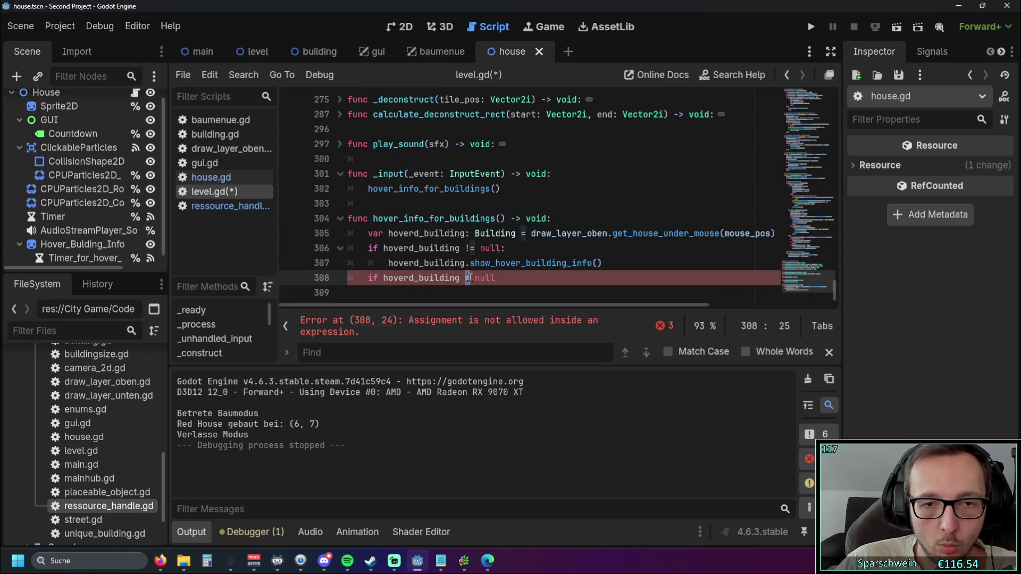
{"action": "type", "text": "!="}
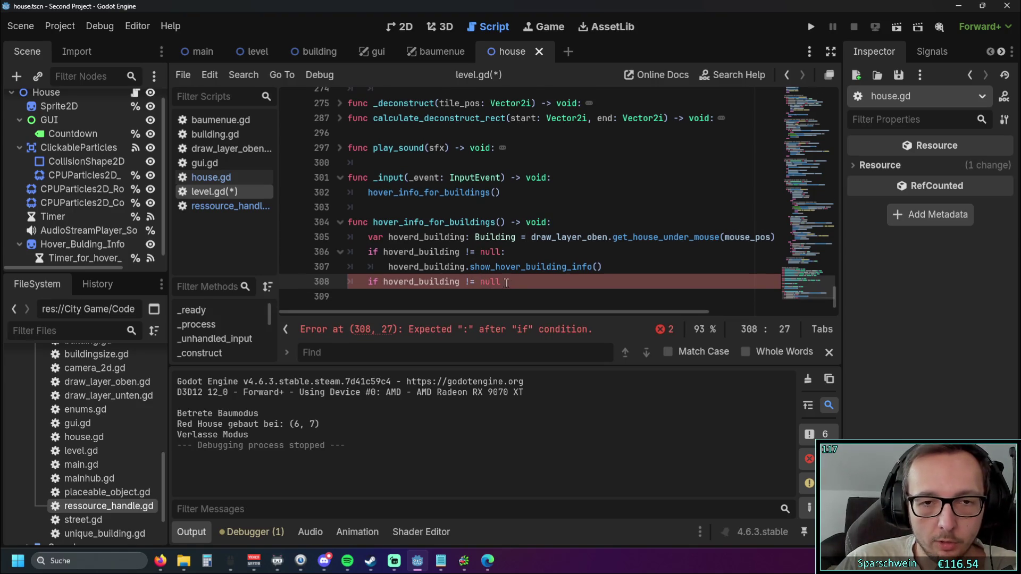
Step: Start a new indented line below line 306 in the hover function
{"action": "left_click_drag", "start_coordinate": [460, 282], "coordinate": [384, 282]}
{"action": "left_click", "coordinate": [510, 282]}
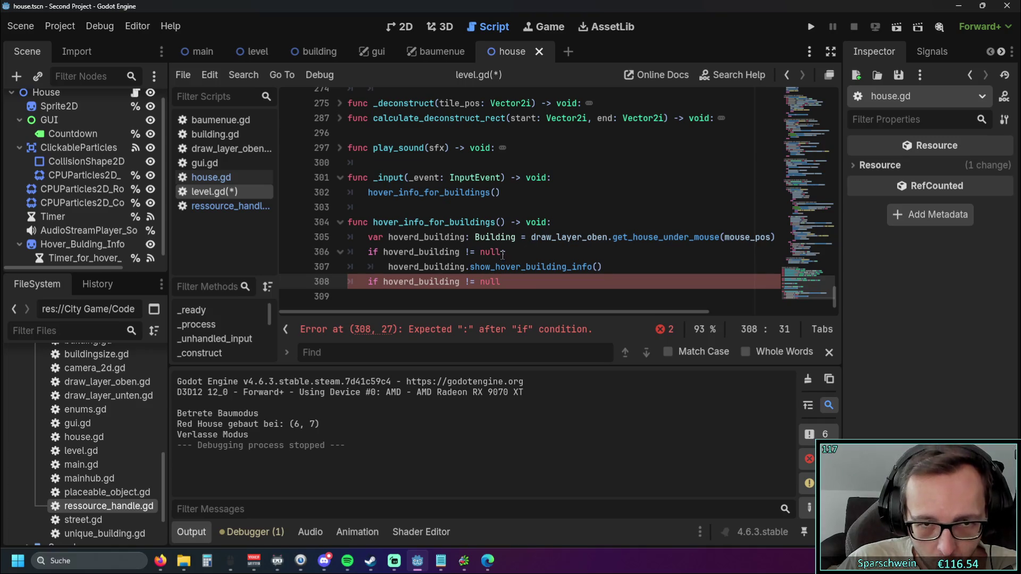
{"action": "left_click", "coordinate": [539, 252]}
{"action": "type", "text": ":"}
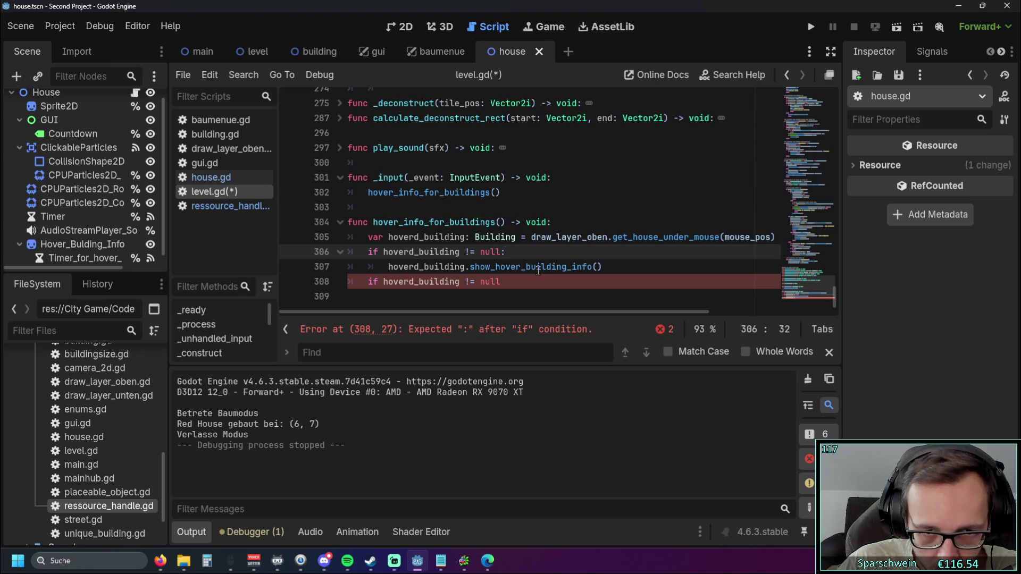
{"action": "key", "text": "Return"}
Step: Declare 'var actual_building = hoverd_building' on line 307
{"action": "type", "text": "var"}
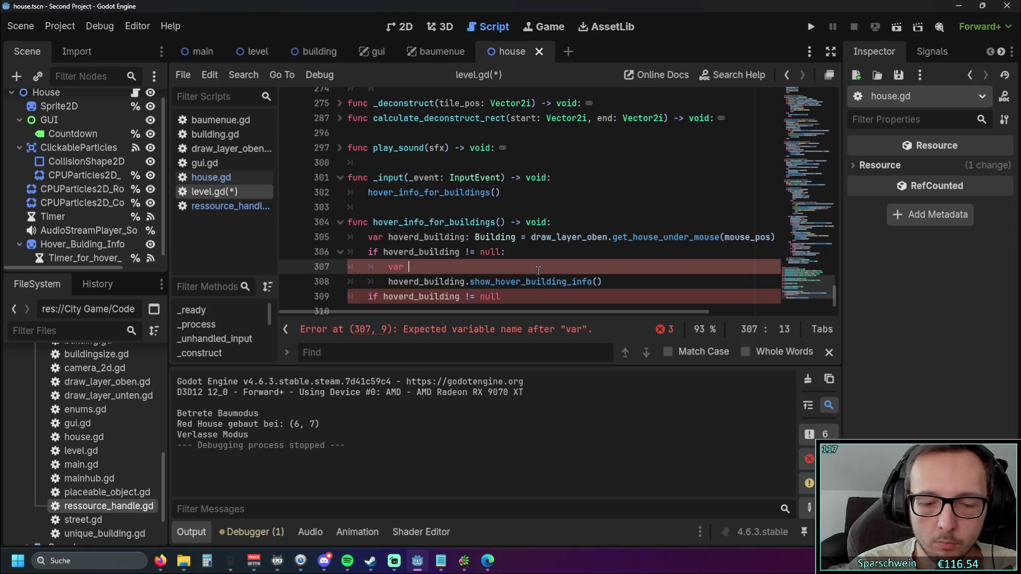
{"action": "type", "text": "actu"}
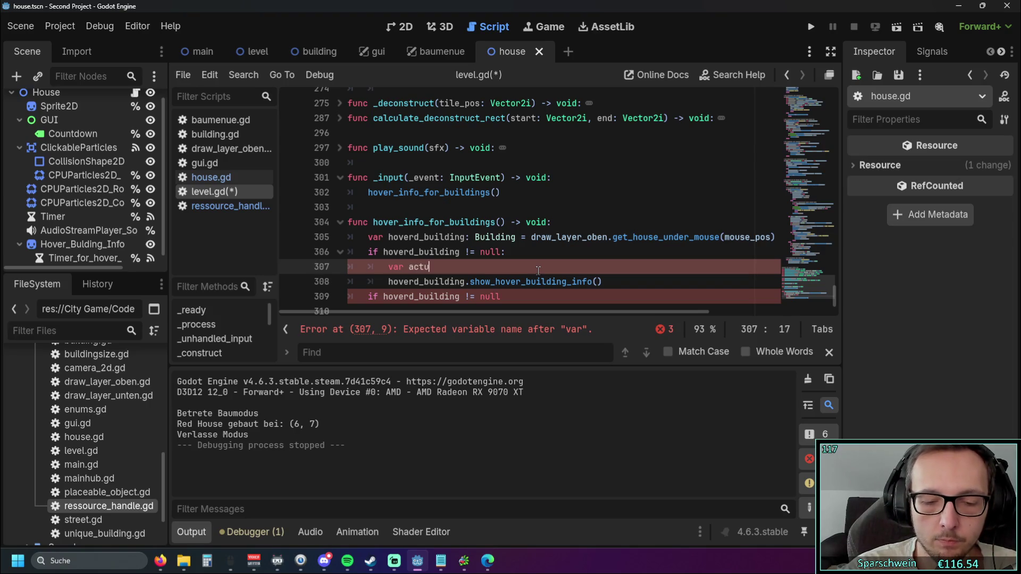
{"action": "type", "text": "al_building"}
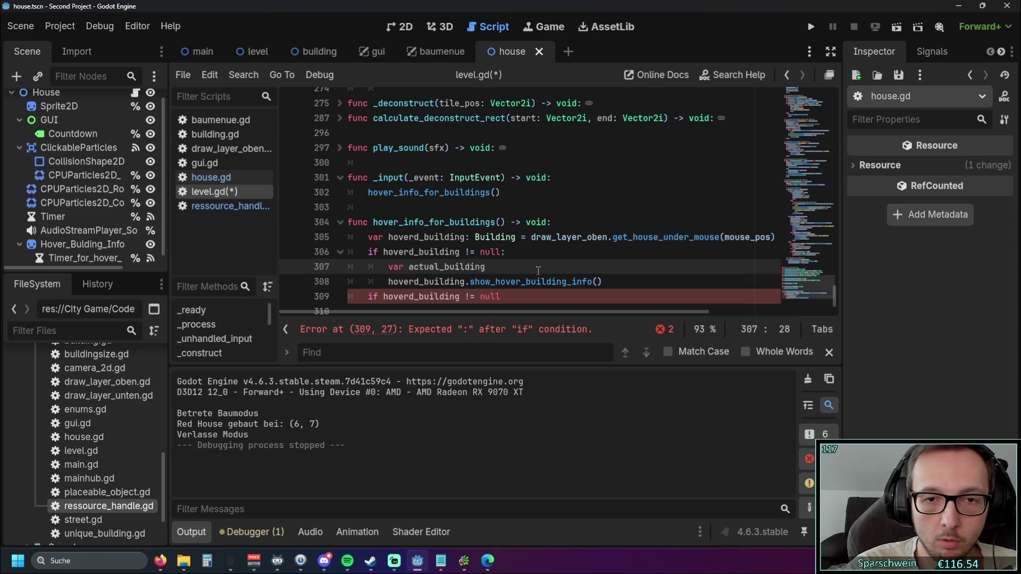
{"action": "type", "text": "= ho"}
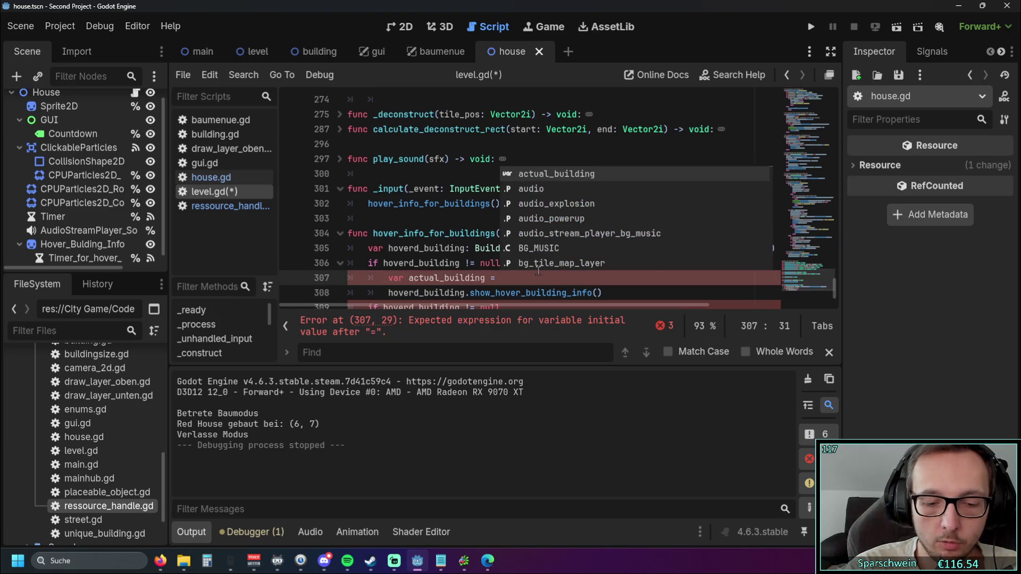
{"action": "key", "text": "Down"}
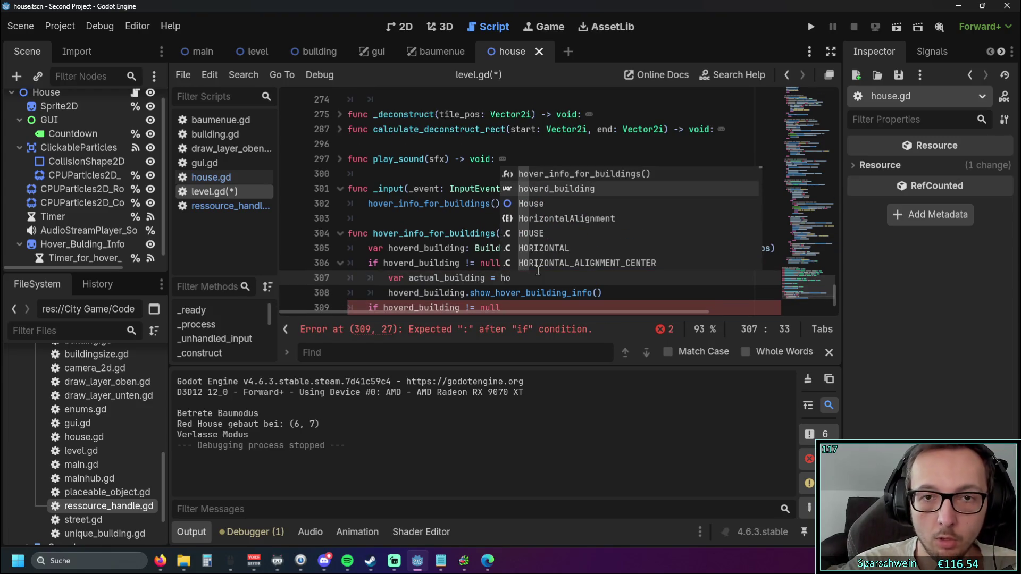
{"action": "key", "text": "Return"}
Step: Use actual_building in the show call and in place of null in line 309's comparison
{"action": "scroll", "coordinate": [490, 250], "scroll_direction": "down", "scroll_amount": 1}
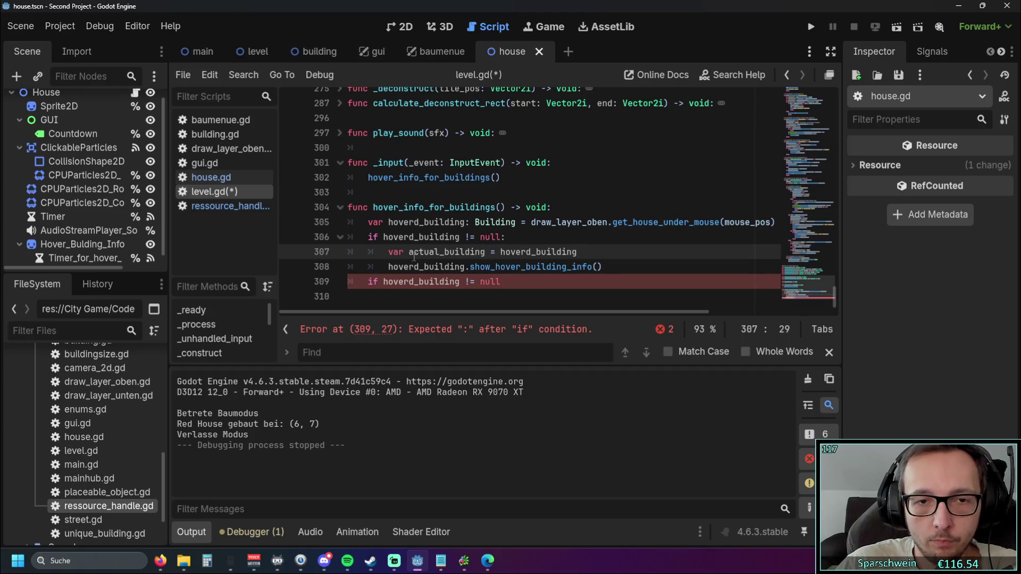
{"action": "left_click_drag", "start_coordinate": [409, 252], "coordinate": [490, 253]}
{"action": "key", "text": "ctrl+c"}
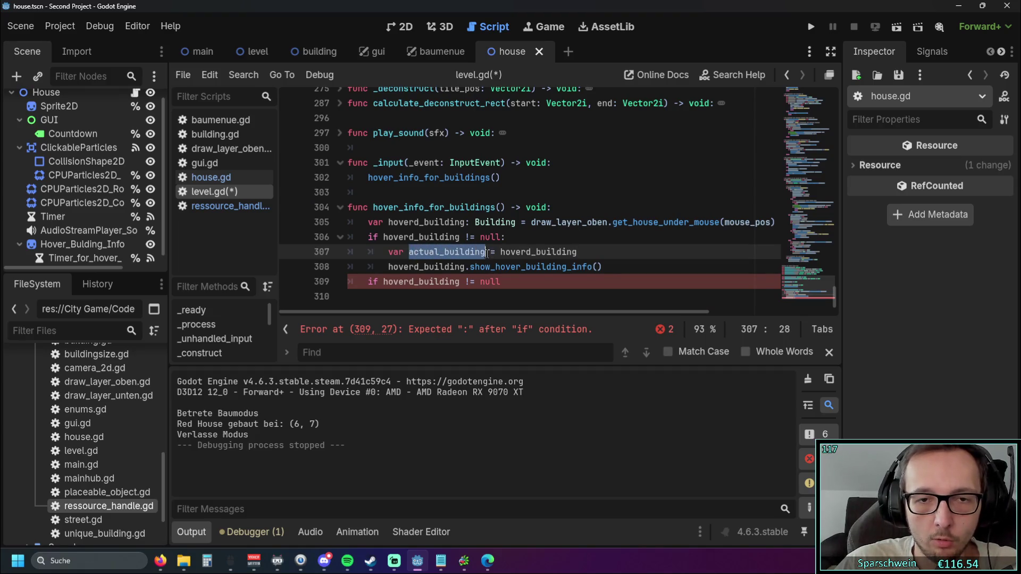
{"action": "left_click_drag", "start_coordinate": [388, 266], "coordinate": [456, 269]}
{"action": "double_click", "coordinate": [456, 267]}
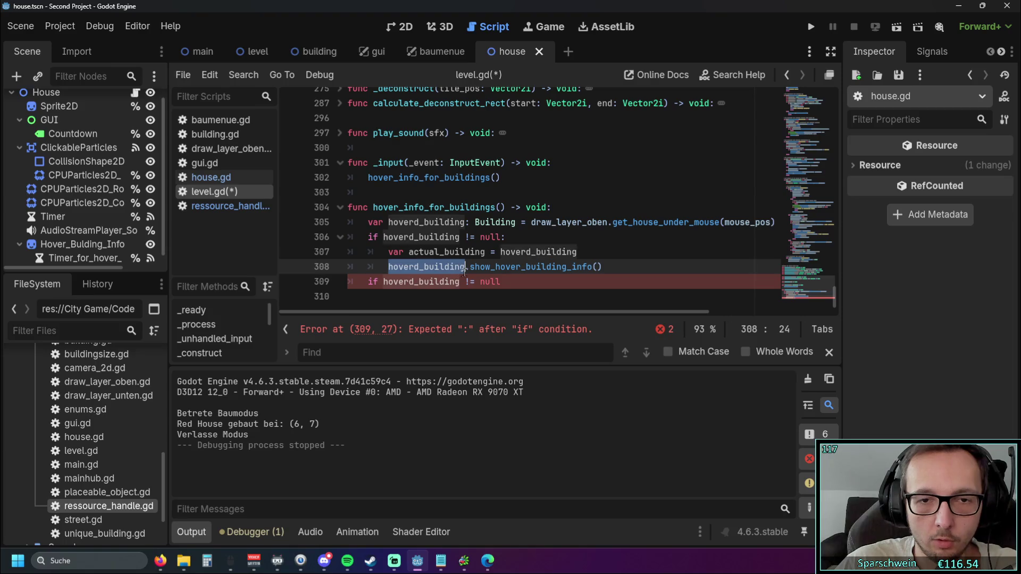
{"action": "key", "text": "ctrl+v"}
{"action": "left_click", "coordinate": [537, 223]}
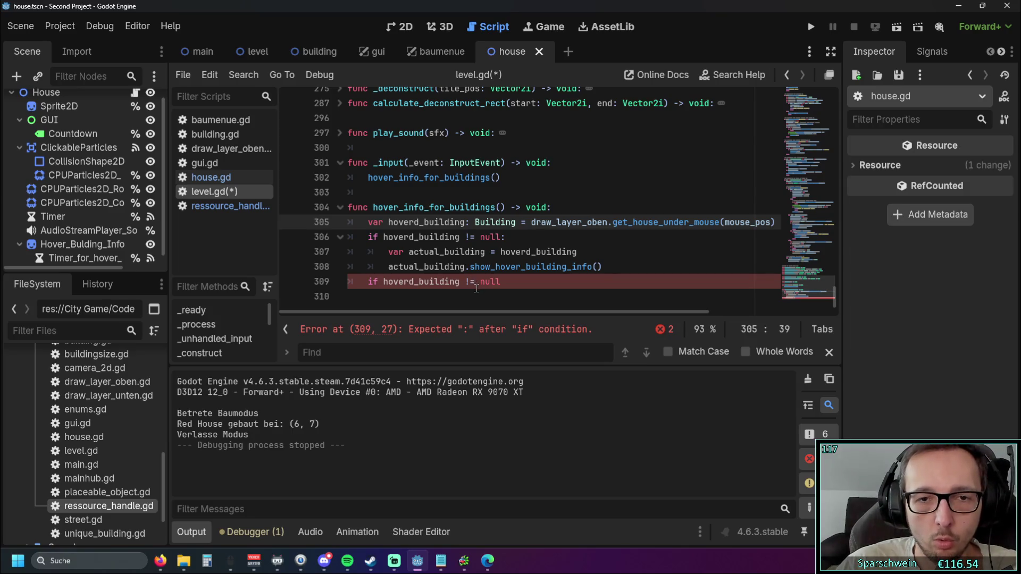
{"action": "left_click_drag", "start_coordinate": [408, 252], "coordinate": [487, 255]}
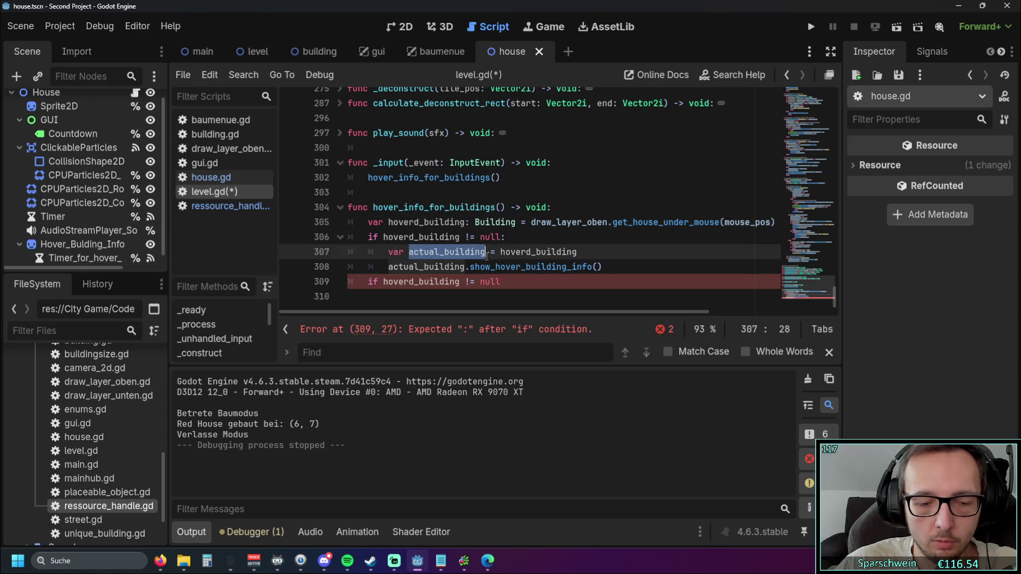
{"action": "double_click", "coordinate": [479, 282]}
{"action": "key", "text": "ctrl+v"}
Step: Add a 'hoverd_building = null' line under the comparison and end the if with a colon
{"action": "key", "text": "Return"}
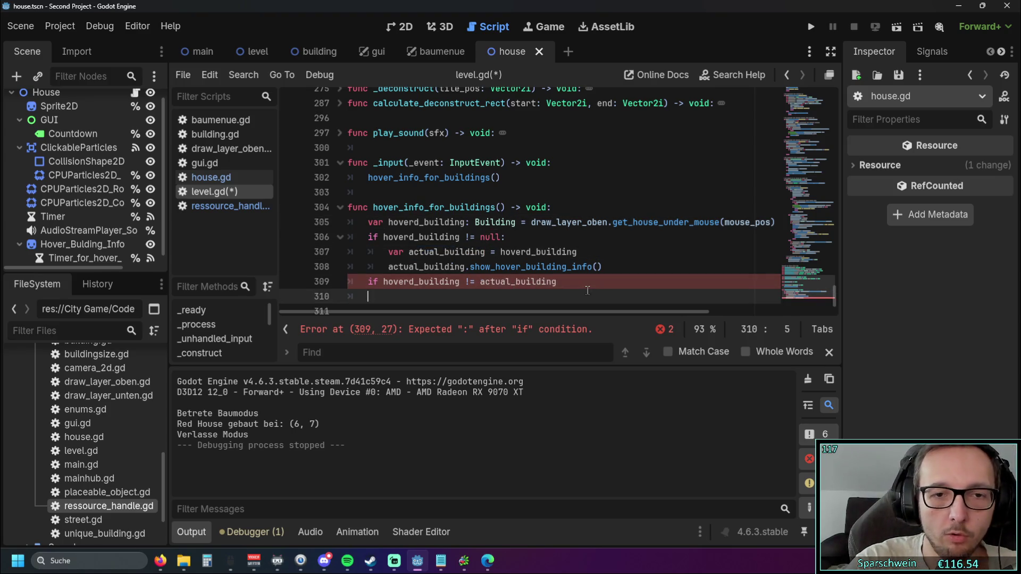
{"action": "left_click_drag", "start_coordinate": [391, 224], "coordinate": [463, 224]}
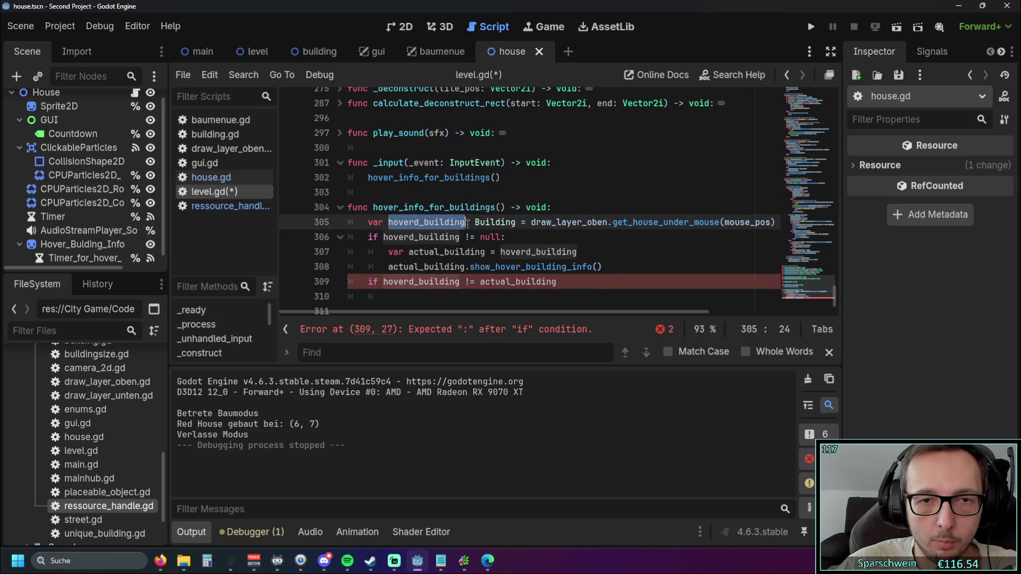
{"action": "key", "text": "ctrl+c"}
{"action": "scroll", "coordinate": [461, 230], "scroll_direction": "down", "scroll_amount": 1}
{"action": "left_click", "coordinate": [396, 282]}
{"action": "key", "text": "ctrl+v"}
{"action": "left_click", "coordinate": [391, 282]}
{"action": "left_click", "coordinate": [472, 282]}
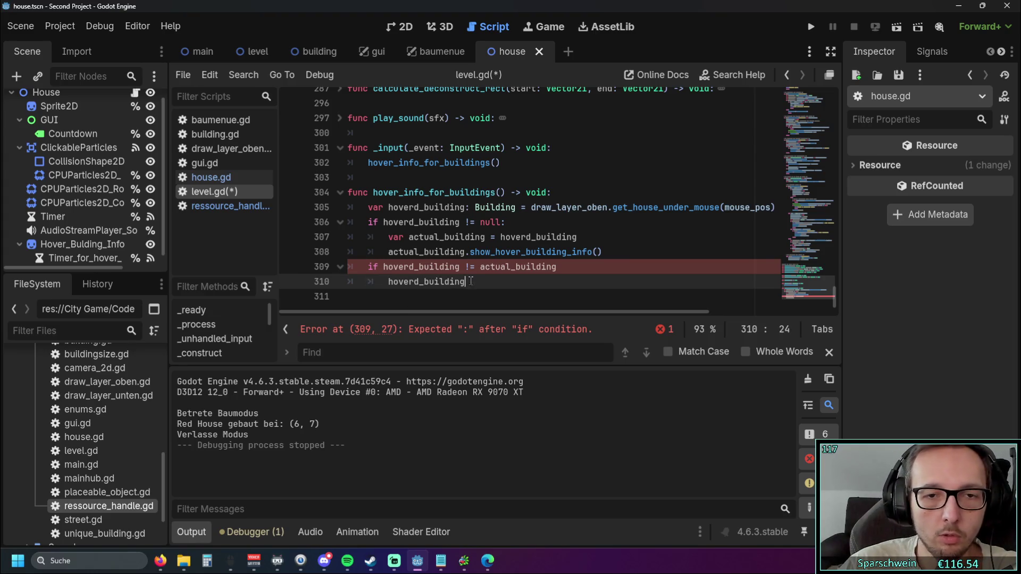
{"action": "type", "text": " = null"}
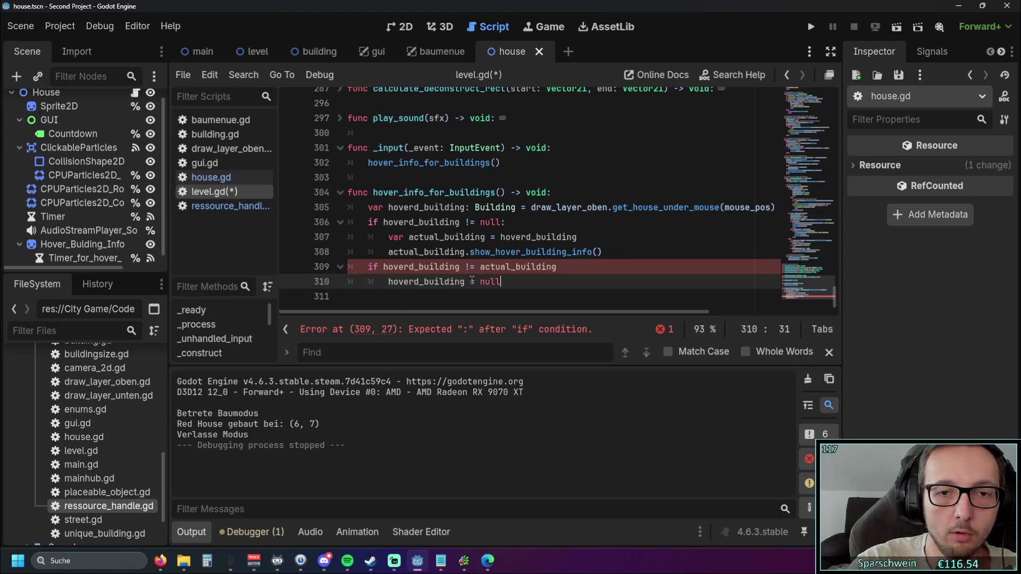
{"action": "left_click", "coordinate": [575, 225]}
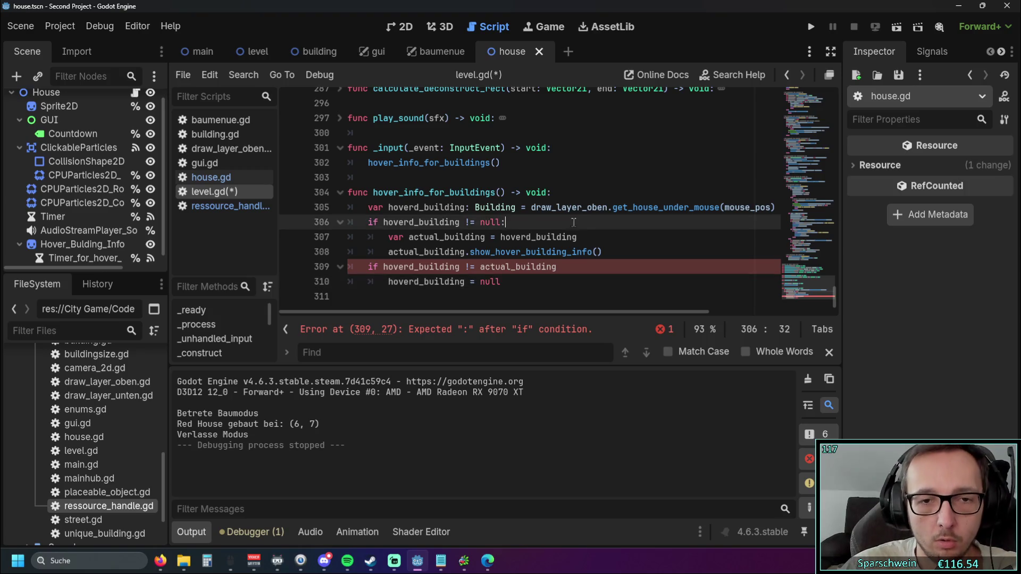
{"action": "left_click", "coordinate": [563, 267]}
{"action": "type", "text": ":"}
{"action": "left_click", "coordinate": [599, 232]}
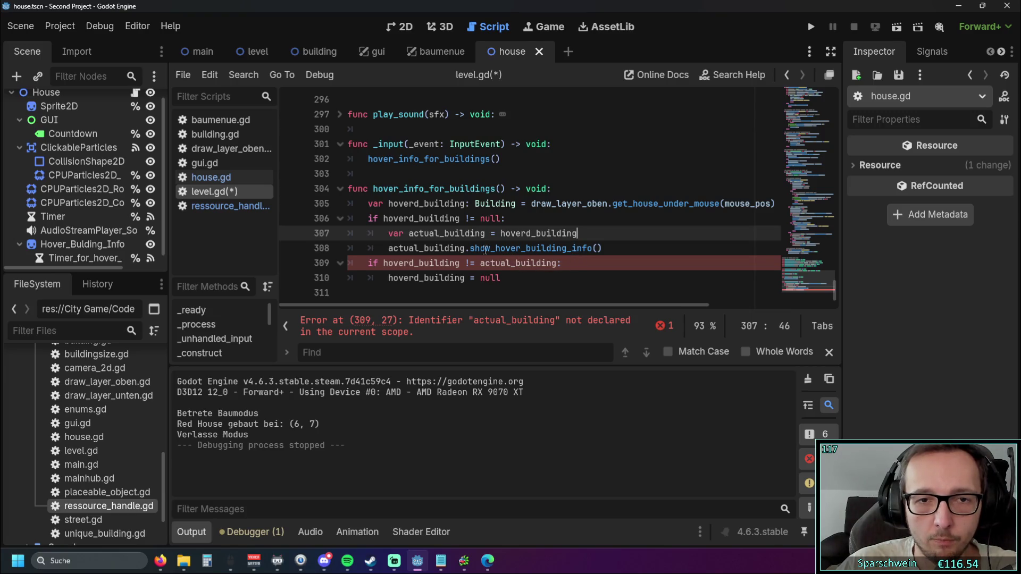
Step: Copy the actual_building declaration below the function header as 'var actual_building = null'
{"action": "mouse_move", "coordinate": [388, 233]}
{"action": "left_mouse_down"}
{"action": "mouse_move", "coordinate": [497, 233]}
{"action": "mouse_move", "coordinate": [486, 233]}
{"action": "left_mouse_up"}
{"action": "key", "text": "ctrl+c"}
{"action": "left_click", "coordinate": [572, 193]}
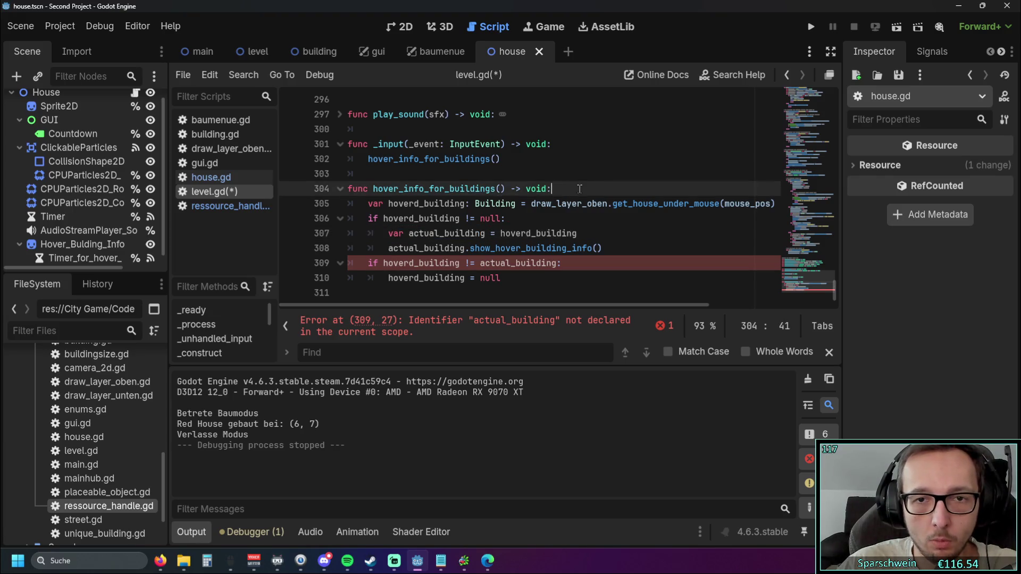
{"action": "key", "text": "Return"}
{"action": "key", "text": "ctrl+v"}
{"action": "scroll", "coordinate": [511, 207], "scroll_direction": "down", "scroll_amount": 1}
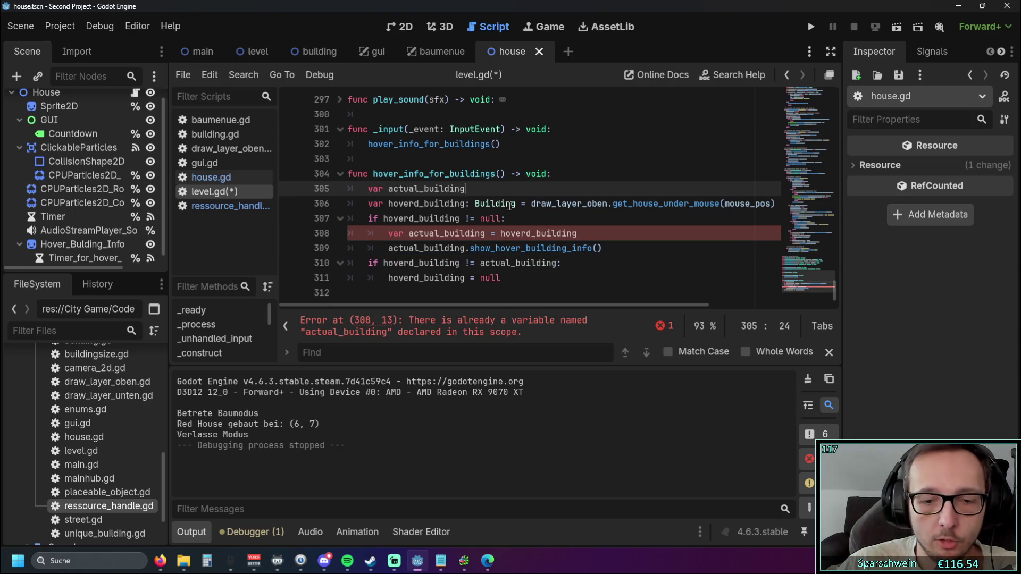
{"action": "type", "text": " = null"}
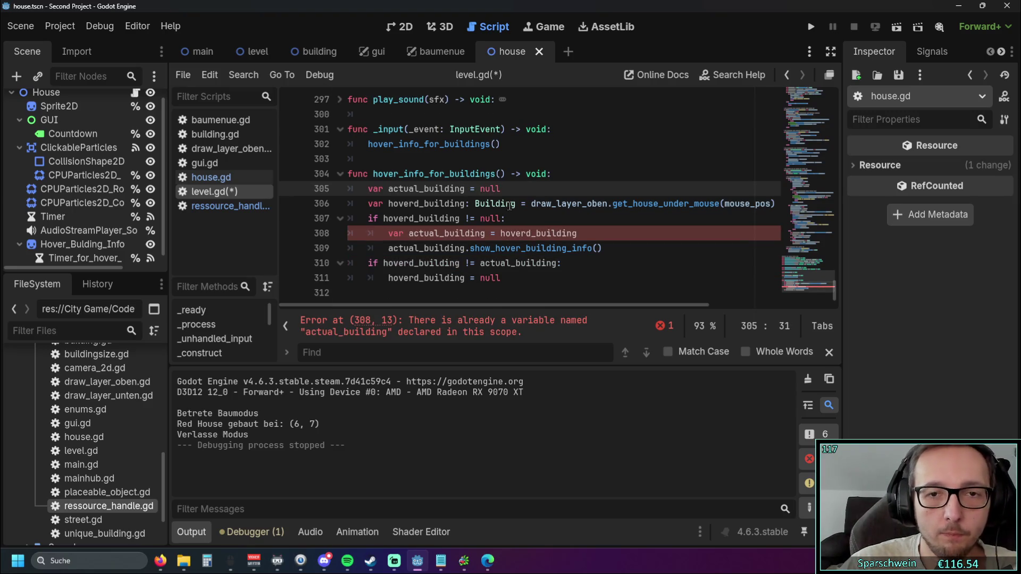
Step: Delete the separate top-of-function declaration, keeping 'var actual_building' inside the null check
{"action": "left_click", "coordinate": [576, 245]}
{"action": "left_click_drag", "start_coordinate": [389, 233], "coordinate": [408, 233]}
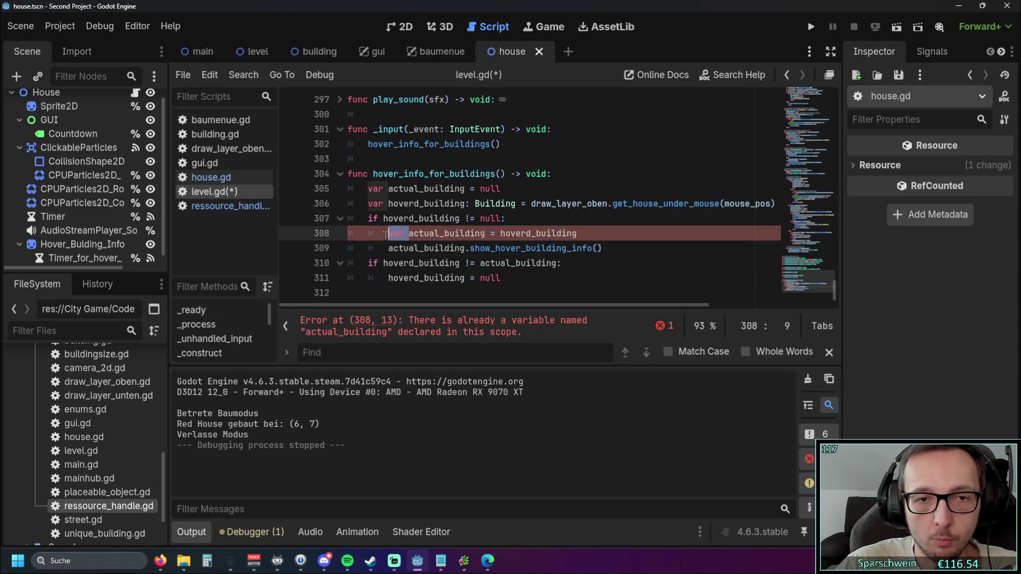
{"action": "key", "text": "BackSpace"}
{"action": "key", "text": "Down"}
{"action": "key", "text": "Down"}
{"action": "key", "text": "Down"}
{"action": "key", "text": "End"}
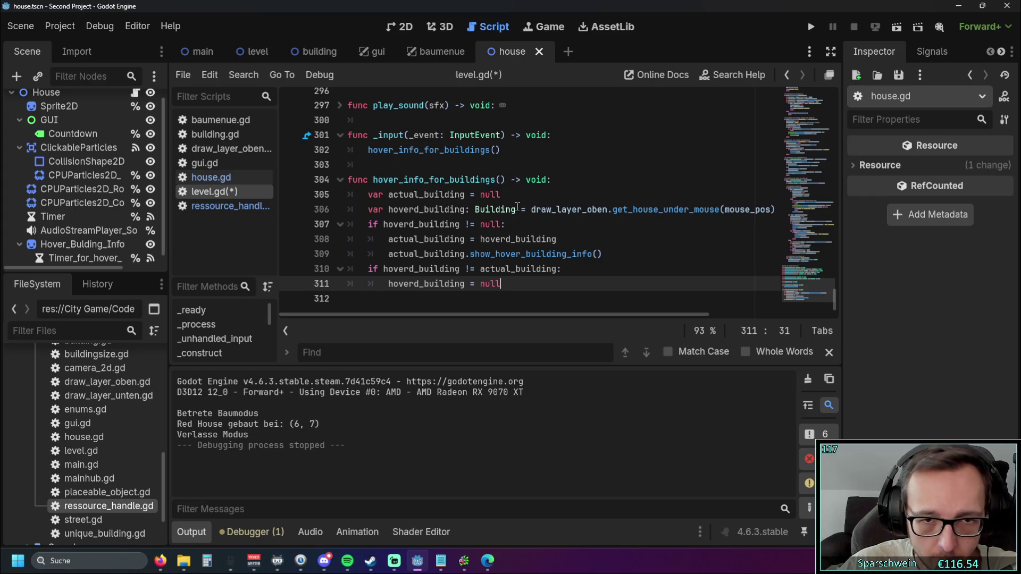
{"action": "left_click", "coordinate": [578, 194]}
{"action": "left_click", "coordinate": [579, 186]}
{"action": "left_click", "coordinate": [388, 238]}
{"action": "type", "text": "var"}
{"action": "left_click_drag", "start_coordinate": [500, 194], "coordinate": [368, 194]}
{"action": "key", "text": "BackSpace"}
{"action": "key", "text": "BackSpace"}
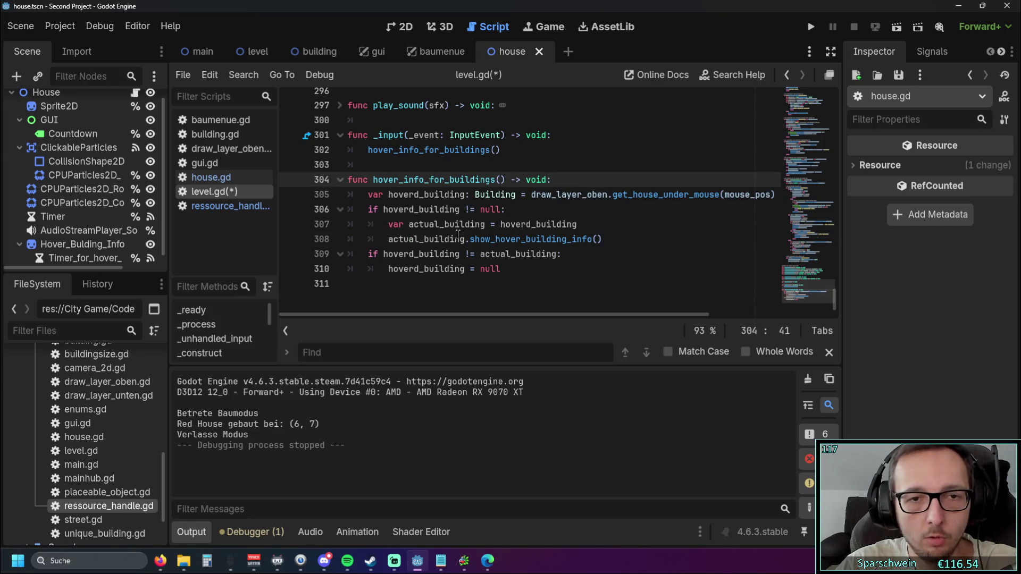
Step: Indent the comparison and null-reset lines one level, then run the game with F5
{"action": "left_click", "coordinate": [371, 264]}
{"action": "key", "text": "Tab"}
{"action": "key", "text": "Down"}
{"action": "key", "text": "Tab"}
{"action": "key", "text": "Down"}
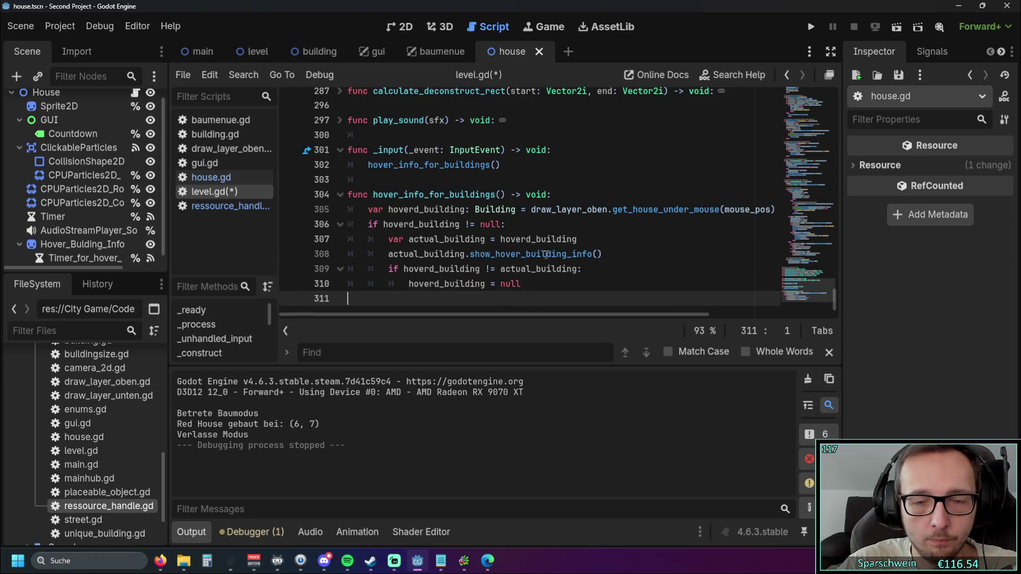
{"action": "key", "text": "F5"}
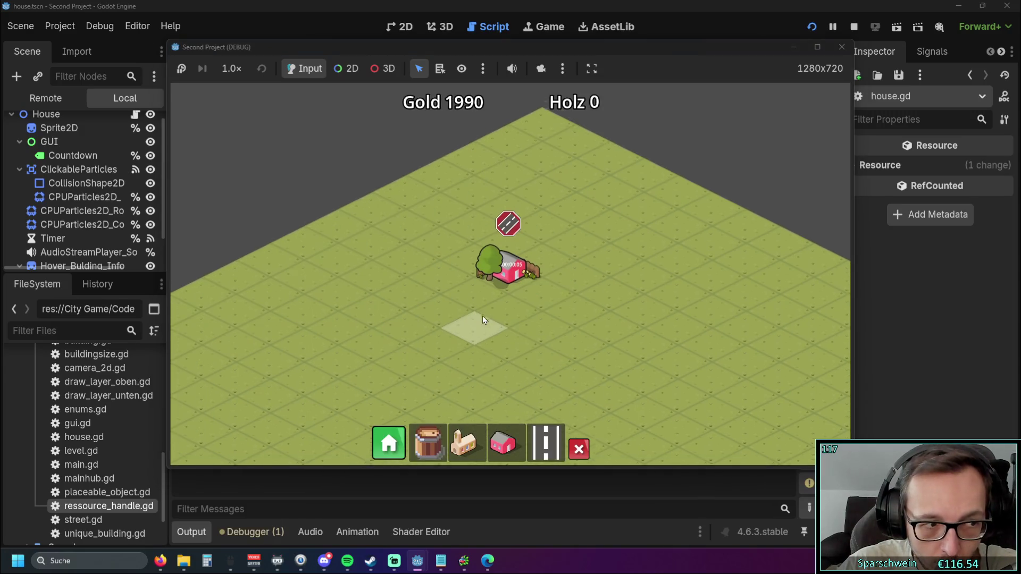
Step: Close the game and rename actual_building to current_building on line 307
{"action": "left_click", "coordinate": [842, 47]}
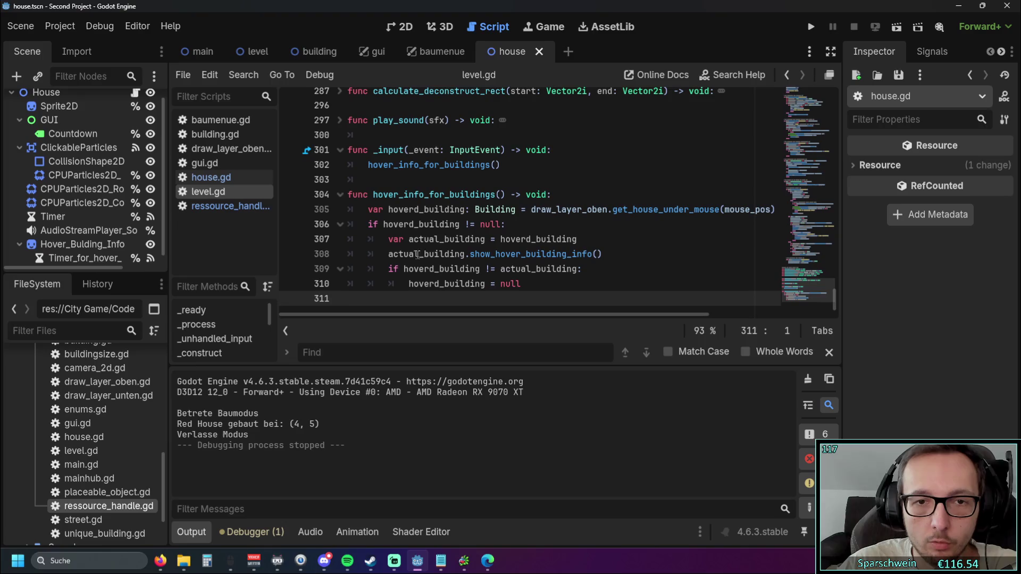
{"action": "double_click", "coordinate": [438, 239]}
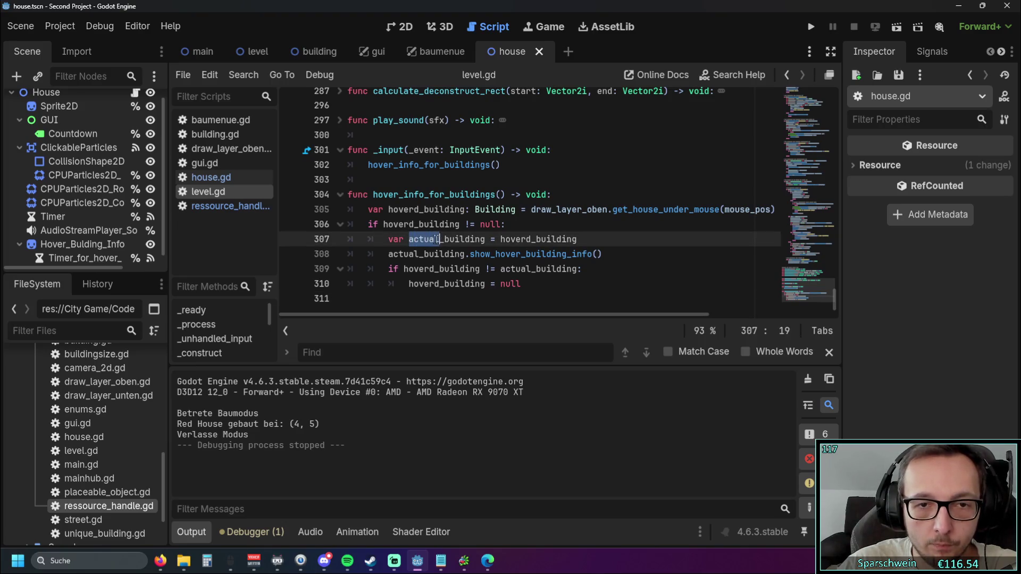
{"action": "type", "text": "currenbt"}
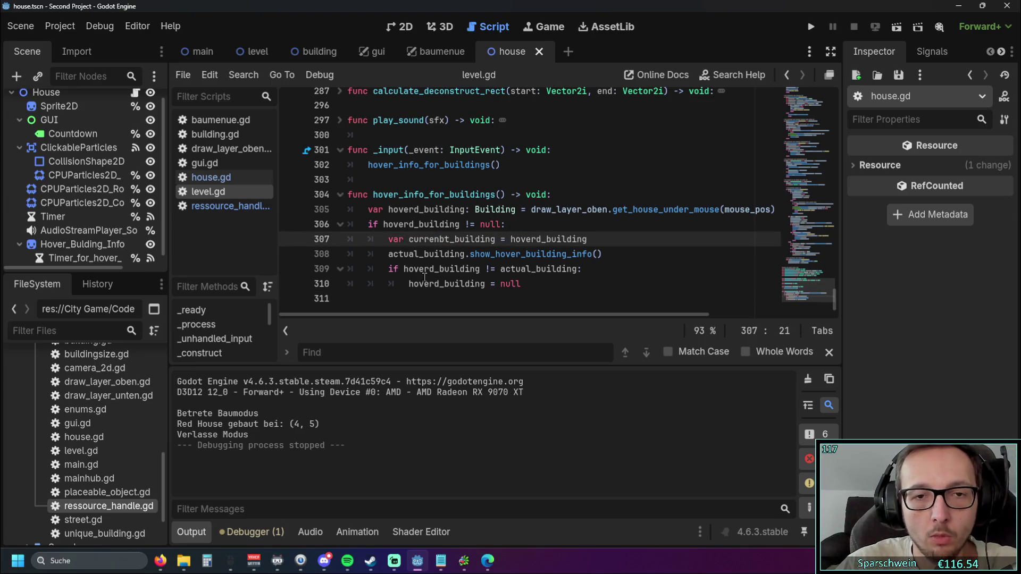
{"action": "key", "text": "BackSpace"}
{"action": "key", "text": "BackSpace"}
{"action": "type", "text": "t"}
Step: Replace actual with current on lines 308 and 309, undoing one wrong replacement
{"action": "left_click", "coordinate": [425, 270]}
{"action": "double_click", "coordinate": [410, 240]}
{"action": "key", "text": "ctrl+c"}
{"action": "double_click", "coordinate": [406, 263]}
{"action": "key", "text": "ctrl+v"}
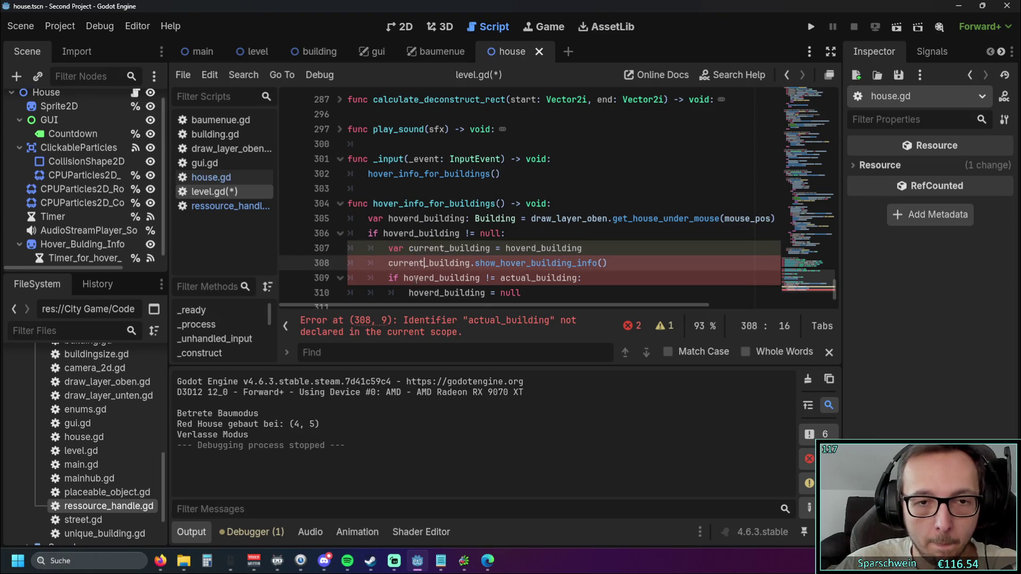
{"action": "double_click", "coordinate": [418, 278]}
{"action": "key", "text": "ctrl+v"}
{"action": "key", "text": "End"}
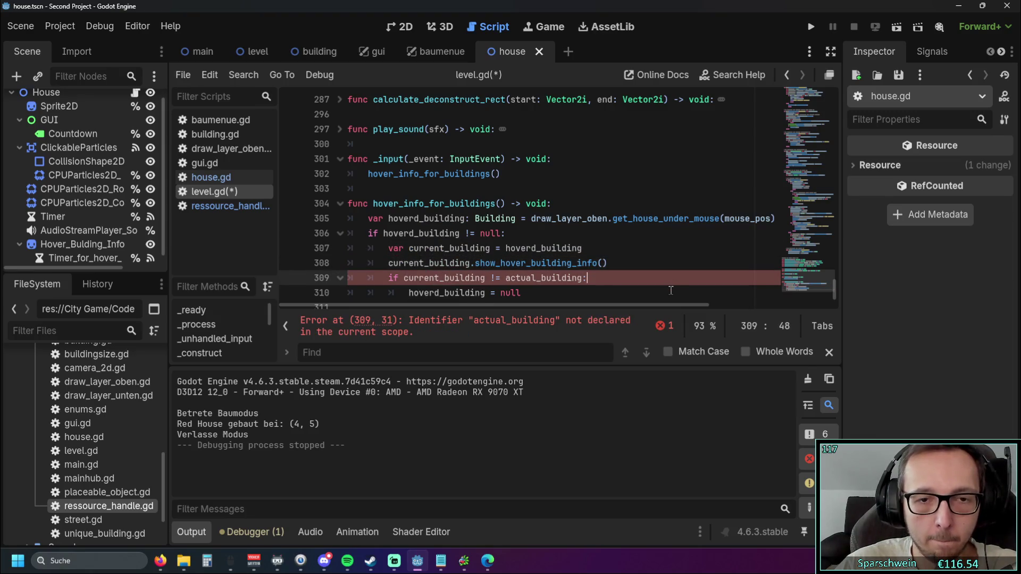
{"action": "scroll", "coordinate": [671, 290], "scroll_direction": "down", "scroll_amount": 1}
{"action": "key", "text": "ctrl+z"}
{"action": "double_click", "coordinate": [505, 262]}
{"action": "key", "text": "ctrl+v"}
{"action": "key", "text": "End"}
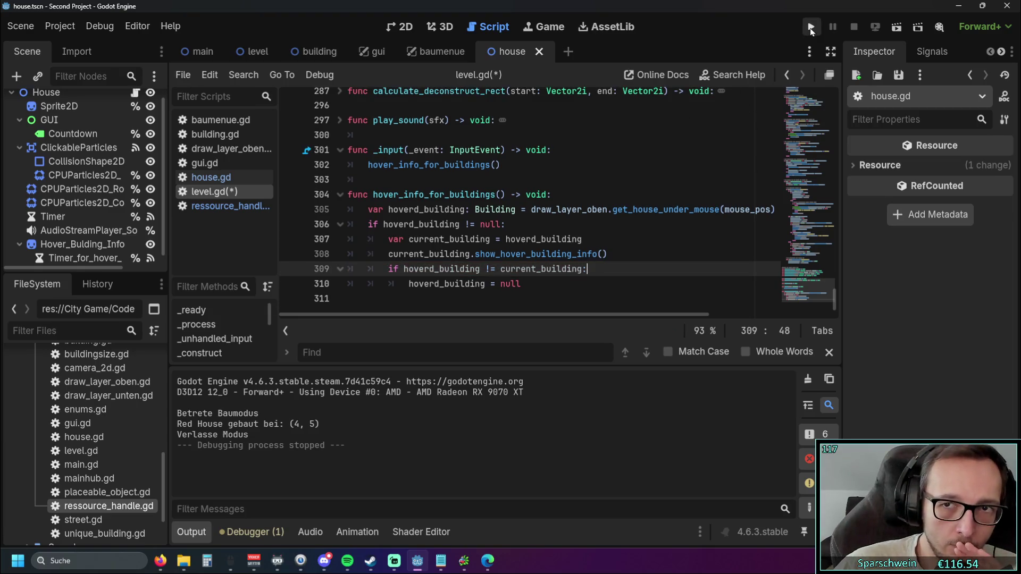
Step: Run the game, place a house, hover and click it, then close the game
{"action": "left_click", "coordinate": [810, 26]}
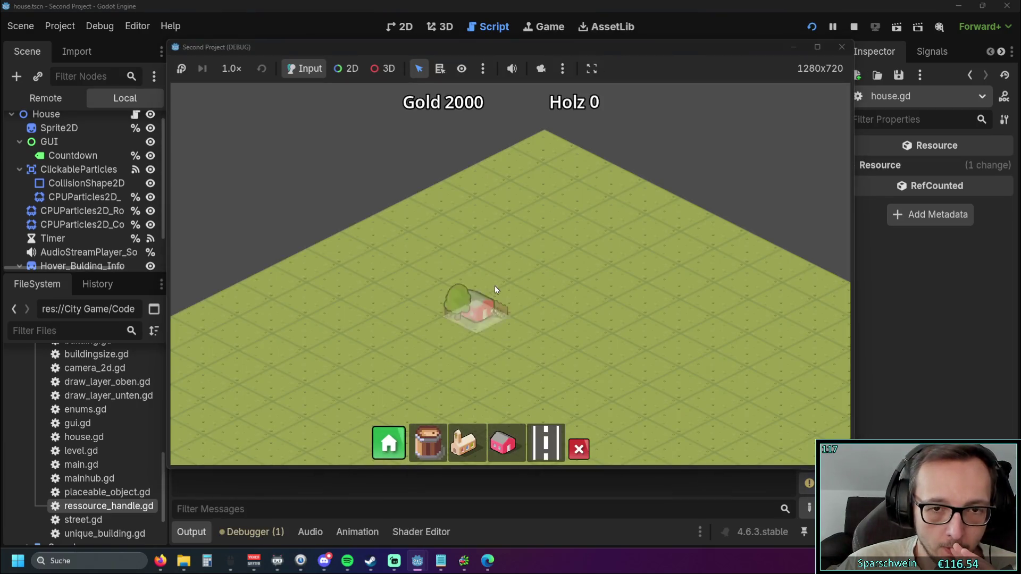
{"action": "left_click", "coordinate": [494, 286]}
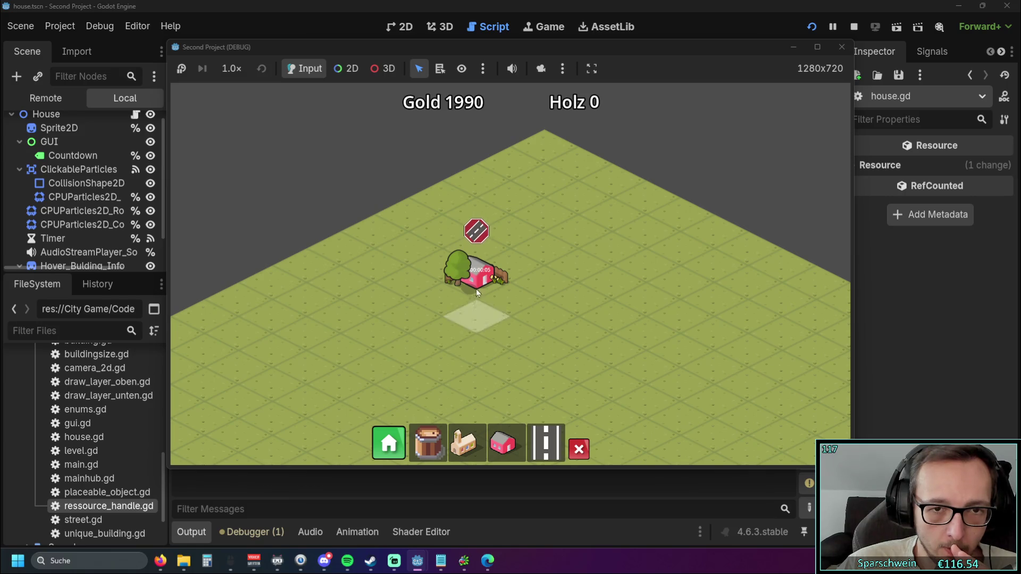
{"action": "mouse_move", "coordinate": [477, 289]}
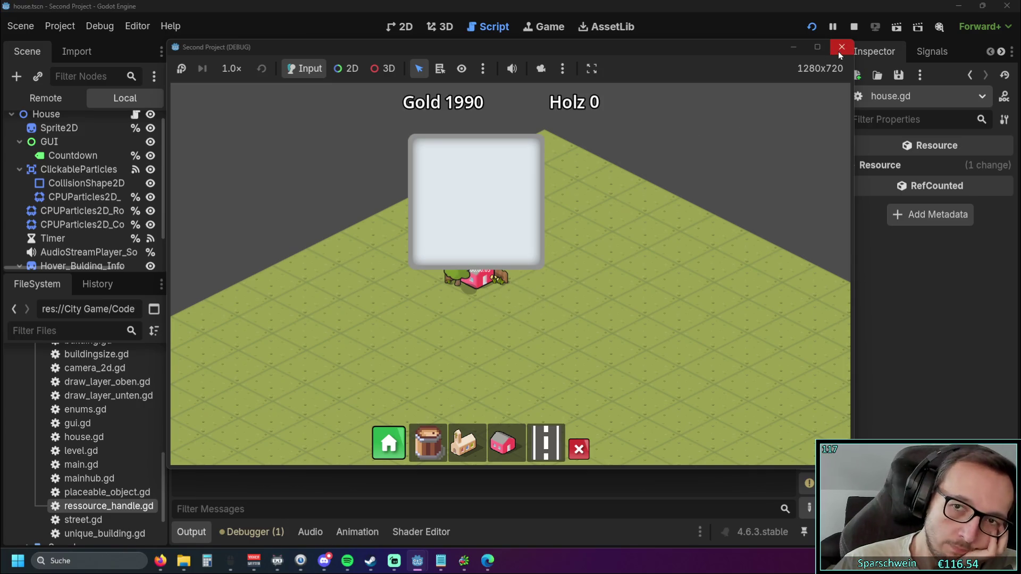
{"action": "left_click", "coordinate": [476, 292]}
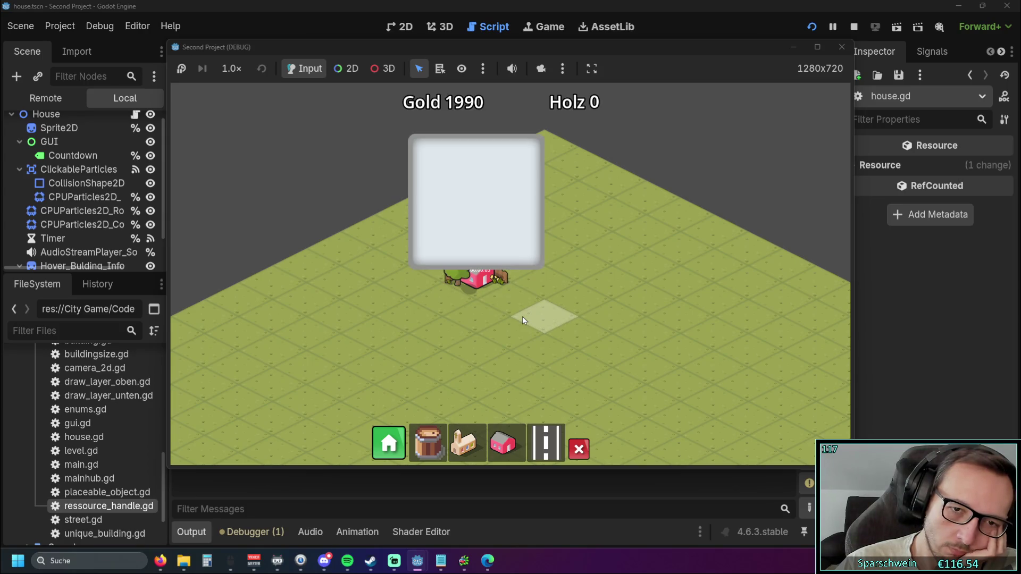
{"action": "left_click", "coordinate": [842, 47]}
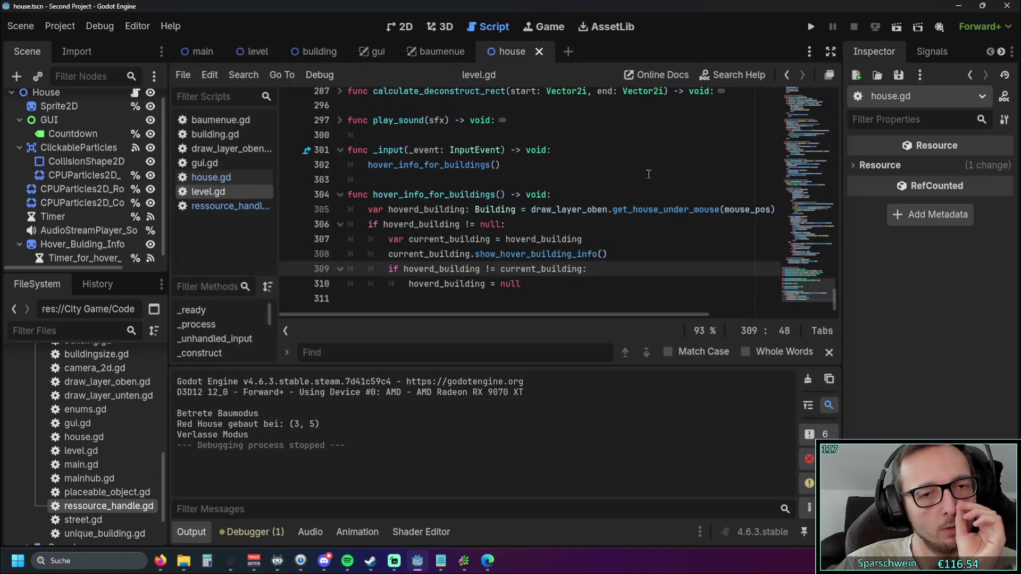
Step: Extend line 309's condition with 'or hoverd_building = null'
{"action": "left_click", "coordinate": [640, 192]}
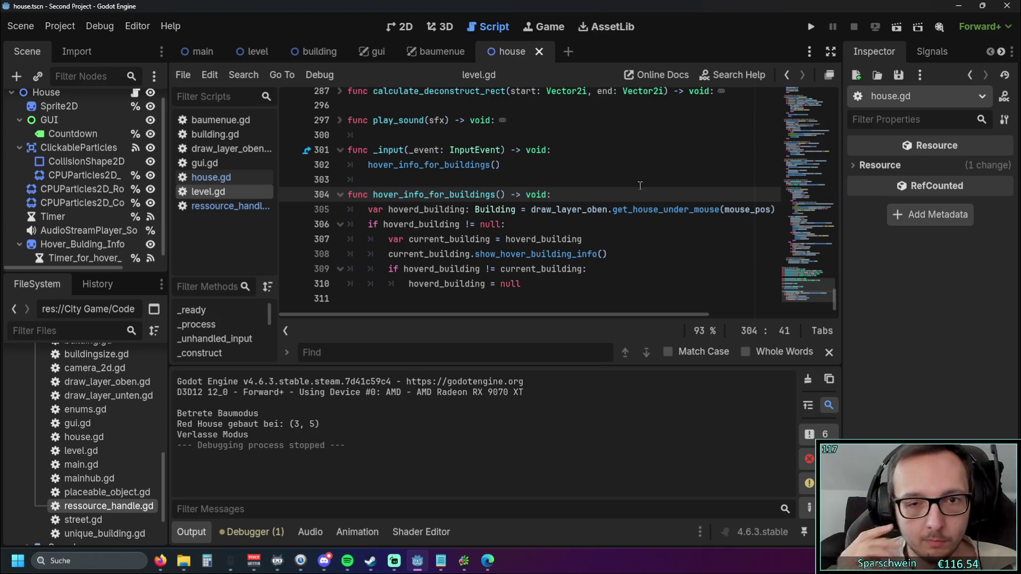
{"action": "left_click", "coordinate": [585, 271]}
{"action": "type", "text": "or"}
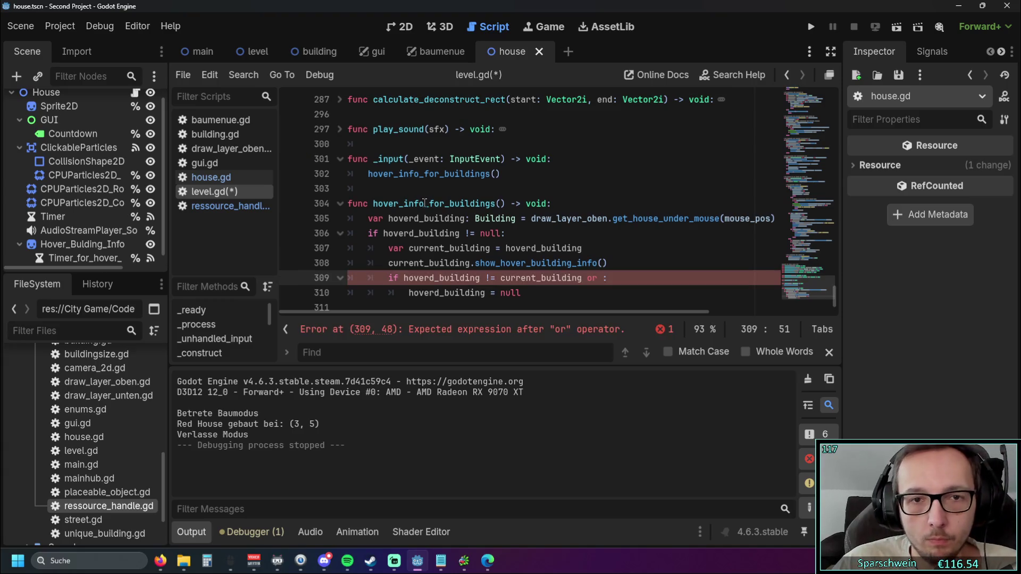
{"action": "left_click_drag", "start_coordinate": [389, 218], "coordinate": [466, 219]}
{"action": "key", "text": "ctrl+c"}
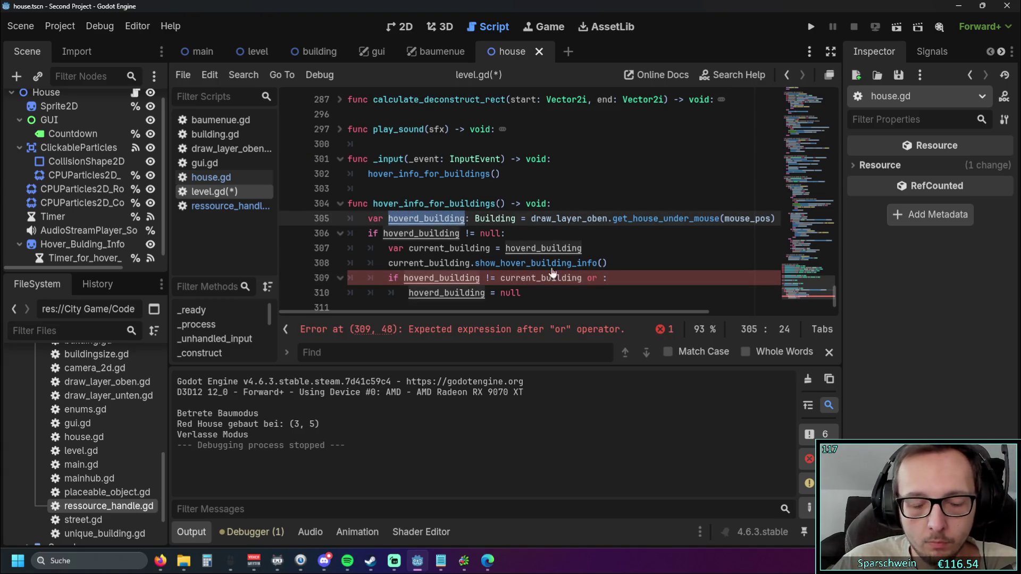
{"action": "left_click", "coordinate": [603, 278]}
{"action": "key", "text": "ctrl+v"}
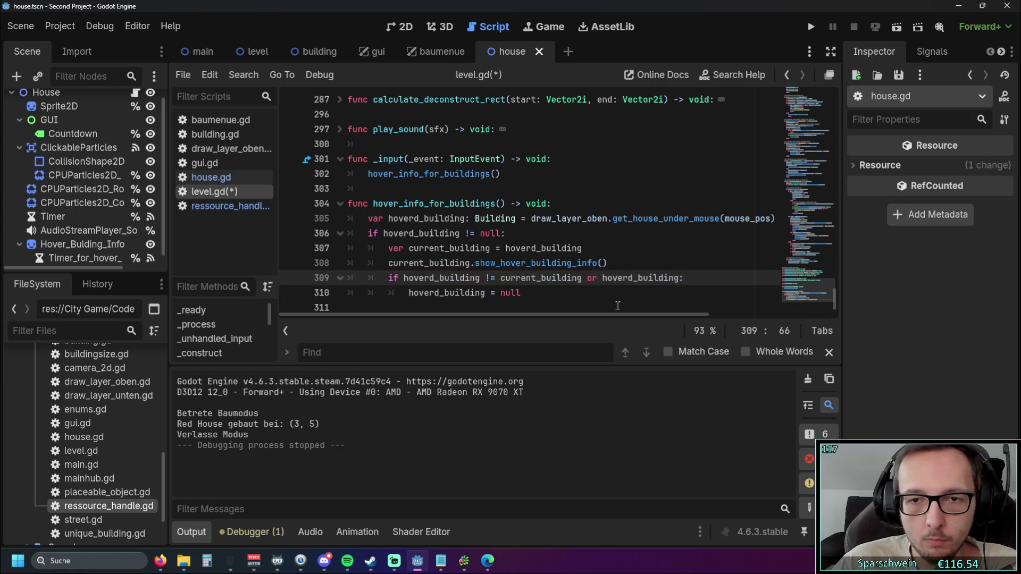
{"action": "type", "text": "= null"}
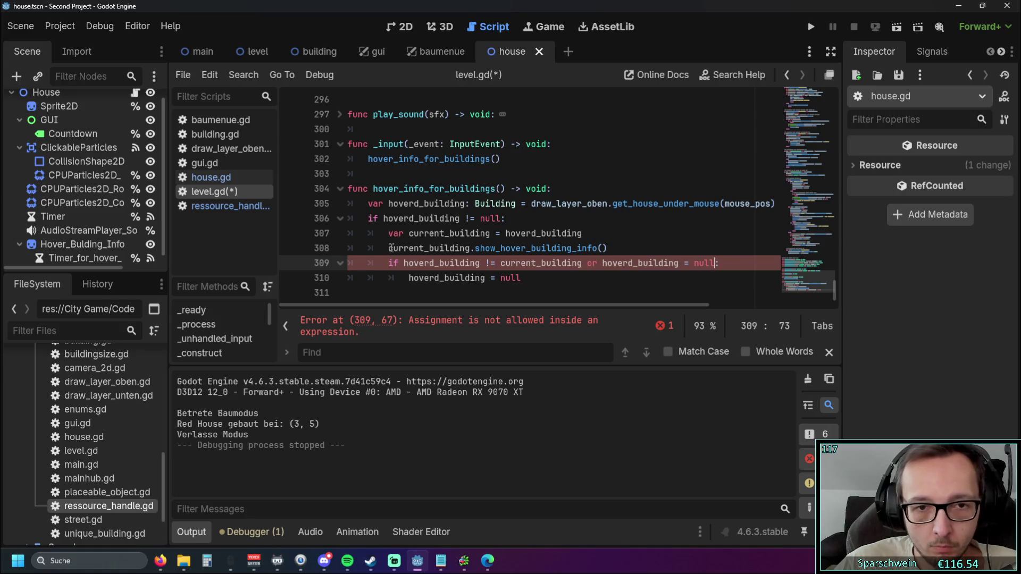
Step: Make line 310 set current_building to null, fix the comparison to '==', and run the game
{"action": "double_click", "coordinate": [470, 253]}
{"action": "left_click_drag", "start_coordinate": [409, 279], "coordinate": [485, 280]}
{"action": "key", "text": "ctrl+v"}
{"action": "left_click", "coordinate": [612, 294]}
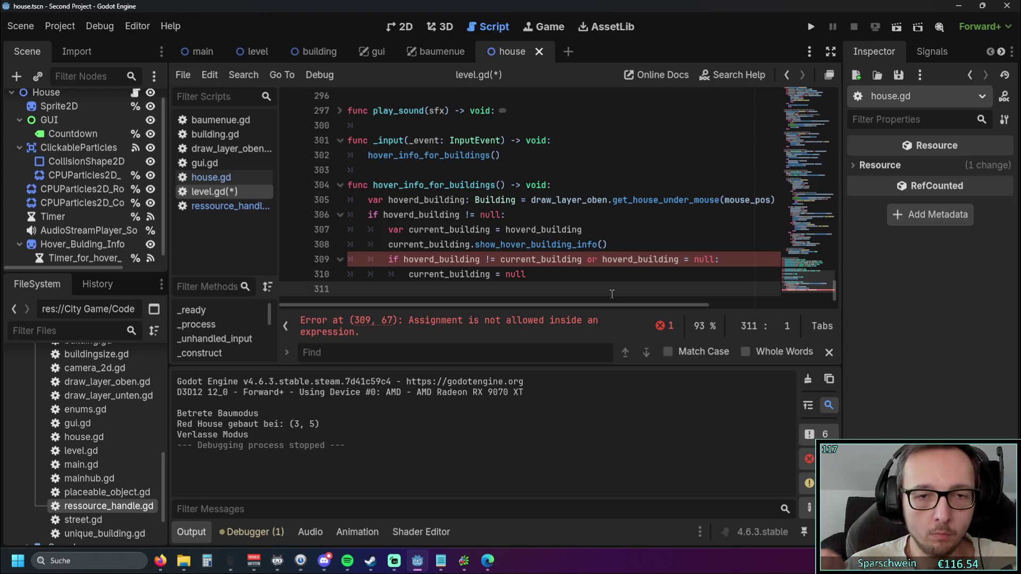
{"action": "left_click", "coordinate": [692, 258]}
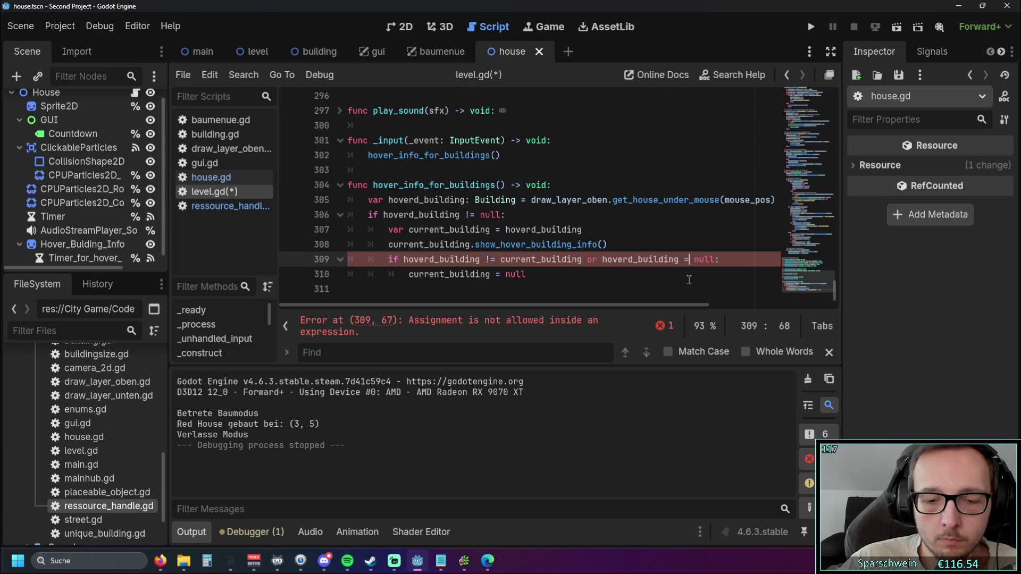
{"action": "type", "text": "="}
{"action": "key", "text": "Escape"}
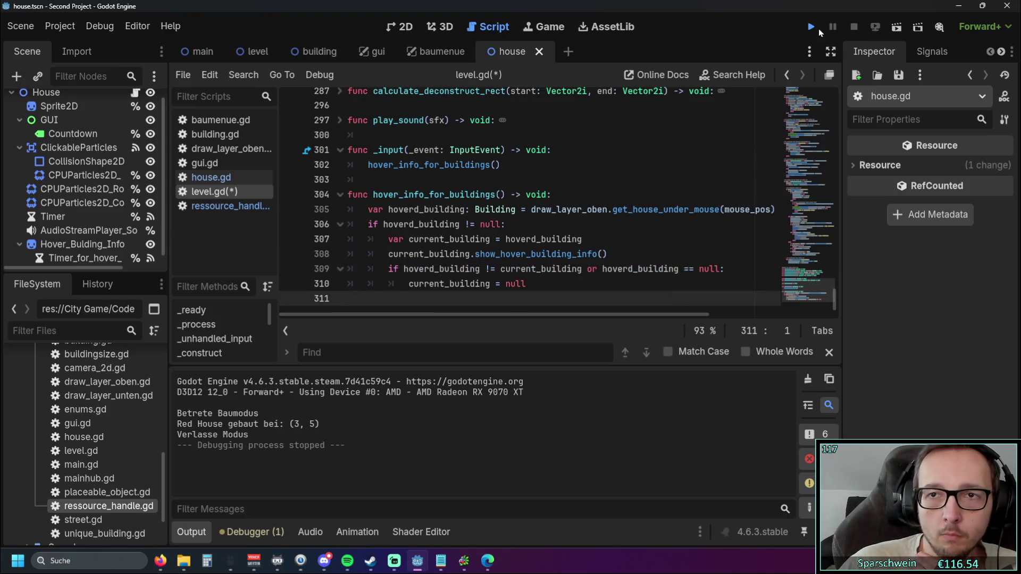
{"action": "left_click", "coordinate": [810, 27]}
Step: Build a pink house, hover it to check the outline and info panel, then close the game
{"action": "key", "text": "s"}
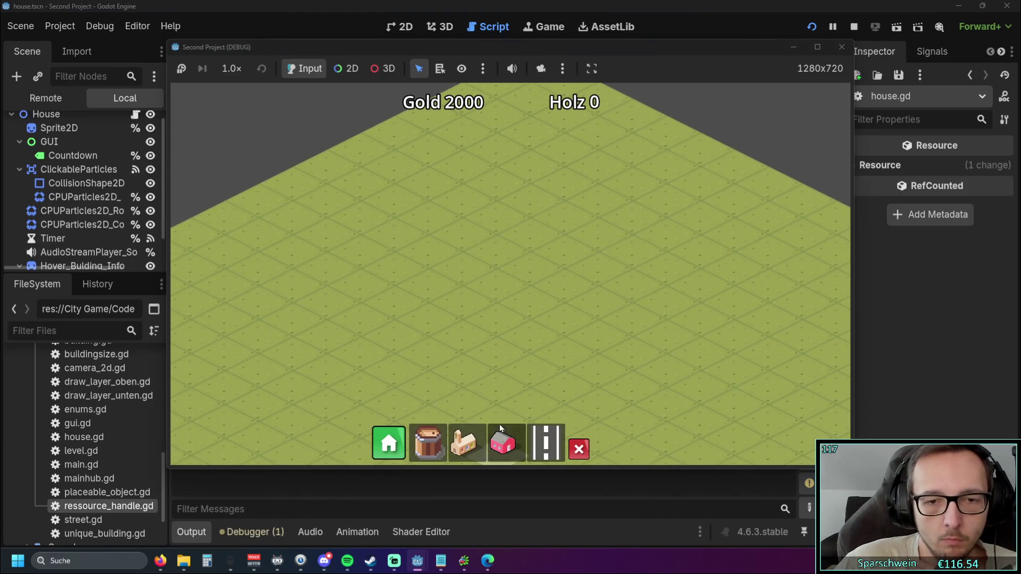
{"action": "left_click", "coordinate": [503, 443]}
{"action": "left_click", "coordinate": [464, 268]}
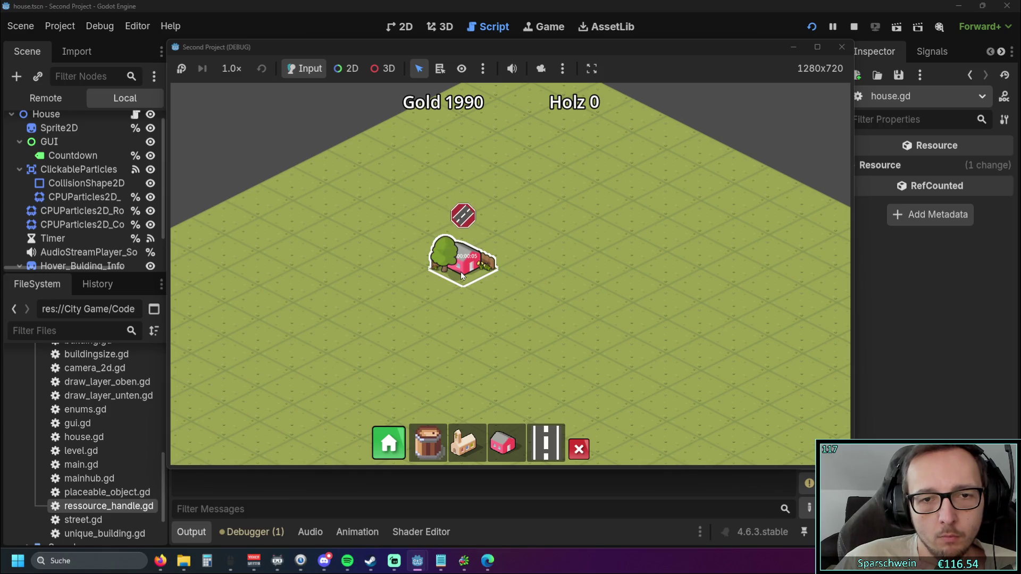
{"action": "mouse_move", "coordinate": [492, 292]}
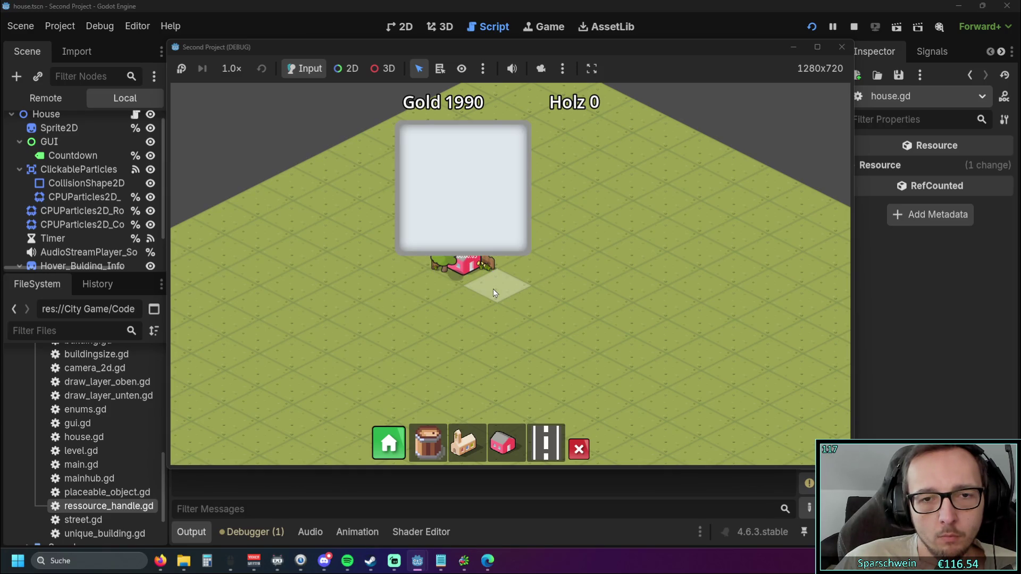
{"action": "mouse_move", "coordinate": [469, 267]}
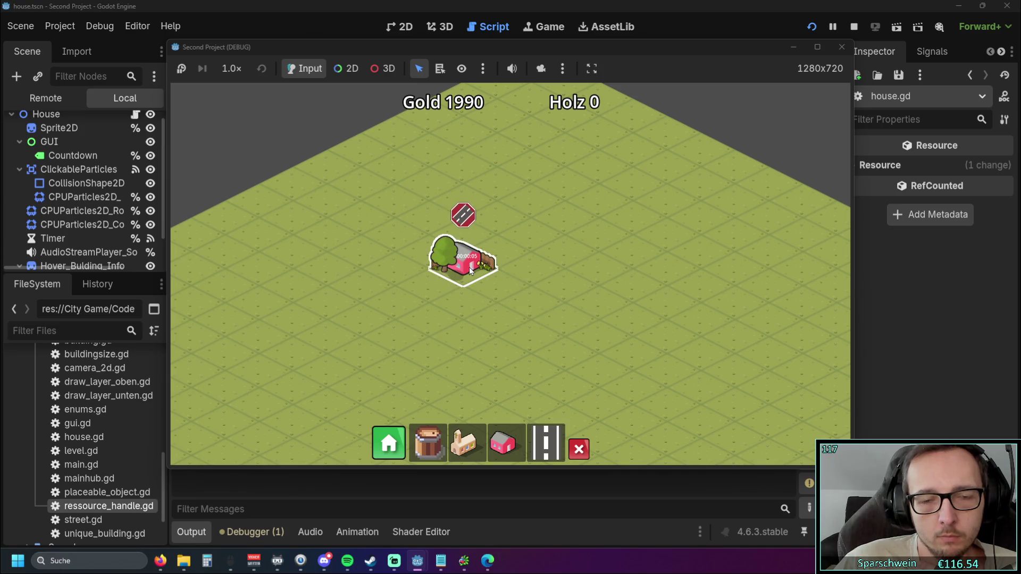
{"action": "left_click", "coordinate": [840, 48]}
{"action": "left_click", "coordinate": [642, 243]}
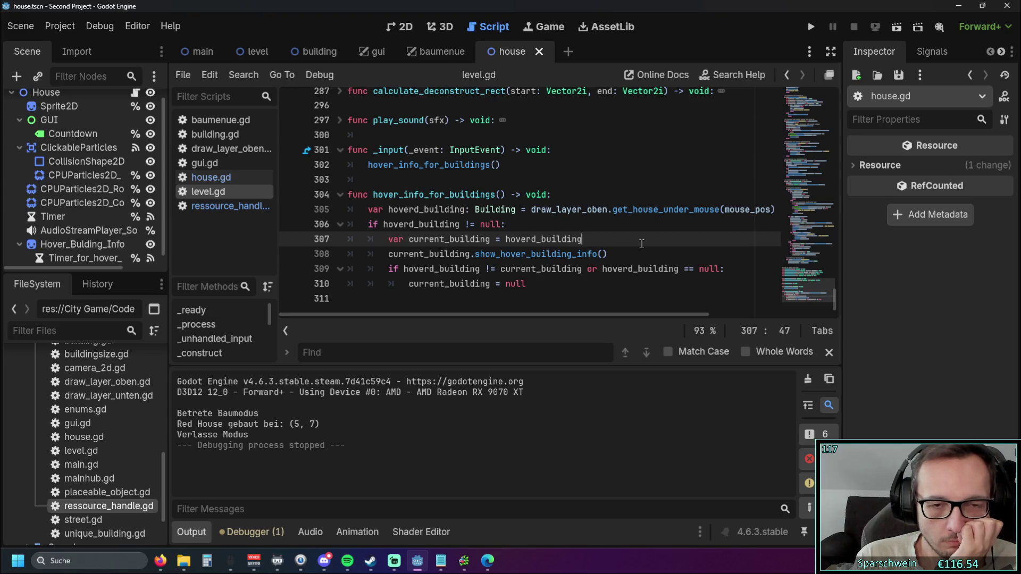
Step: Delete the reset-check lines 309–310 and pass hoverd_building to the show call
{"action": "left_click_drag", "start_coordinate": [530, 284], "coordinate": [252, 269]}
{"action": "key", "text": "BackSpace"}
{"action": "key", "text": "BackSpace"}
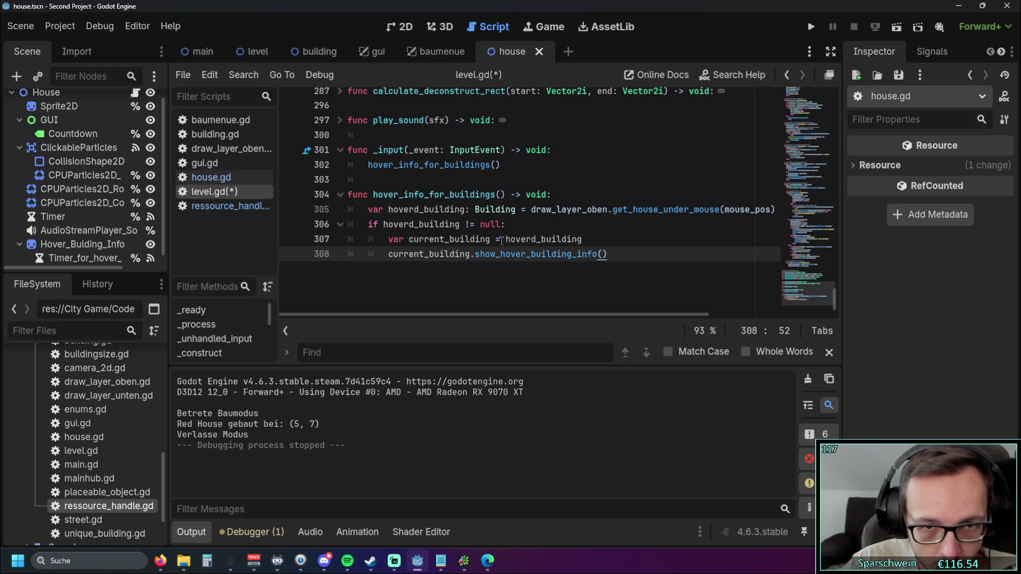
{"action": "double_click", "coordinate": [548, 239]}
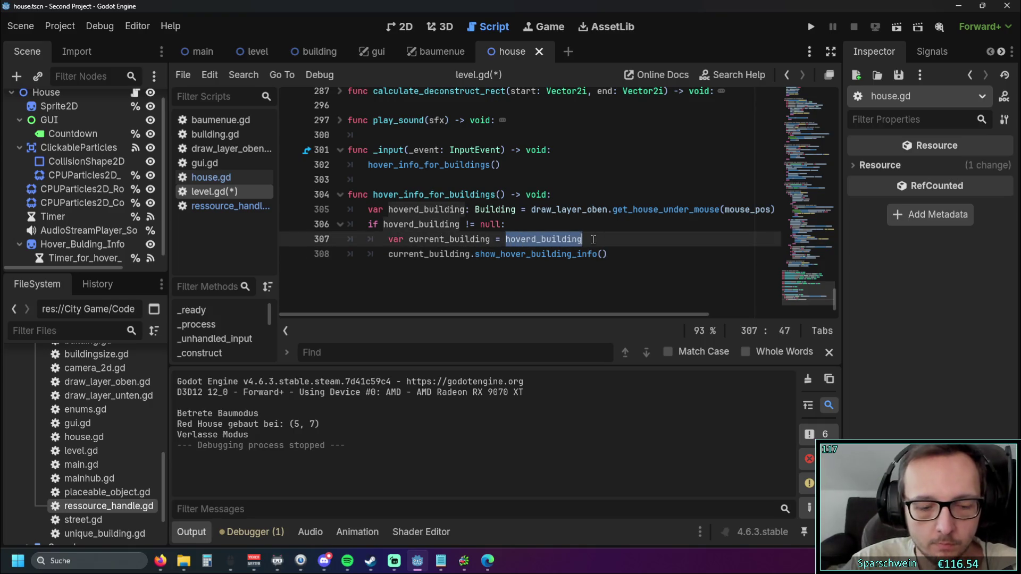
{"action": "double_click", "coordinate": [392, 254]}
{"action": "key", "text": "ctrl+v"}
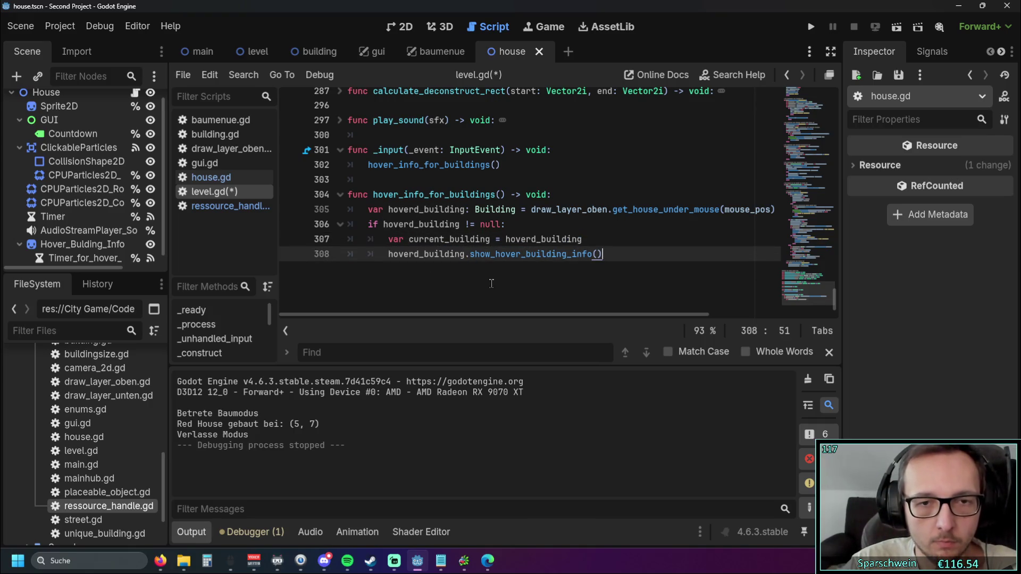
Step: Remove the redundant current_building line 307 and run the project
{"action": "left_click_drag", "start_coordinate": [477, 236], "coordinate": [351, 224]}
{"action": "scroll", "coordinate": [479, 239], "scroll_direction": "up", "scroll_amount": 1}
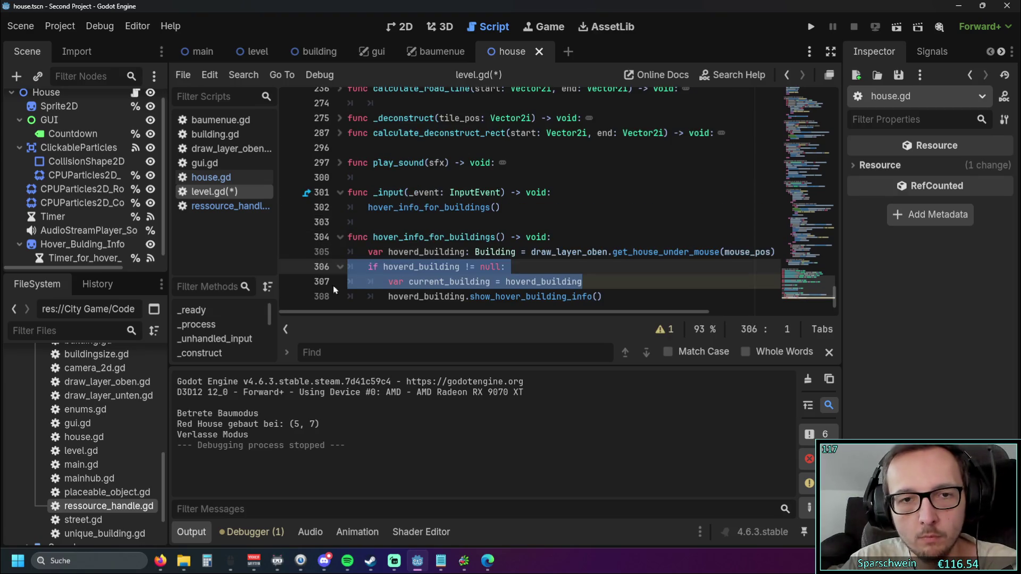
{"action": "left_click", "coordinate": [367, 296]}
{"action": "left_click_drag", "start_coordinate": [578, 282], "coordinate": [348, 282]}
{"action": "key", "text": "ctrl+shift+k"}
{"action": "left_click", "coordinate": [602, 282]}
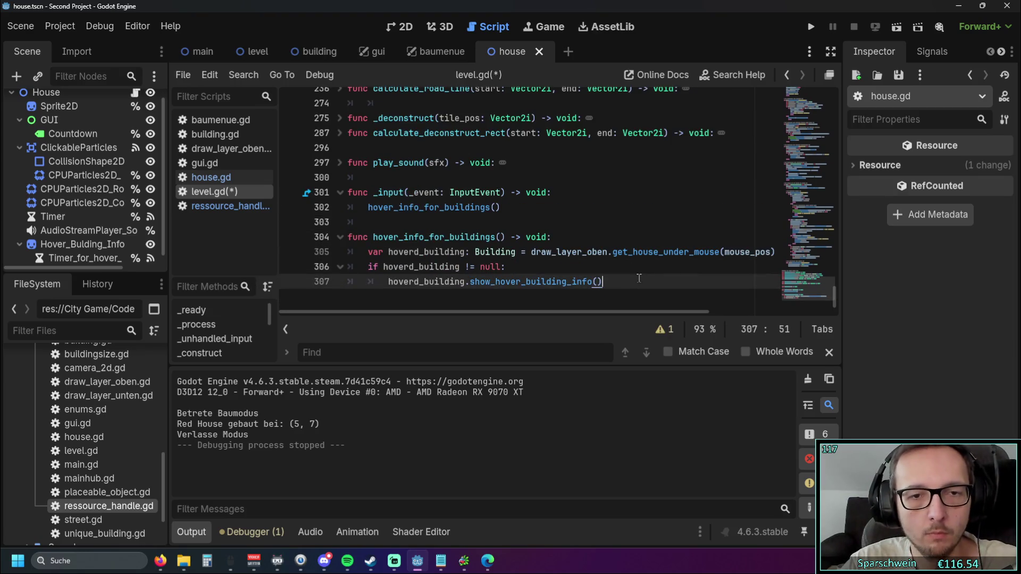
{"action": "left_click", "coordinate": [810, 27]}
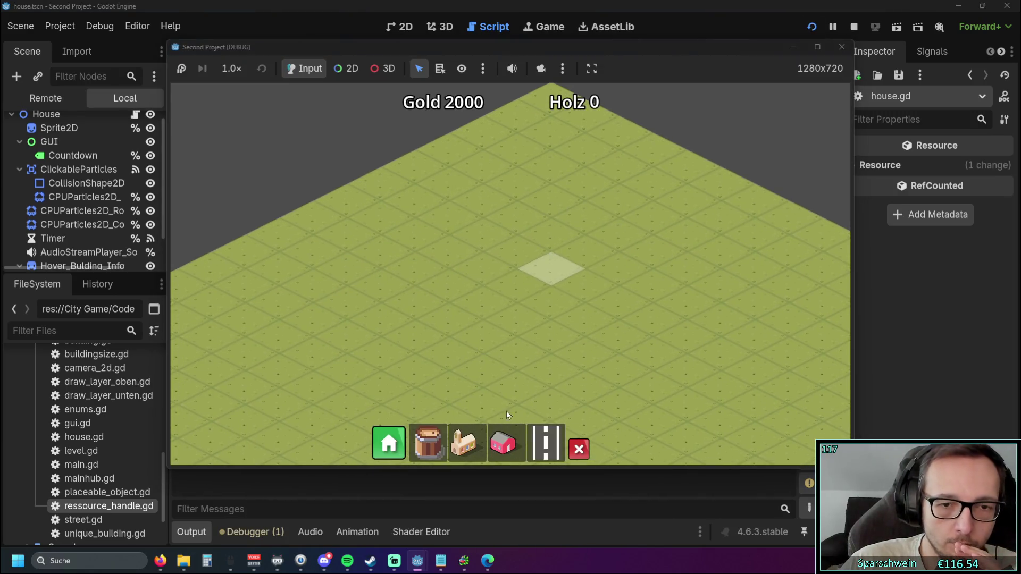
Step: Place one house from the build bar, close the game, and relaunch it with F5
{"action": "left_click", "coordinate": [503, 443]}
{"action": "left_click", "coordinate": [524, 282]}
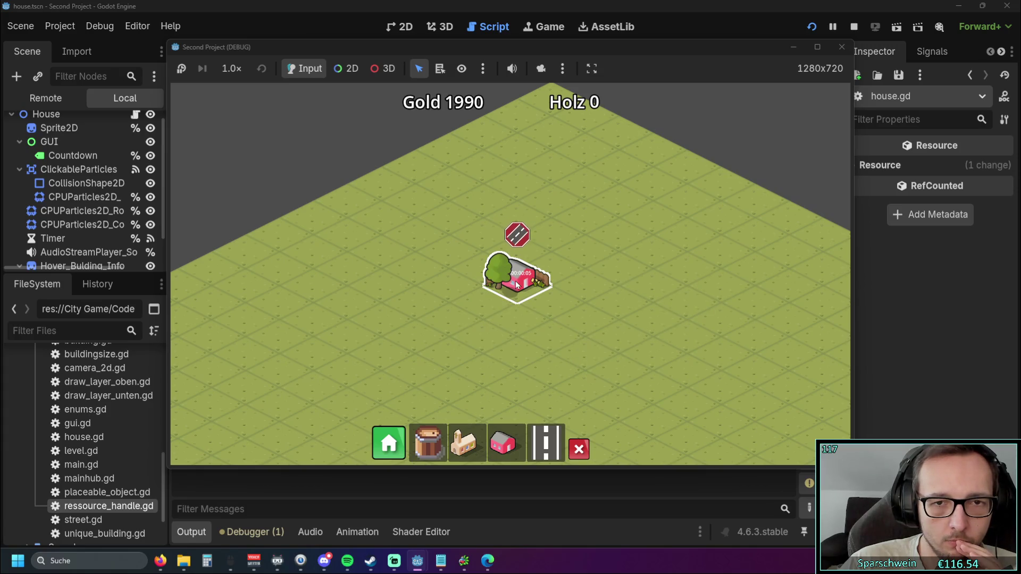
{"action": "left_click", "coordinate": [843, 48]}
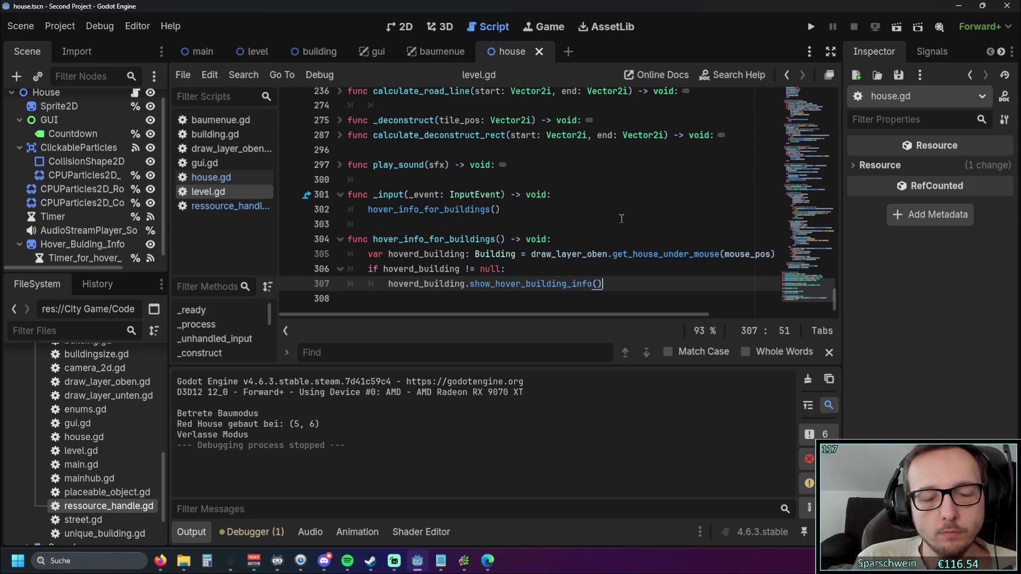
{"action": "key", "text": "F5"}
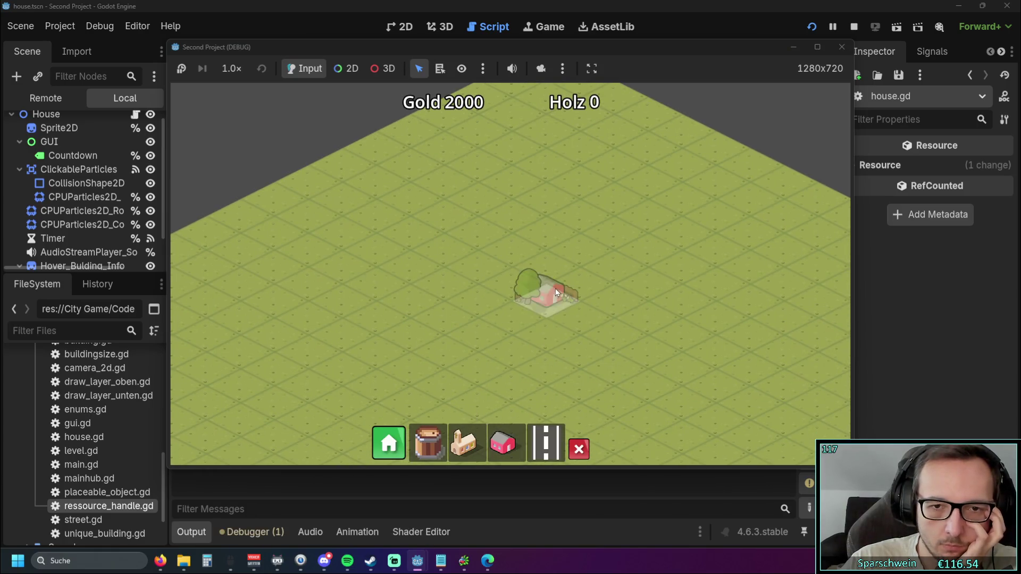
Step: Place houses at (7, 6), (5, 8) and (8, 9), exit build mode, and close the game
{"action": "left_click", "coordinate": [579, 291]}
{"action": "left_click", "coordinate": [444, 292]}
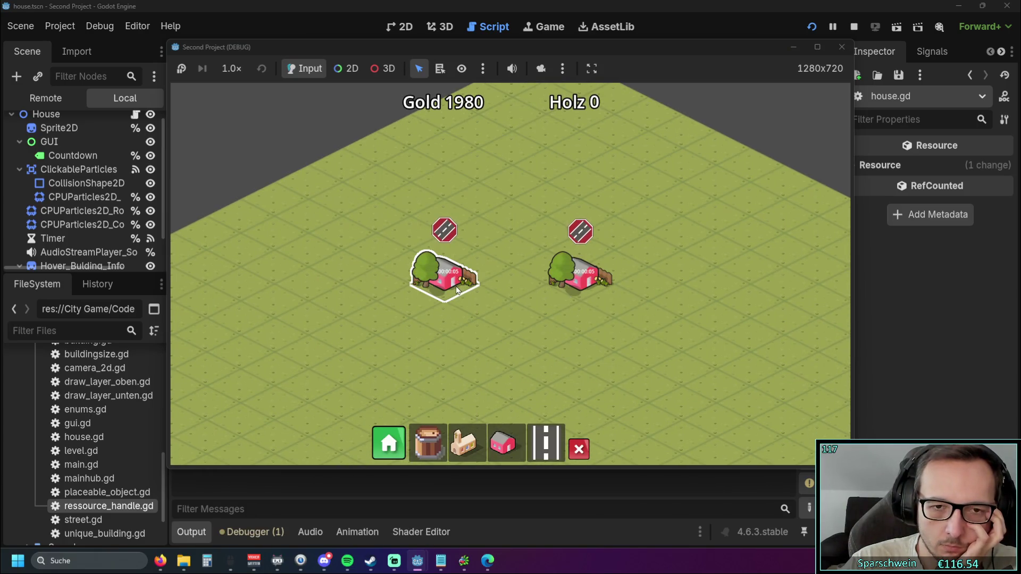
{"action": "left_click", "coordinate": [511, 349]}
{"action": "right_click", "coordinate": [648, 386]}
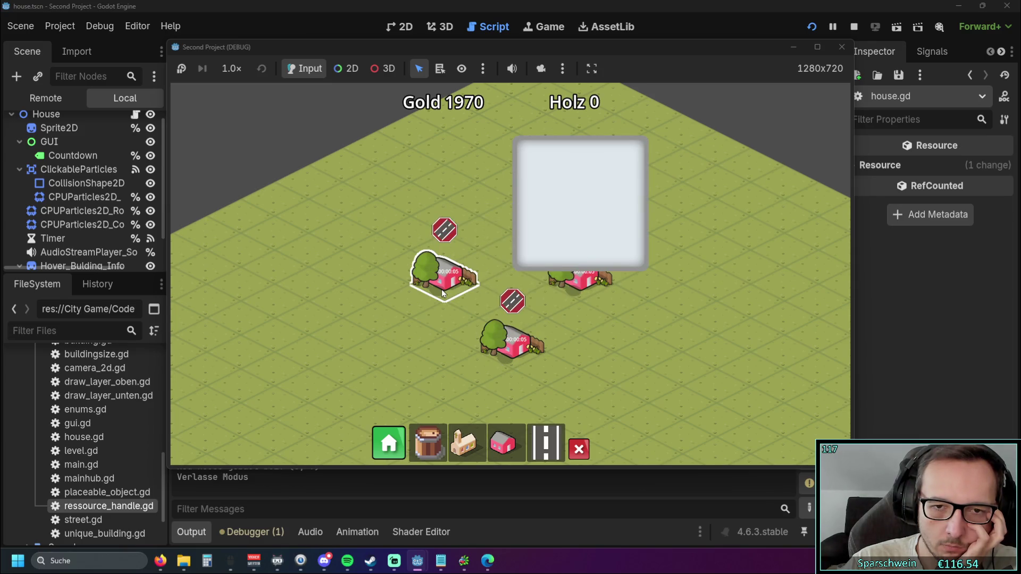
{"action": "left_click", "coordinate": [842, 47]}
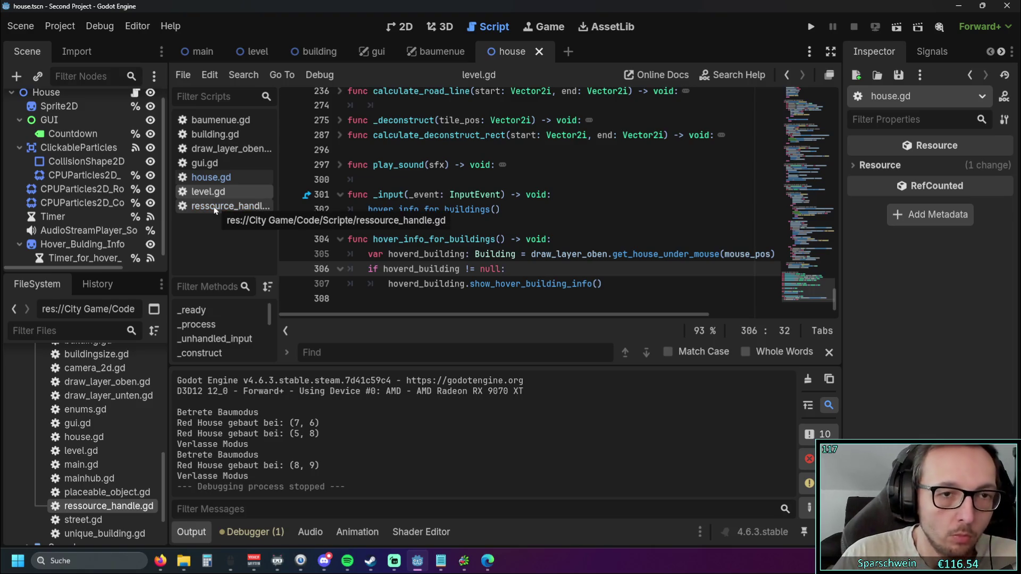
{"action": "left_click", "coordinate": [211, 177]}
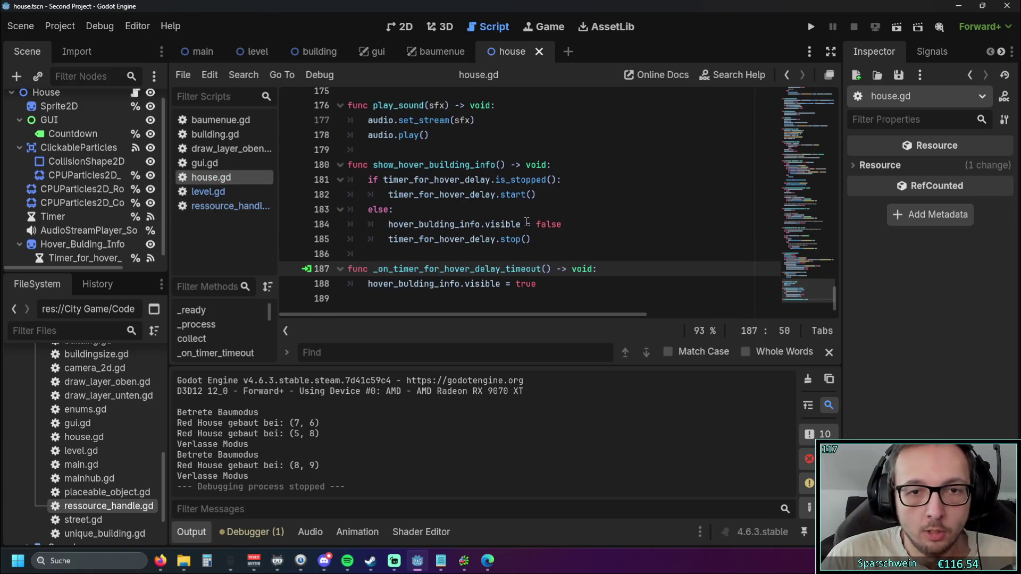
{"action": "left_click_drag", "start_coordinate": [368, 179], "coordinate": [547, 179]}
{"action": "left_click", "coordinate": [420, 207]}
{"action": "triple_click", "coordinate": [402, 195]}
{"action": "left_click", "coordinate": [564, 200]}
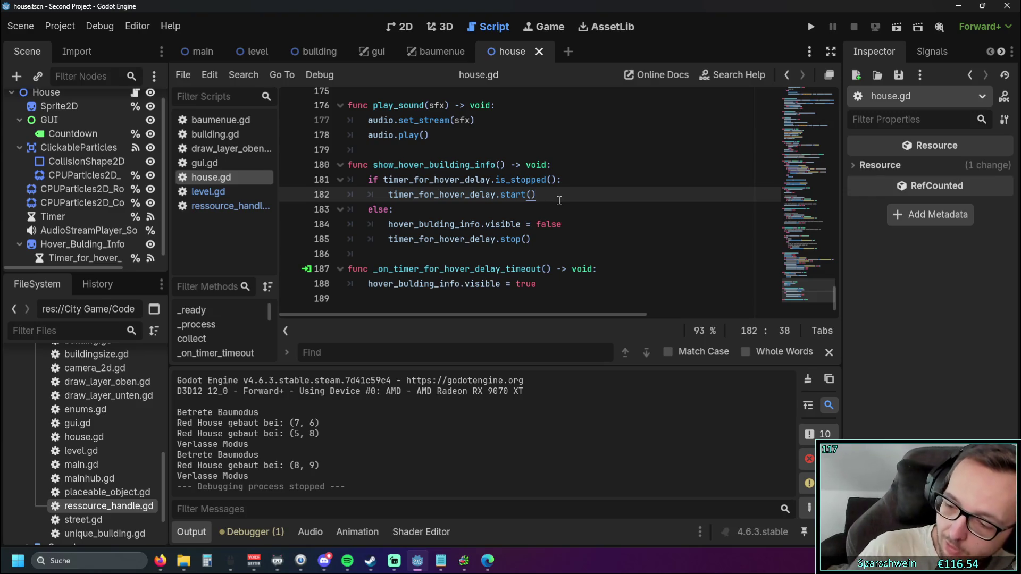
{"action": "left_click", "coordinate": [221, 207]}
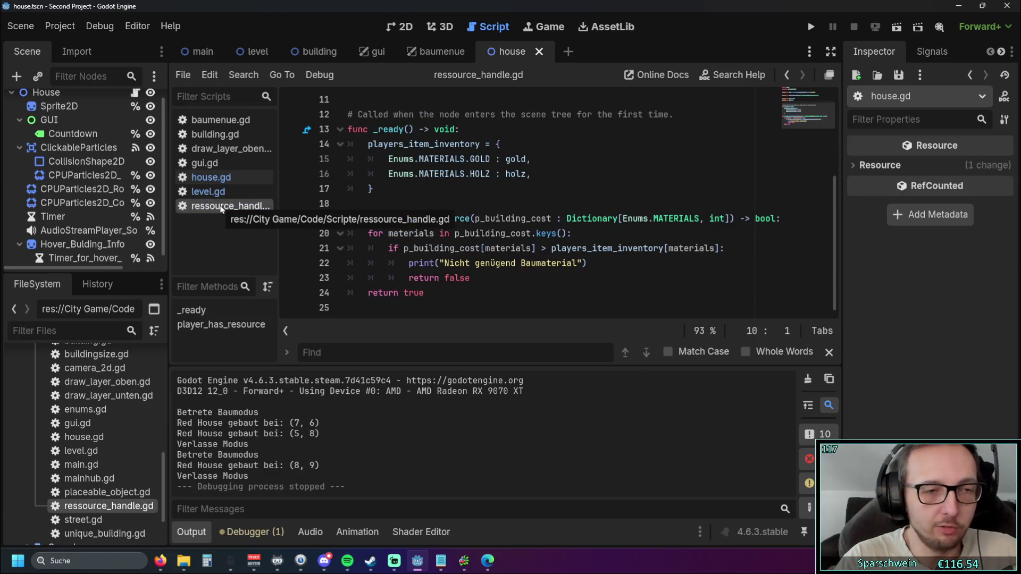
{"action": "left_click", "coordinate": [215, 192]}
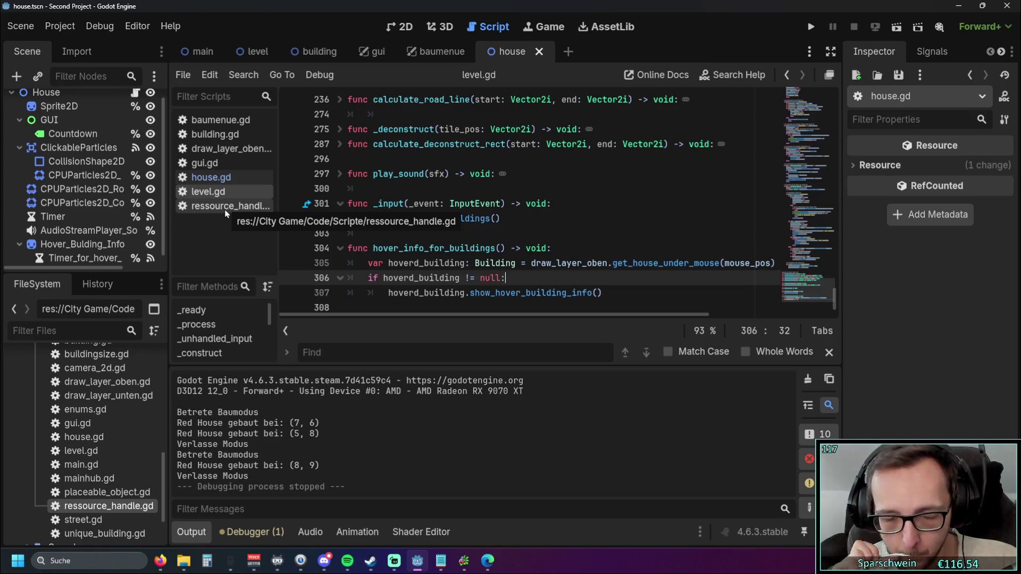
{"action": "scroll", "coordinate": [53, 215], "scroll_direction": "down", "scroll_amount": 1}
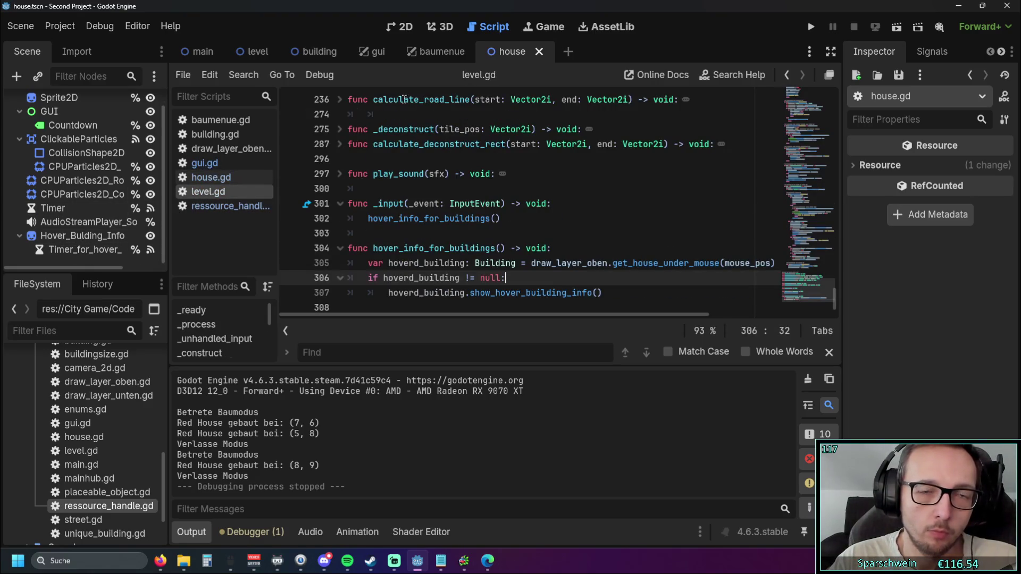
{"action": "scroll", "coordinate": [457, 205], "scroll_direction": "down", "scroll_amount": 1}
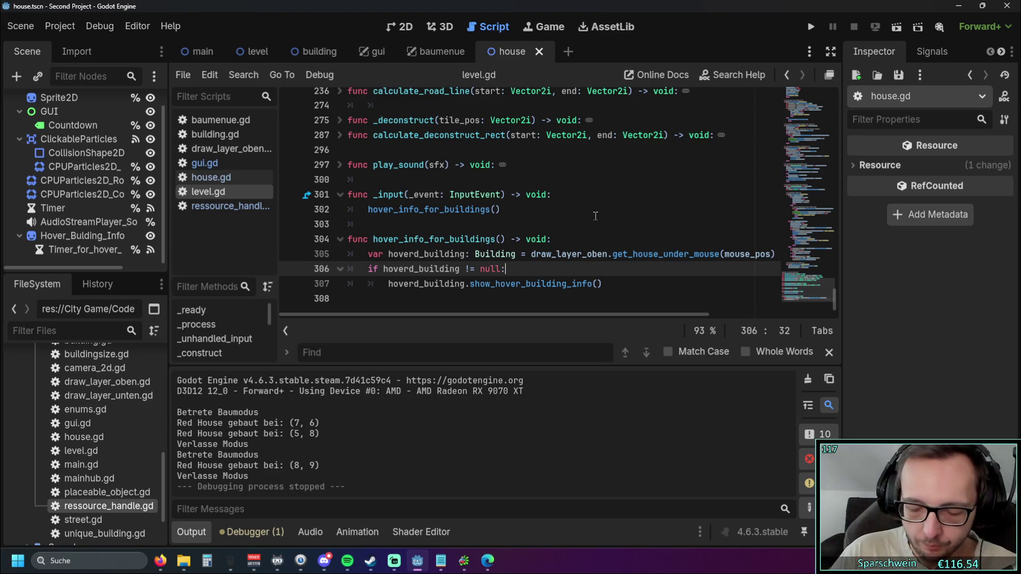
{"action": "scroll", "coordinate": [63, 205], "scroll_direction": "up", "scroll_amount": 1}
{"action": "scroll", "coordinate": [68, 216], "scroll_direction": "down", "scroll_amount": 1}
{"action": "left_click", "coordinate": [205, 162]}
{"action": "left_click", "coordinate": [229, 148]}
Step: Scroll through draw_layer_oben.gd to review the hover and outline code
{"action": "scroll", "coordinate": [527, 209], "scroll_direction": "up", "scroll_amount": 5}
{"action": "scroll", "coordinate": [527, 209], "scroll_direction": "up", "scroll_amount": 20}
{"action": "scroll", "coordinate": [524, 199], "scroll_direction": "down", "scroll_amount": 5}
{"action": "scroll", "coordinate": [610, 191], "scroll_direction": "down", "scroll_amount": 2}
{"action": "scroll", "coordinate": [609, 191], "scroll_direction": "up", "scroll_amount": 9}
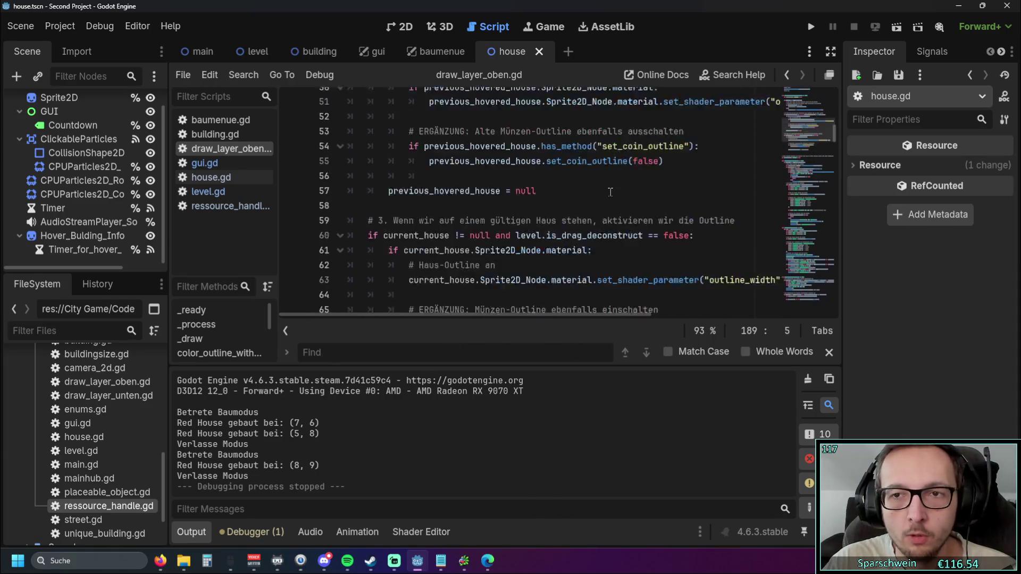
{"action": "scroll", "coordinate": [610, 191], "scroll_direction": "up", "scroll_amount": 3}
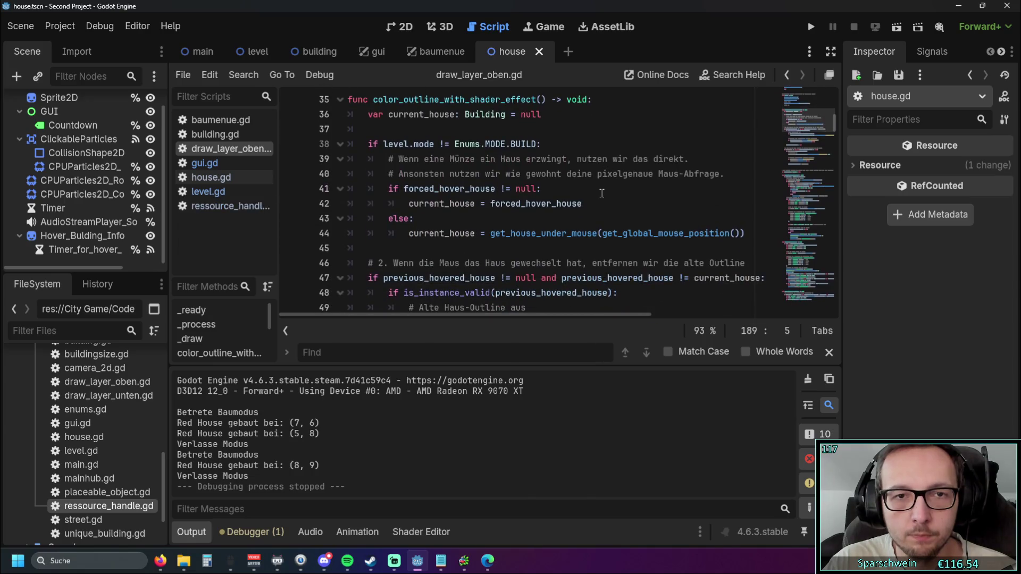
{"action": "scroll", "coordinate": [596, 193], "scroll_direction": "up", "scroll_amount": 1}
{"action": "scroll", "coordinate": [595, 192], "scroll_direction": "down", "scroll_amount": 1}
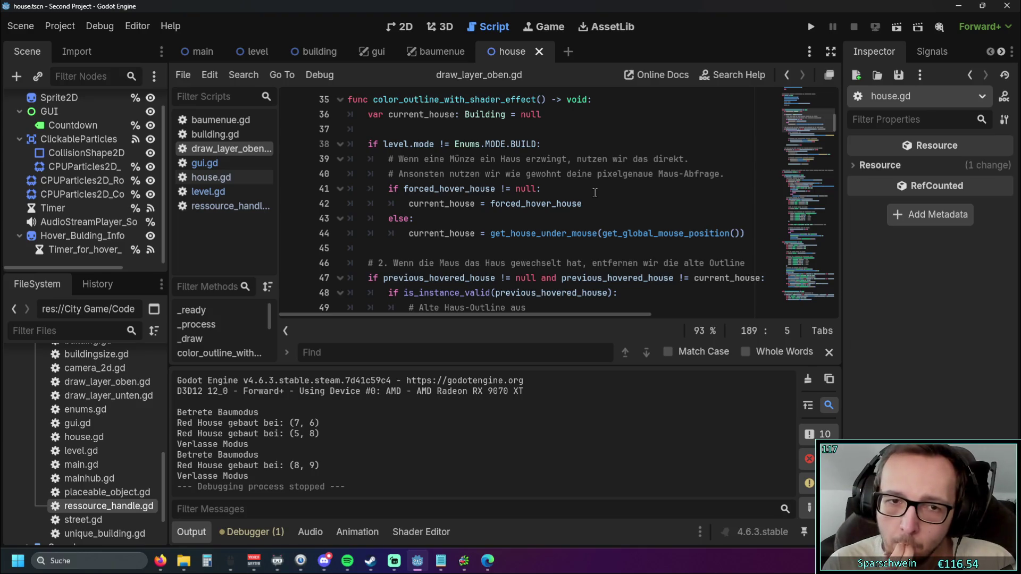
{"action": "scroll", "coordinate": [595, 192], "scroll_direction": "down", "scroll_amount": 3}
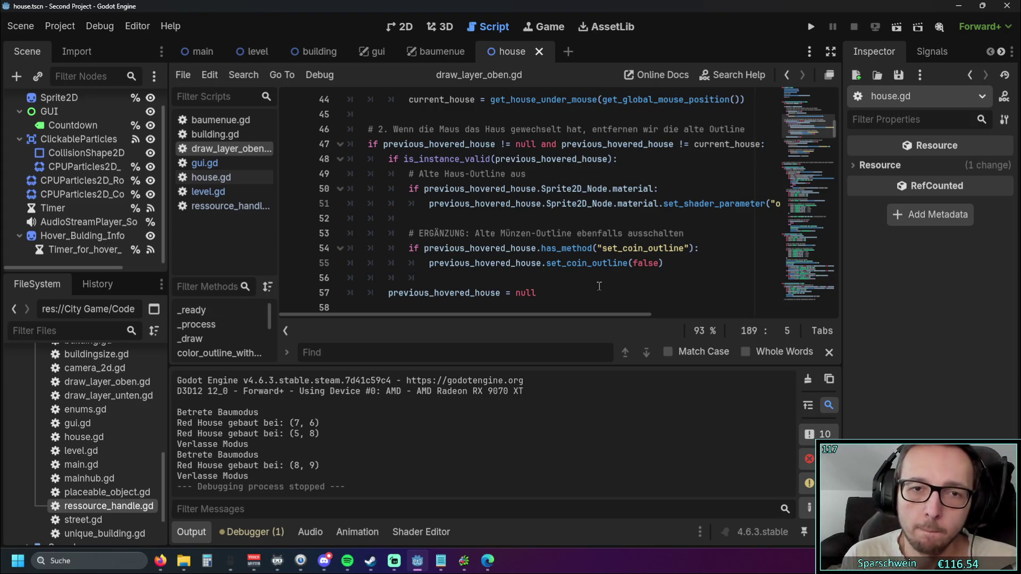
{"action": "scroll", "coordinate": [443, 218], "scroll_direction": "up", "scroll_amount": 4}
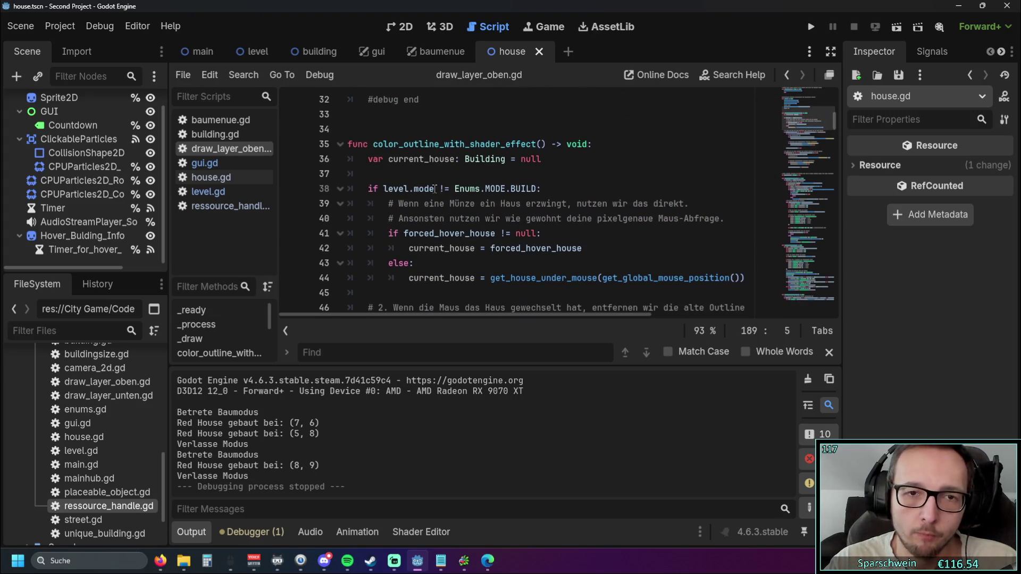
{"action": "scroll", "coordinate": [435, 189], "scroll_direction": "down", "scroll_amount": 1}
{"action": "scroll", "coordinate": [375, 159], "scroll_direction": "up", "scroll_amount": 1}
{"action": "left_click_drag", "start_coordinate": [369, 159], "coordinate": [542, 161]}
{"action": "scroll", "coordinate": [544, 169], "scroll_direction": "down", "scroll_amount": 6}
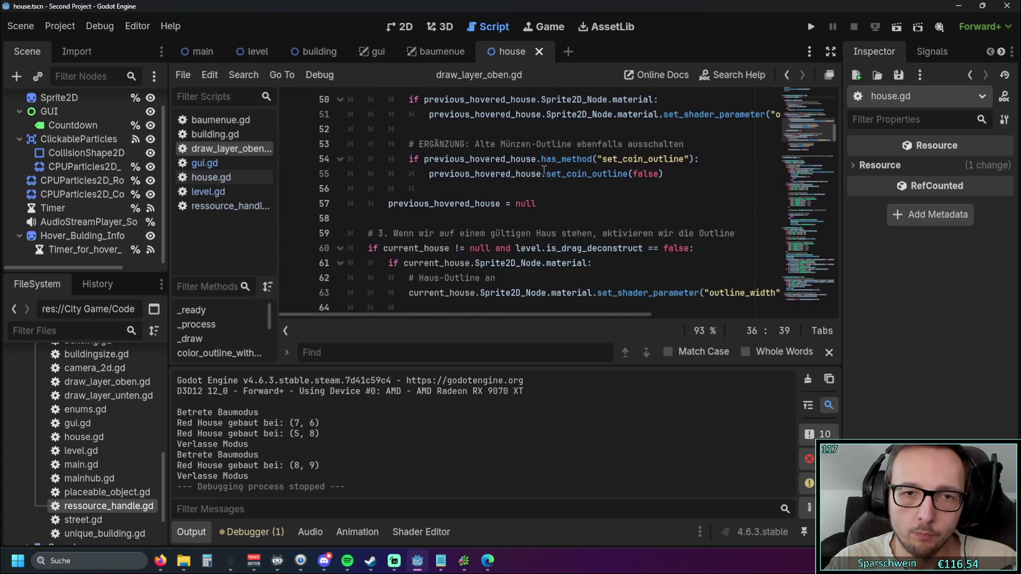
{"action": "scroll", "coordinate": [544, 171], "scroll_direction": "down", "scroll_amount": 2}
{"action": "scroll", "coordinate": [495, 211], "scroll_direction": "up", "scroll_amount": 3}
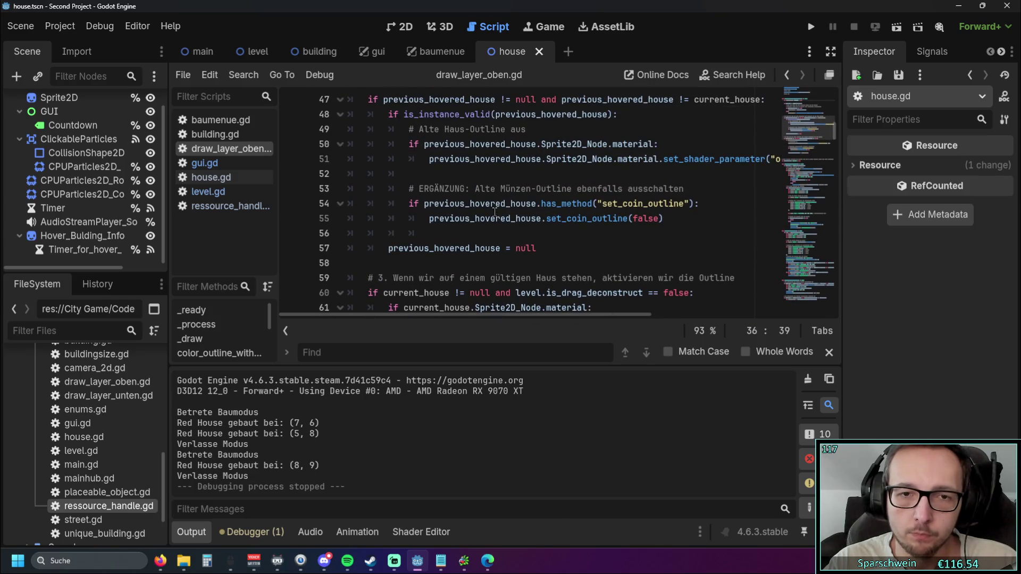
{"action": "scroll", "coordinate": [529, 209], "scroll_direction": "down", "scroll_amount": 1}
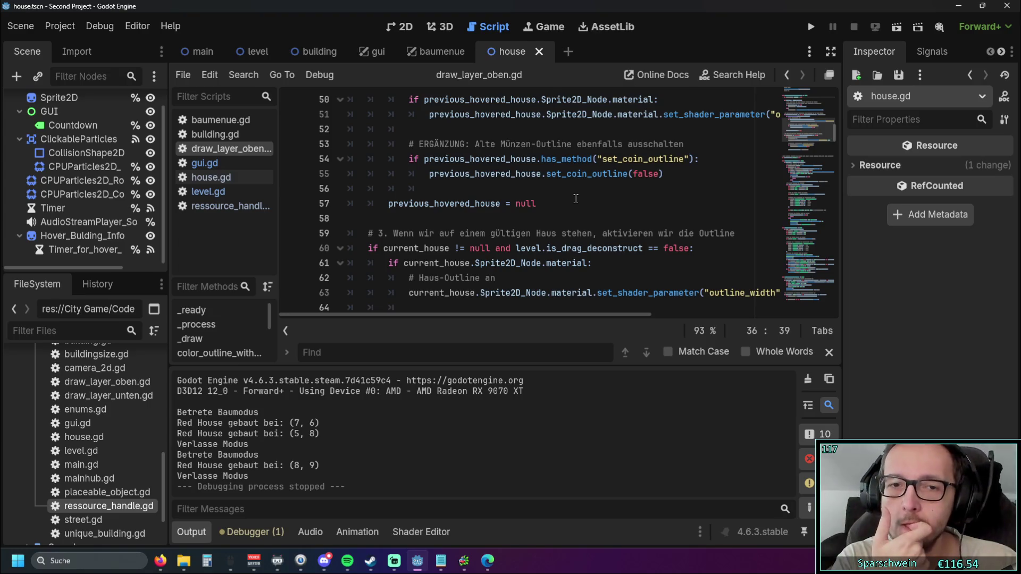
{"action": "scroll", "coordinate": [580, 197], "scroll_direction": "down", "scroll_amount": 3}
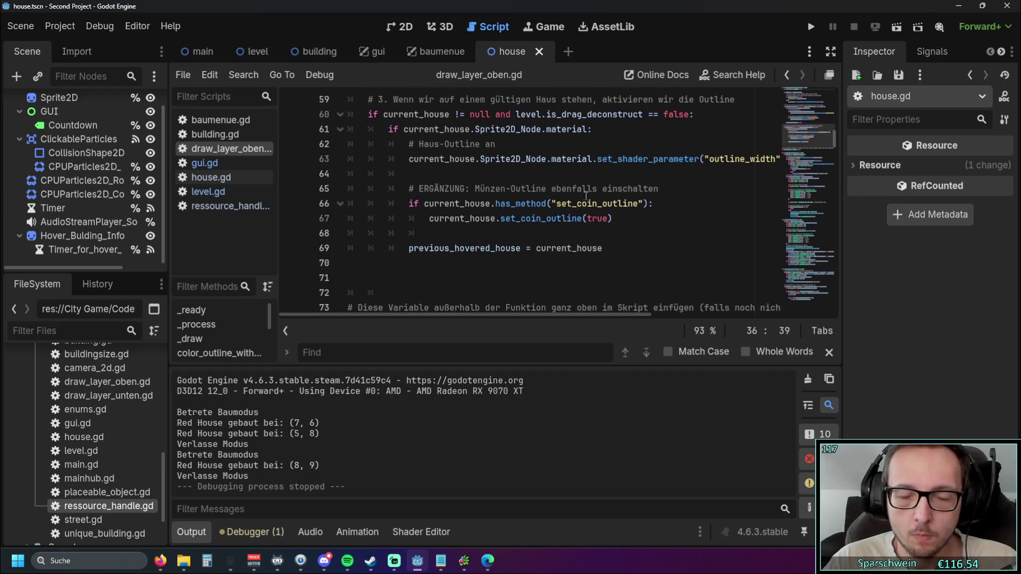
{"action": "scroll", "coordinate": [607, 232], "scroll_direction": "up", "scroll_amount": 1}
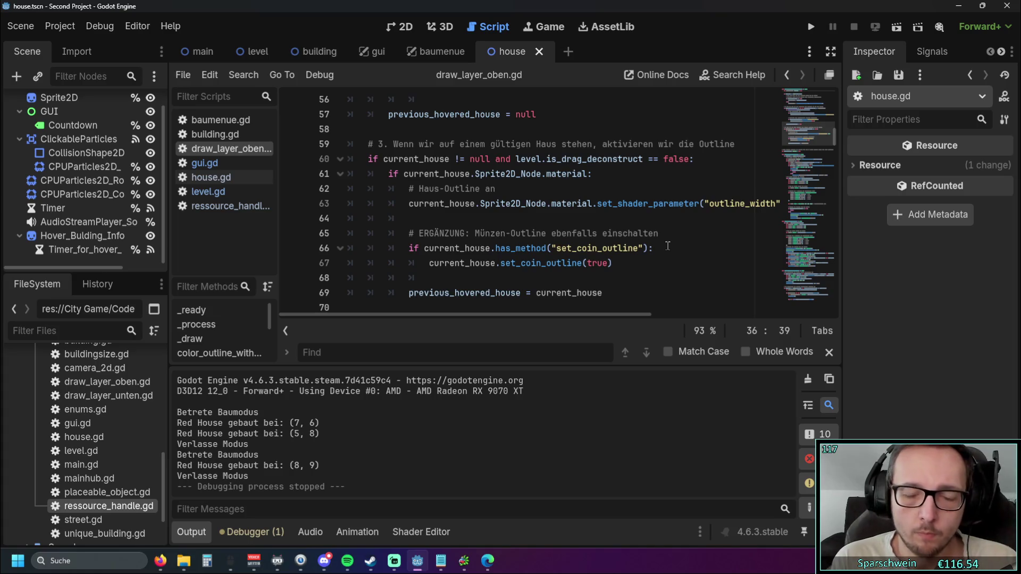
{"action": "scroll", "coordinate": [668, 245], "scroll_direction": "up", "scroll_amount": 7}
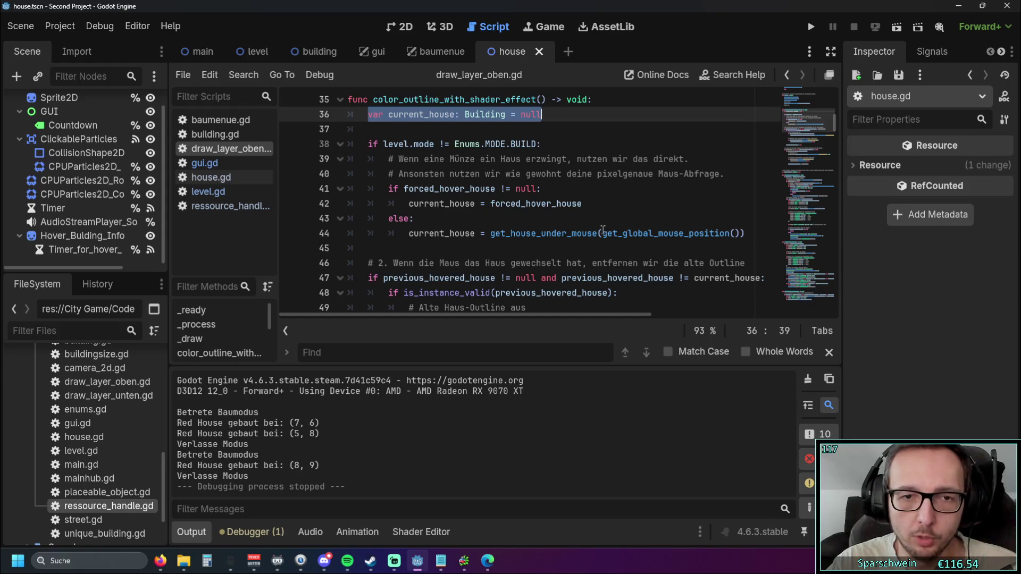
{"action": "scroll", "coordinate": [601, 229], "scroll_direction": "down", "scroll_amount": 1}
{"action": "scroll", "coordinate": [601, 229], "scroll_direction": "down", "scroll_amount": 1}
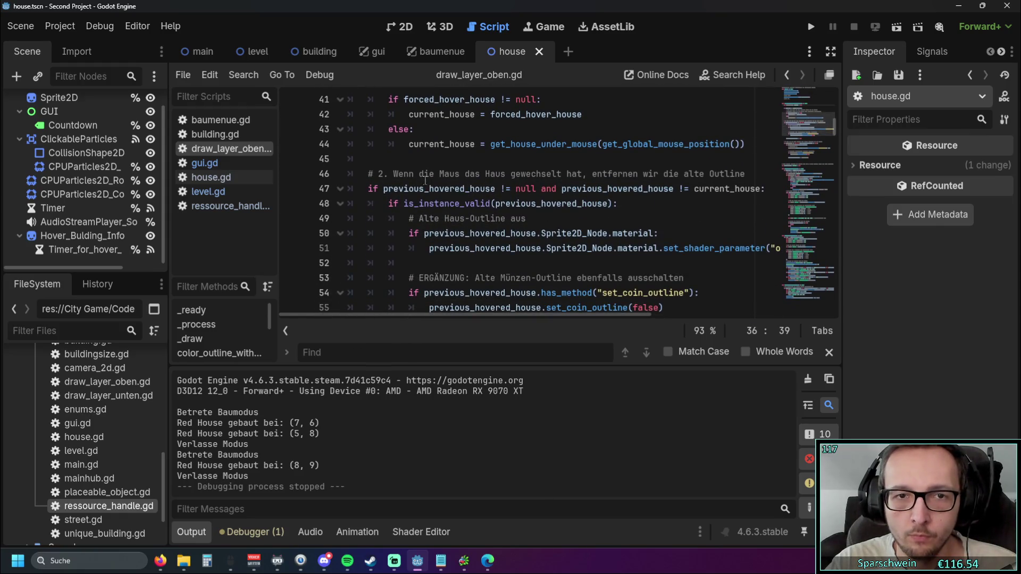
Step: Inspect the outline-removal comment and code around lines 46–48 of draw_layer_oben.gd
{"action": "left_click", "coordinate": [389, 174]}
{"action": "left_click_drag", "start_coordinate": [390, 174], "coordinate": [725, 174]}
{"action": "left_click", "coordinate": [620, 190]}
{"action": "left_click", "coordinate": [723, 205]}
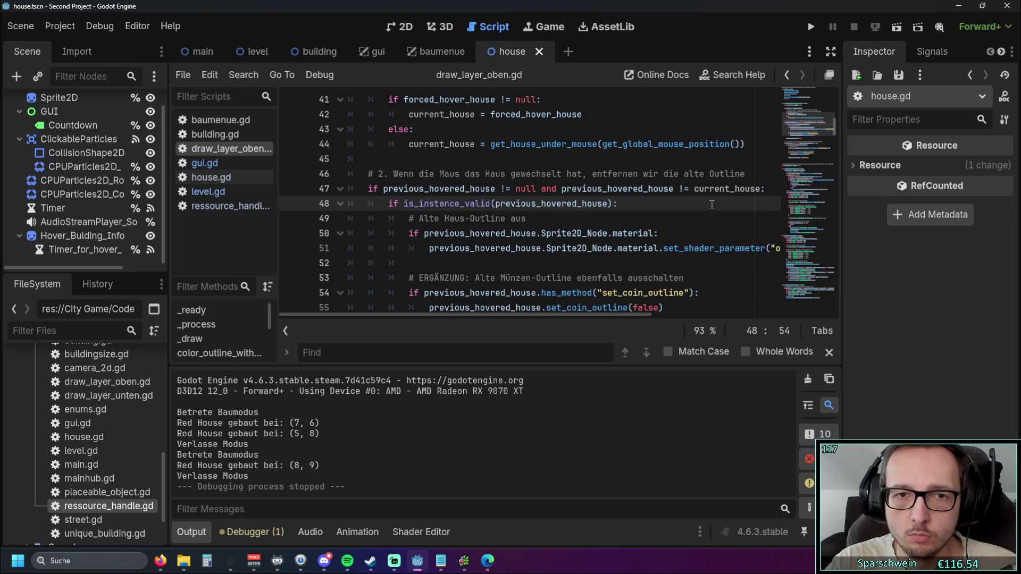
{"action": "scroll", "coordinate": [708, 202], "scroll_direction": "down", "scroll_amount": 4}
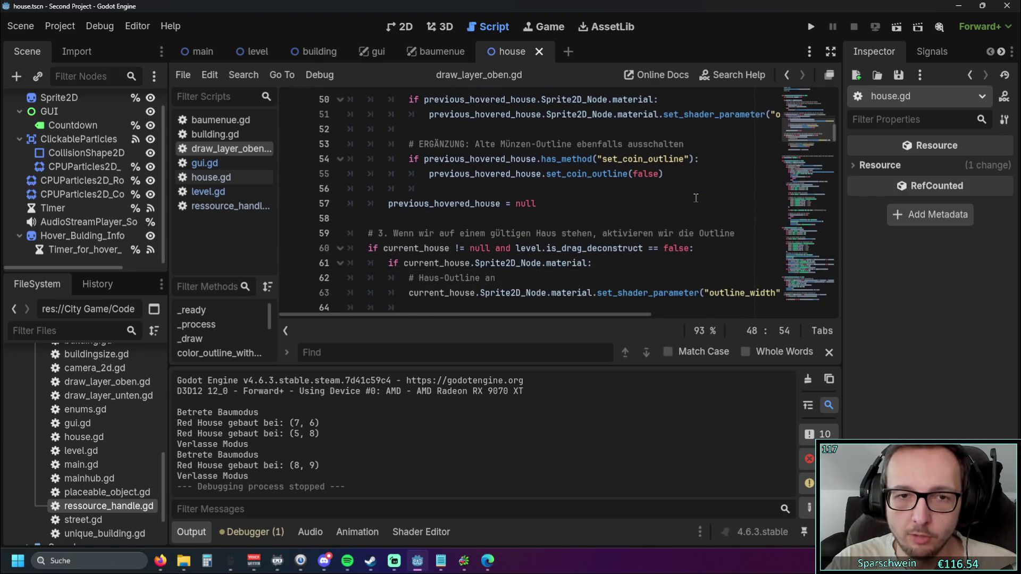
{"action": "scroll", "coordinate": [694, 197], "scroll_direction": "down", "scroll_amount": 1}
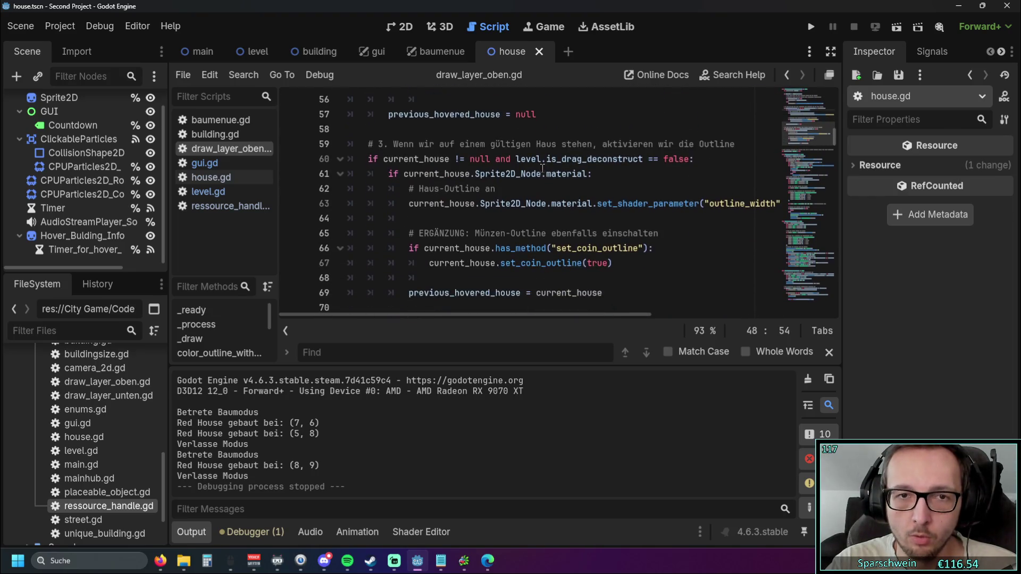
Step: Select the outline-enabling block on lines 59–69 of draw_layer_oben.gd for moving to level.gd
{"action": "left_click", "coordinate": [396, 144]}
{"action": "left_click_drag", "start_coordinate": [402, 143], "coordinate": [446, 144]}
{"action": "left_click", "coordinate": [573, 130]}
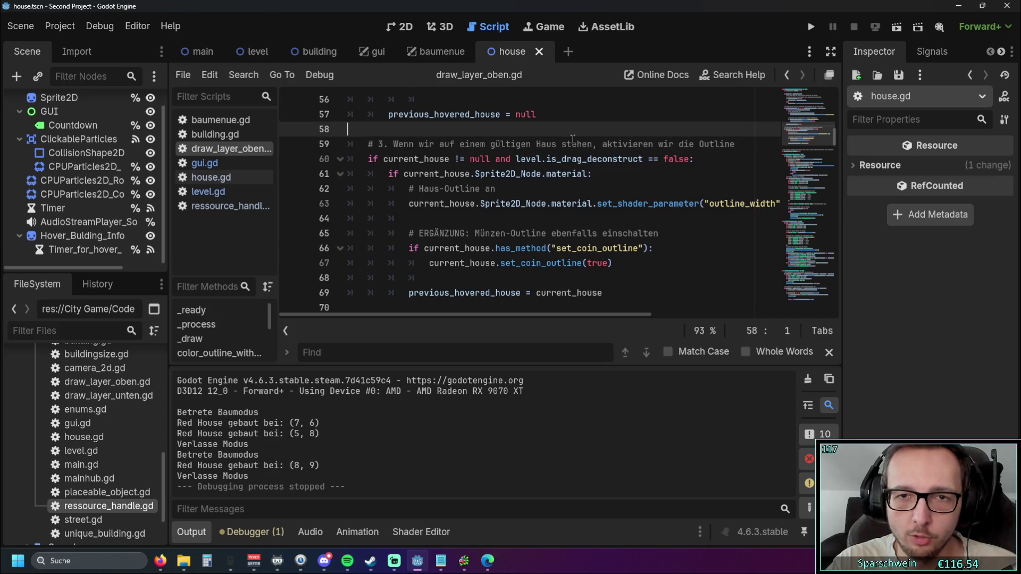
{"action": "scroll", "coordinate": [651, 176], "scroll_direction": "down", "scroll_amount": 1}
{"action": "scroll", "coordinate": [651, 175], "scroll_direction": "up", "scroll_amount": 1}
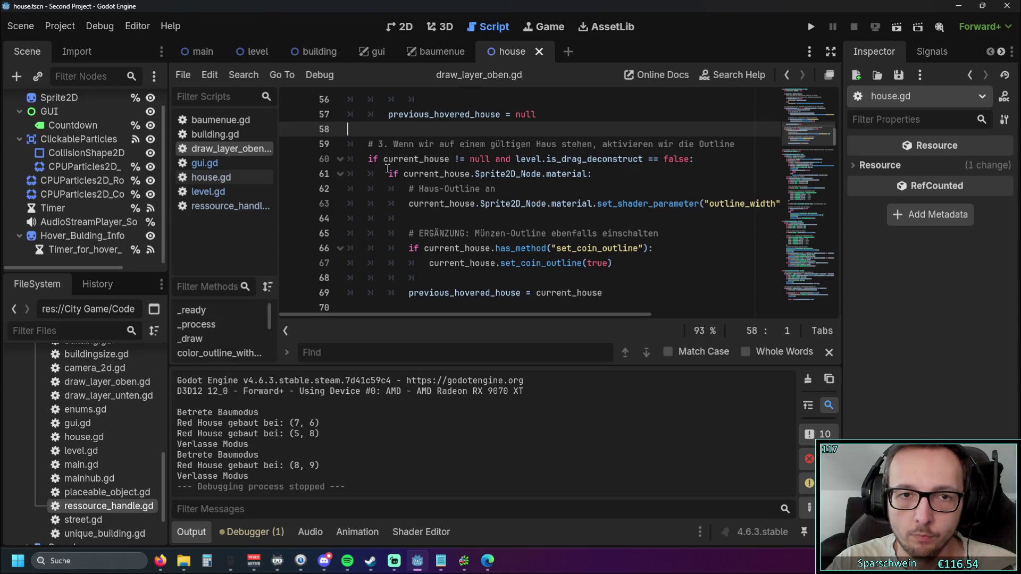
{"action": "left_click_drag", "start_coordinate": [369, 159], "coordinate": [466, 159]}
{"action": "left_click", "coordinate": [520, 174]}
{"action": "left_click_drag", "start_coordinate": [603, 293], "coordinate": [329, 153]}
{"action": "key", "text": "ctrl+c"}
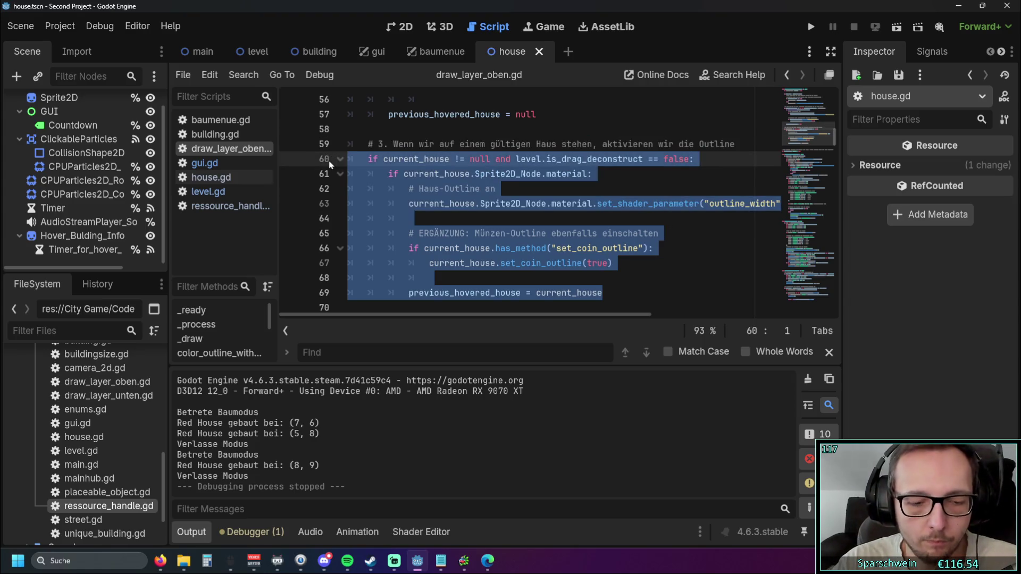
{"action": "left_click", "coordinate": [239, 193]}
Step: Paste the outline-enabling block below show_hover_building_info() in level.gd and dedent it
{"action": "left_click", "coordinate": [606, 292]}
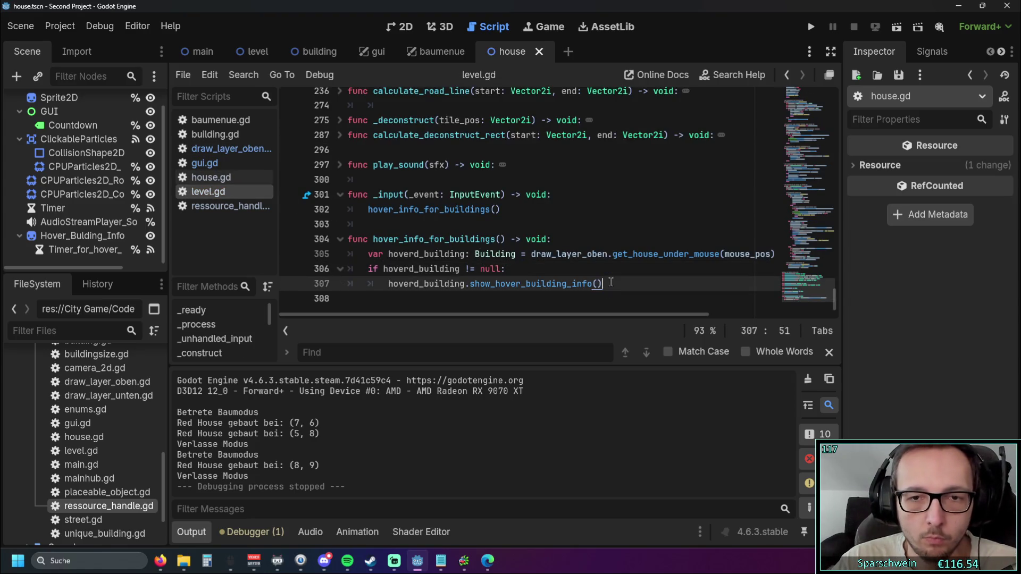
{"action": "key", "text": "Return"}
{"action": "key", "text": "ctrl+v"}
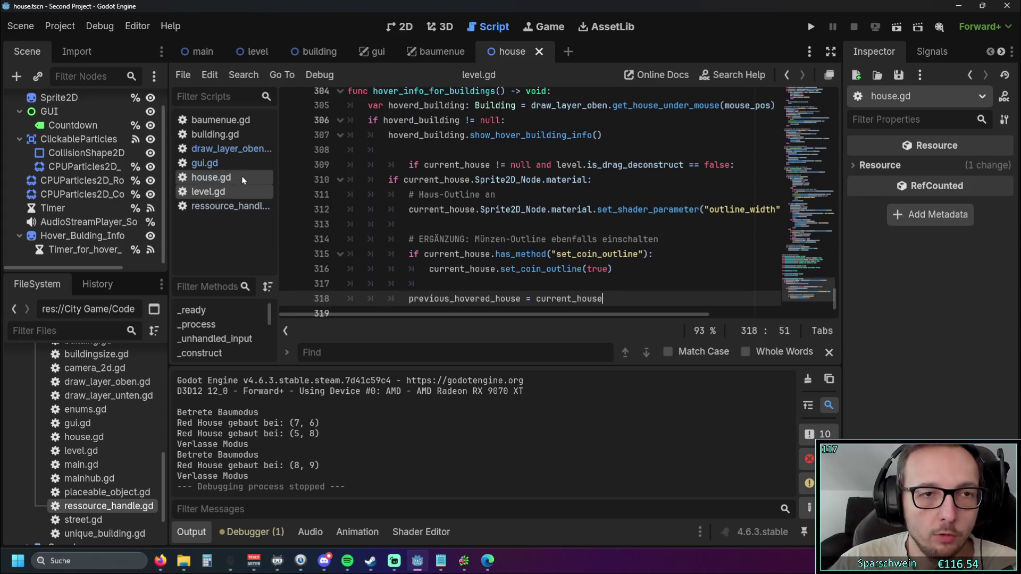
{"action": "left_click", "coordinate": [409, 174]}
{"action": "key", "text": "BackSpace"}
{"action": "key", "text": "BackSpace"}
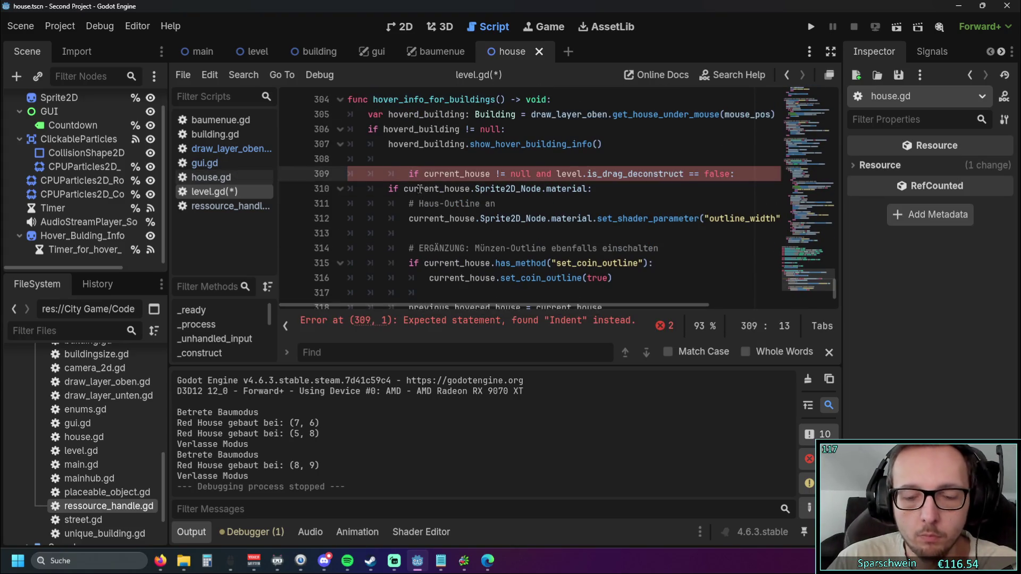
{"action": "left_click", "coordinate": [402, 223]}
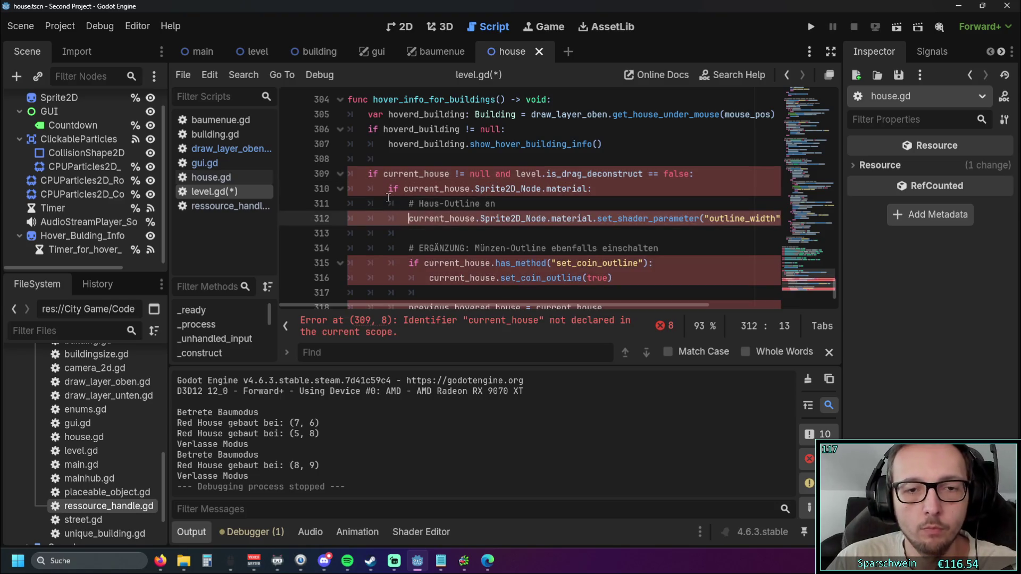
{"action": "scroll", "coordinate": [385, 189], "scroll_direction": "up", "scroll_amount": 1}
{"action": "scroll", "coordinate": [385, 190], "scroll_direction": "down", "scroll_amount": 1}
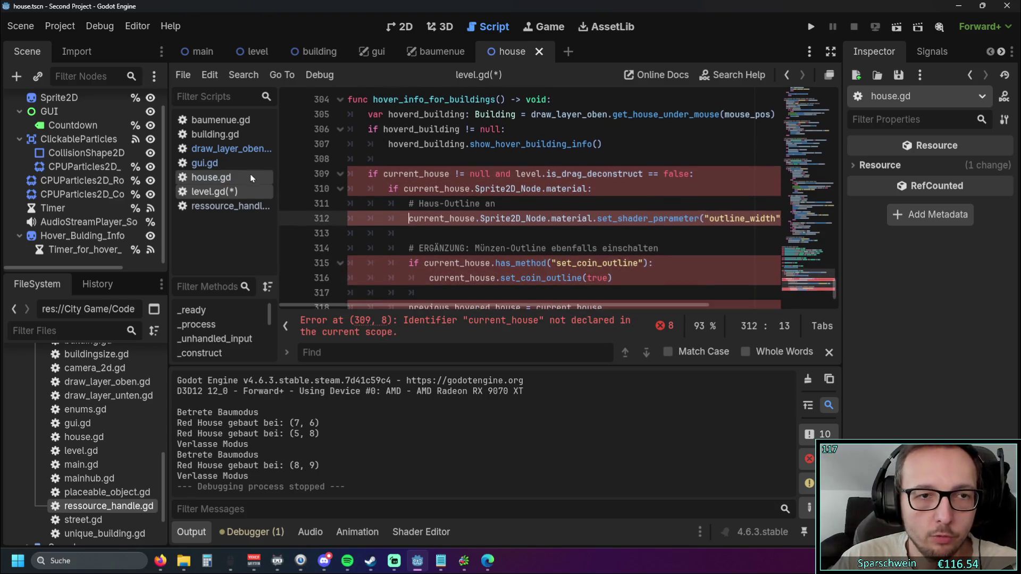
Step: Select the current_house declaration on line 36 of draw_layer_oben.gd
{"action": "left_click", "coordinate": [234, 184]}
{"action": "left_click", "coordinate": [223, 149]}
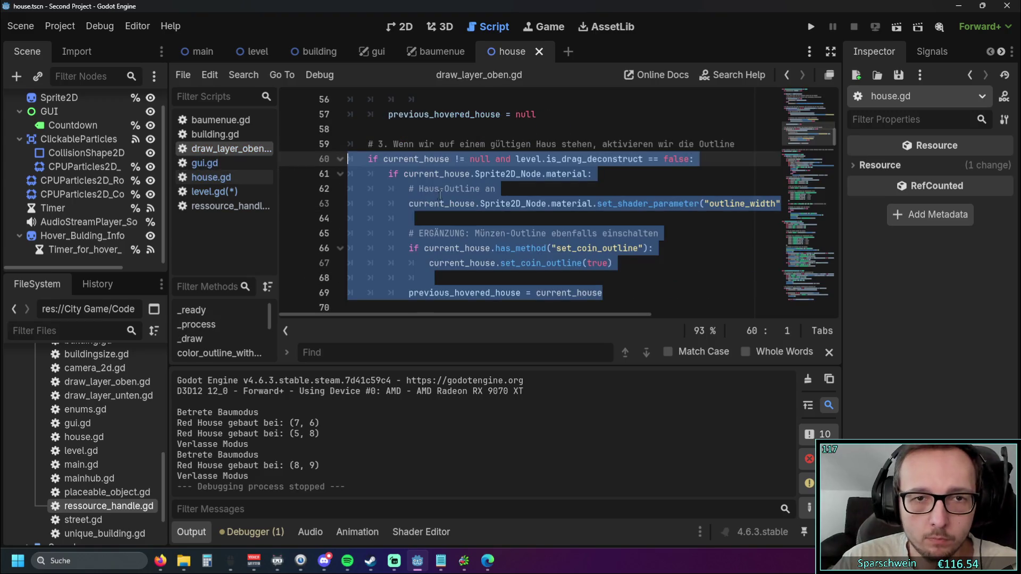
{"action": "left_click", "coordinate": [418, 205]}
{"action": "scroll", "coordinate": [418, 205], "scroll_direction": "up", "scroll_amount": 3}
{"action": "scroll", "coordinate": [418, 204], "scroll_direction": "down", "scroll_amount": 2}
{"action": "scroll", "coordinate": [442, 205], "scroll_direction": "up", "scroll_amount": 5}
{"action": "scroll", "coordinate": [441, 204], "scroll_direction": "up", "scroll_amount": 3}
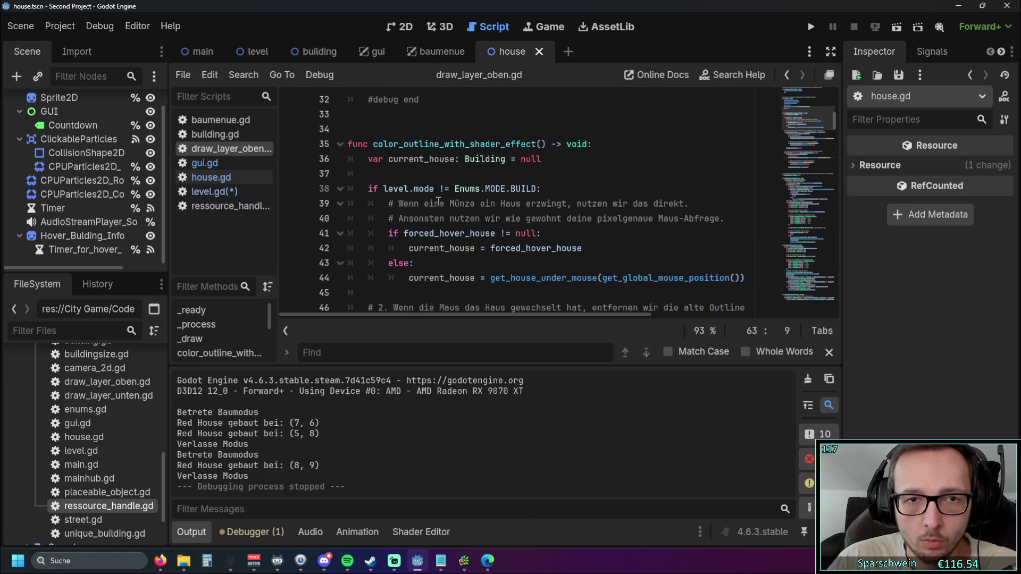
{"action": "scroll", "coordinate": [438, 190], "scroll_direction": "down", "scroll_amount": 1}
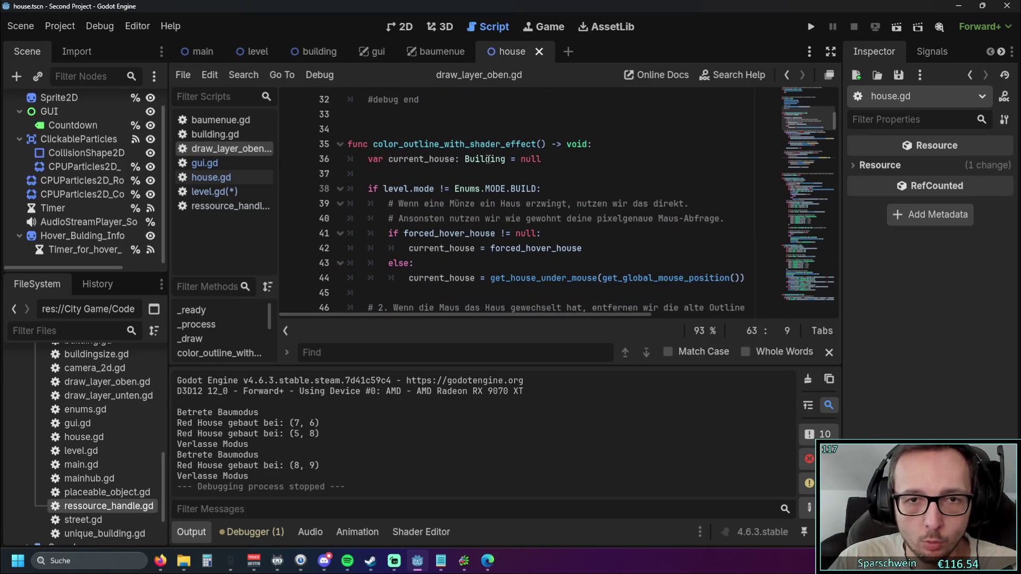
{"action": "left_click_drag", "start_coordinate": [369, 159], "coordinate": [540, 159]}
{"action": "key", "text": "ctrl+c"}
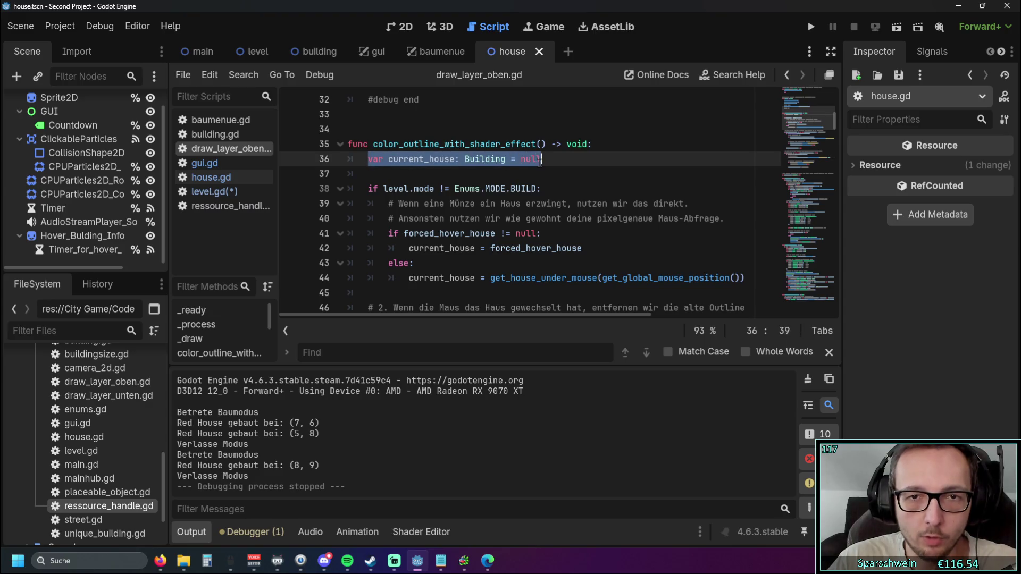
Step: Paste the current_house declaration at the start of hover_info_for_buildings in level.gd
{"action": "left_click", "coordinate": [227, 192]}
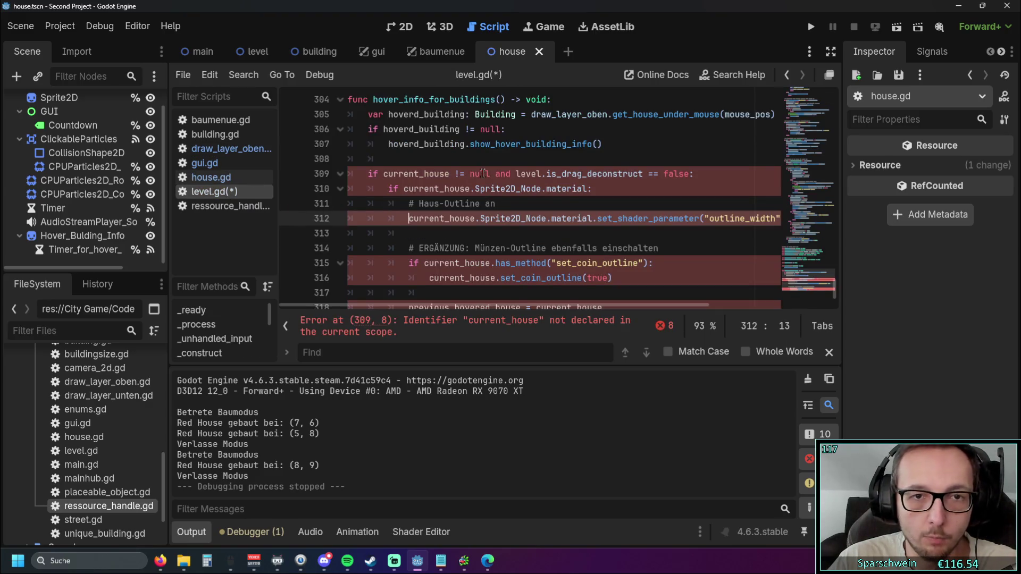
{"action": "scroll", "coordinate": [559, 160], "scroll_direction": "up", "scroll_amount": 1}
{"action": "left_click", "coordinate": [561, 144]}
{"action": "key", "text": "Return"}
{"action": "key", "text": "ctrl+v"}
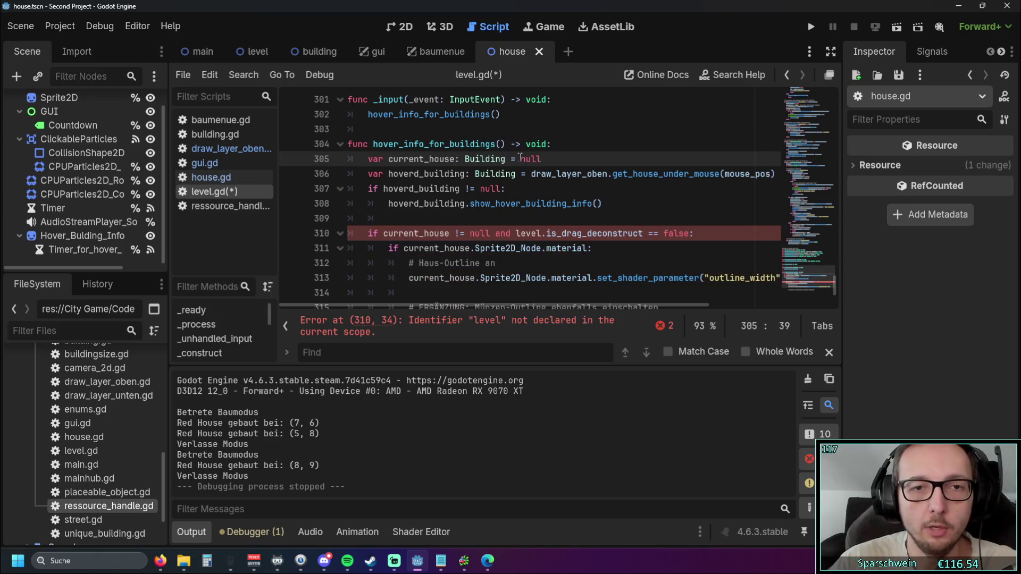
{"action": "left_click", "coordinate": [539, 184]}
{"action": "scroll", "coordinate": [536, 178], "scroll_direction": "down", "scroll_amount": 1}
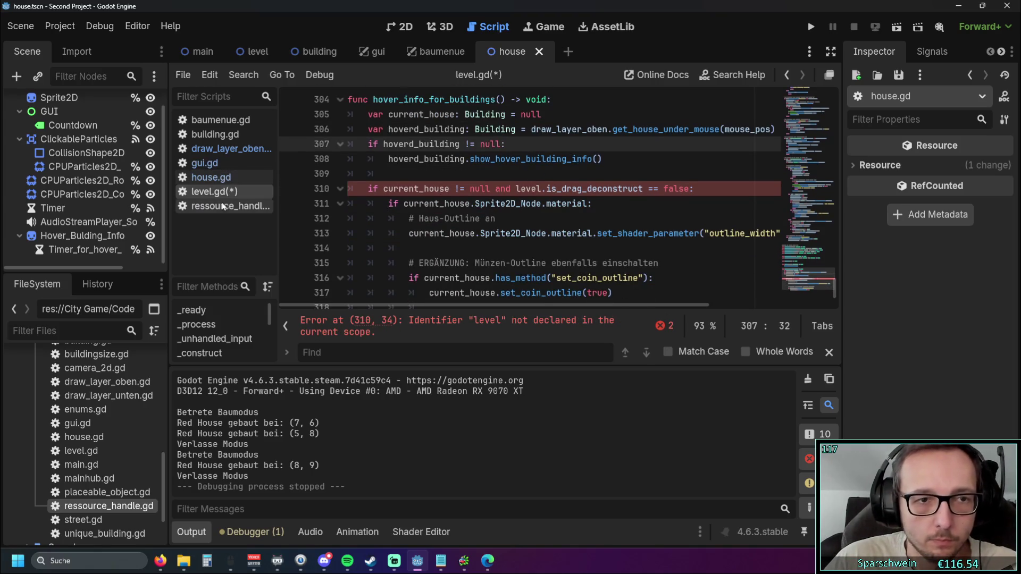
Step: Check the level.mode condition on line 38 of draw_layer_oben.gd, then return to level.gd
{"action": "left_click", "coordinate": [230, 150]}
{"action": "scroll", "coordinate": [422, 172], "scroll_direction": "down", "scroll_amount": 1}
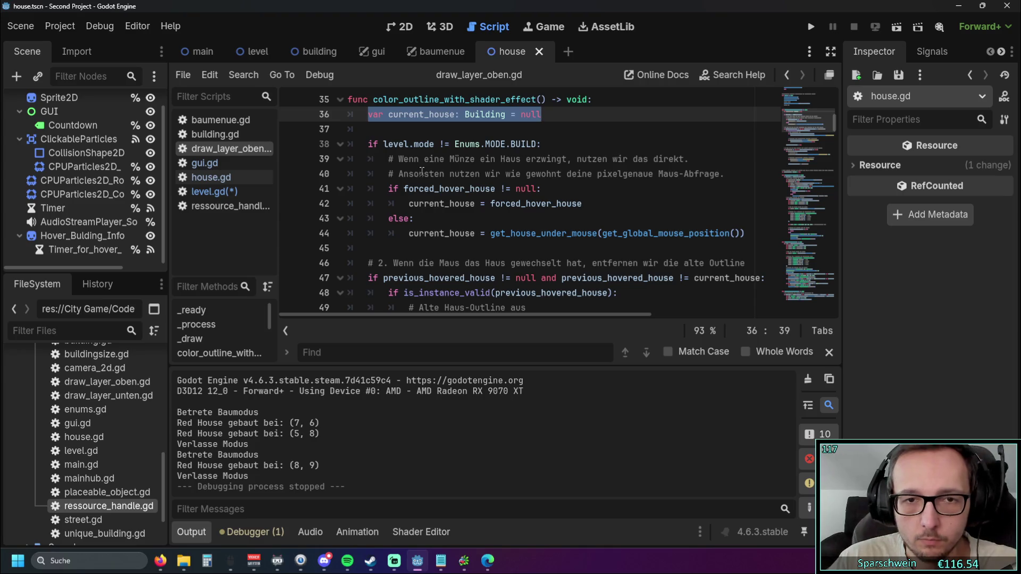
{"action": "scroll", "coordinate": [421, 174], "scroll_direction": "up", "scroll_amount": 1}
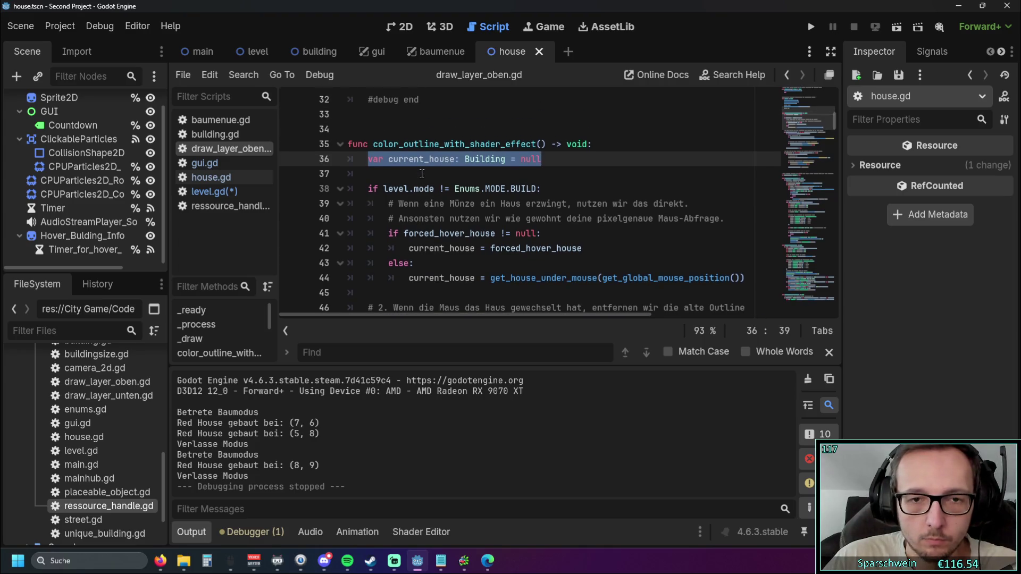
{"action": "left_click", "coordinate": [443, 219]}
{"action": "scroll", "coordinate": [444, 210], "scroll_direction": "down", "scroll_amount": 1}
{"action": "triple_click", "coordinate": [387, 144]}
{"action": "left_click", "coordinate": [568, 170]}
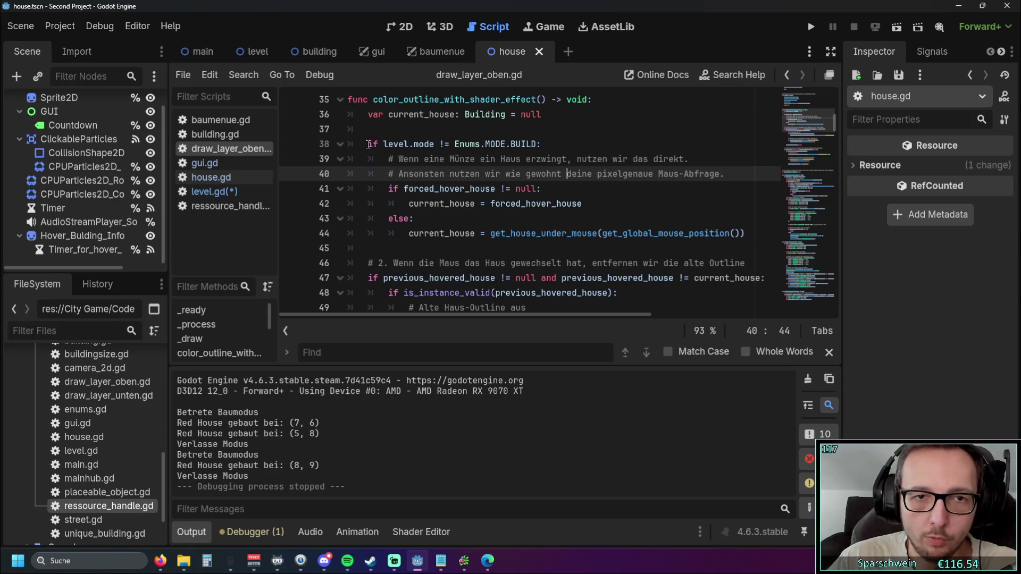
{"action": "left_click_drag", "start_coordinate": [369, 144], "coordinate": [517, 144]}
{"action": "left_click", "coordinate": [540, 174]}
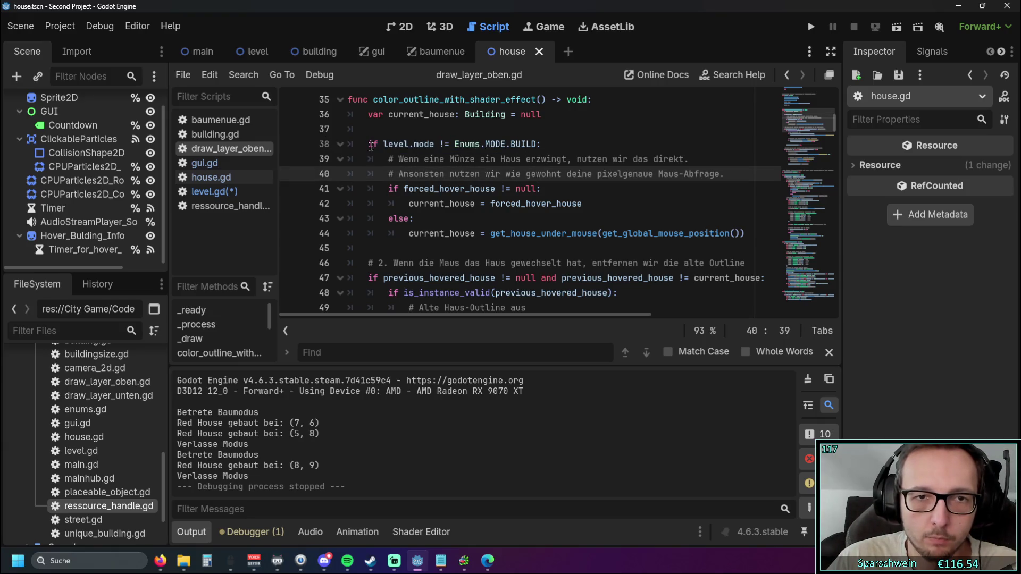
{"action": "left_click", "coordinate": [228, 190]}
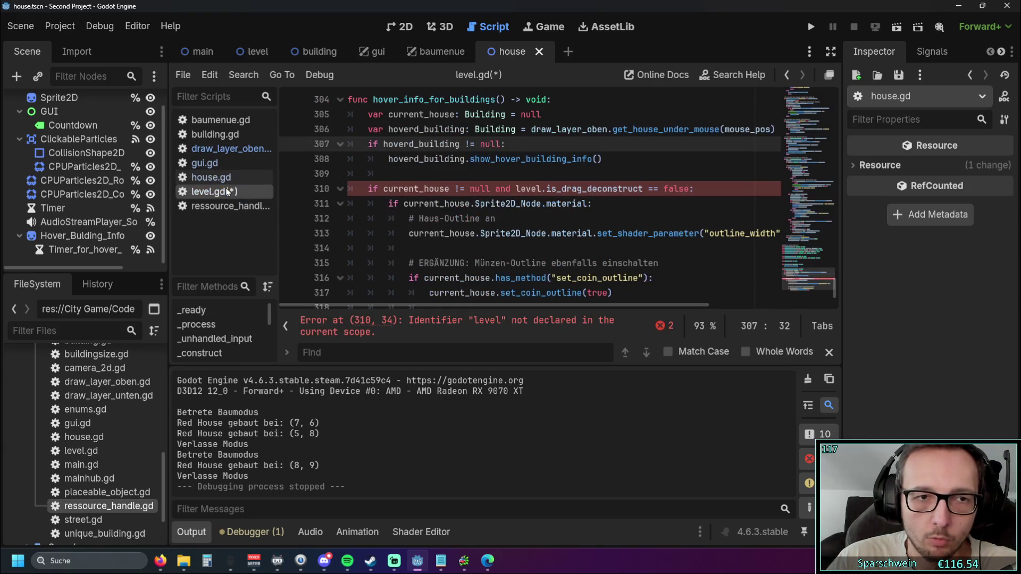
{"action": "scroll", "coordinate": [484, 176], "scroll_direction": "up", "scroll_amount": 1}
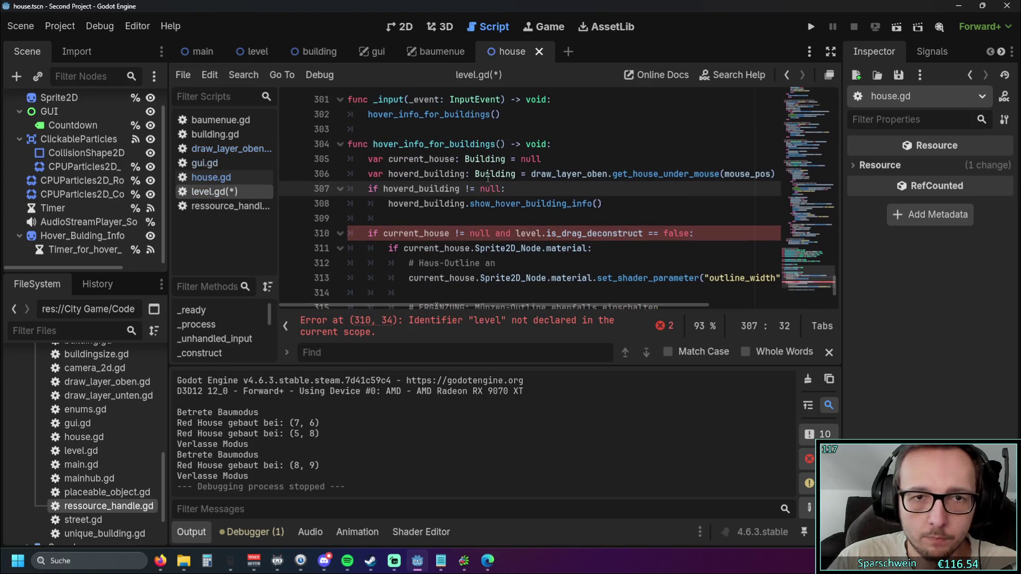
{"action": "scroll", "coordinate": [530, 186], "scroll_direction": "down", "scroll_amount": 1}
{"action": "scroll", "coordinate": [527, 184], "scroll_direction": "up", "scroll_amount": 1}
{"action": "left_click", "coordinate": [546, 162]}
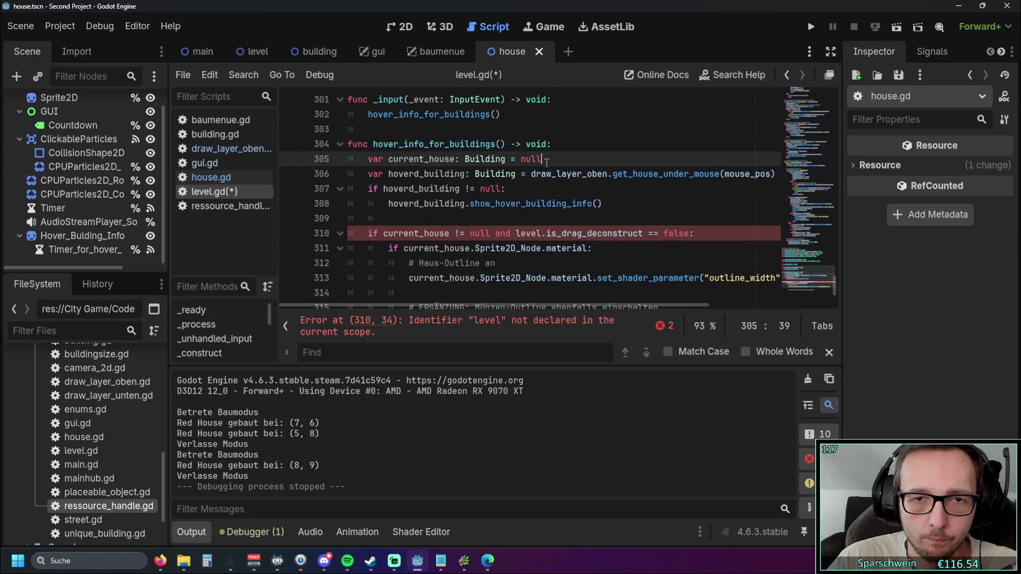
Step: Add an 'if mode = Enums.MODE.DEFAULT' check below the current_house declaration
{"action": "key", "text": "Return"}
{"action": "type", "text": "if "}
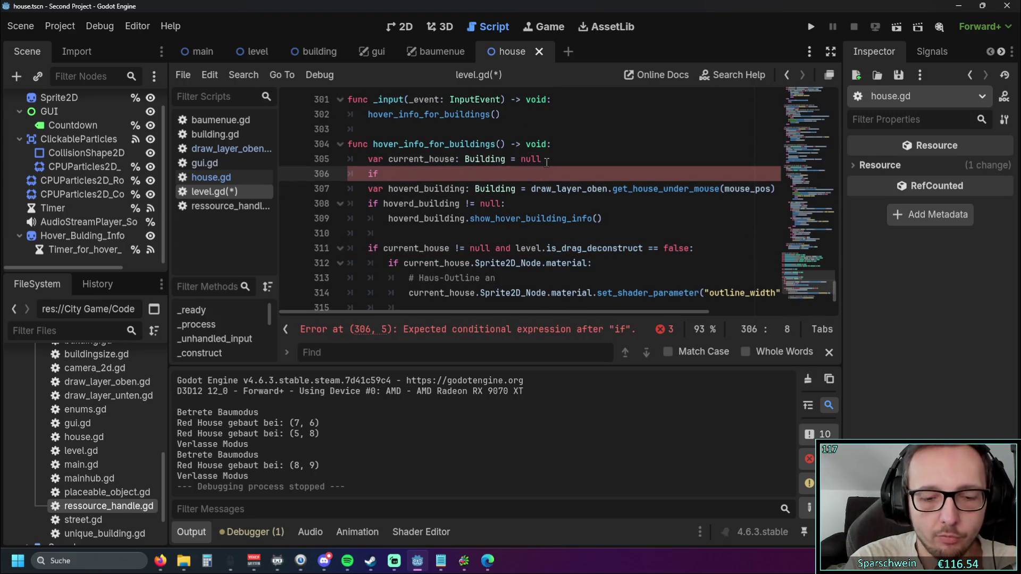
{"action": "type", "text": "mode ="}
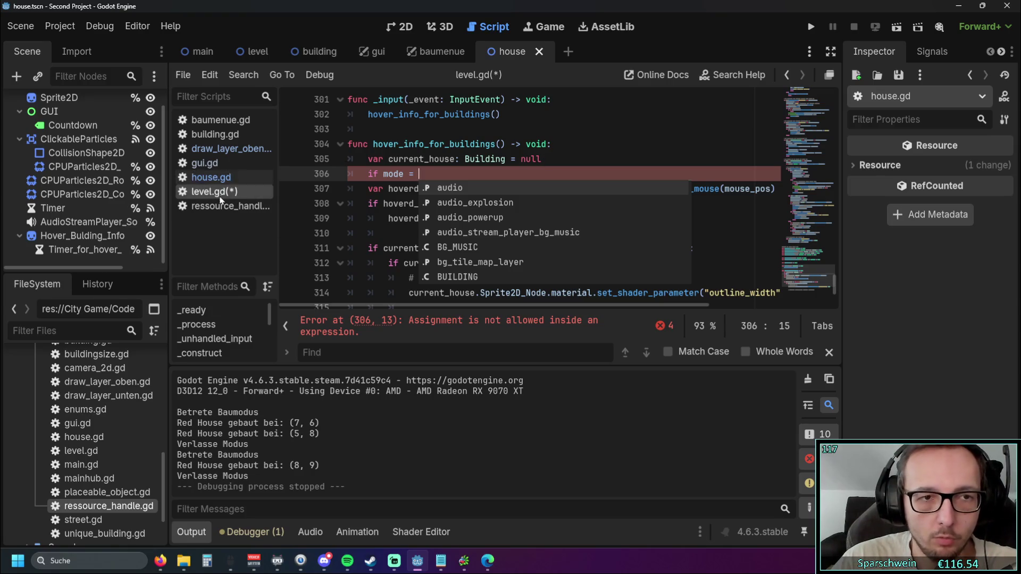
{"action": "left_click", "coordinate": [224, 149]}
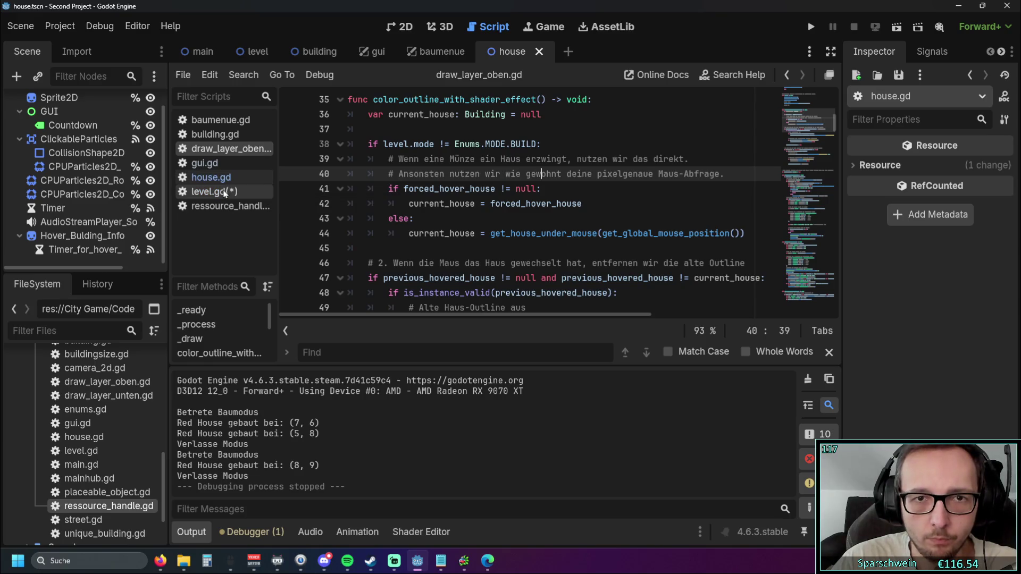
{"action": "left_click", "coordinate": [224, 192]}
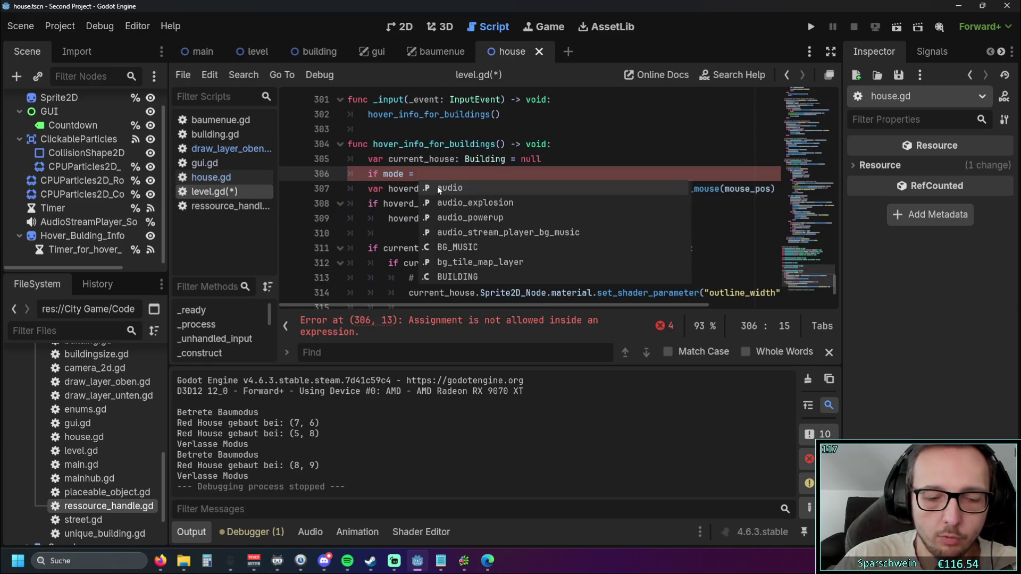
{"action": "type", "text": "EN"}
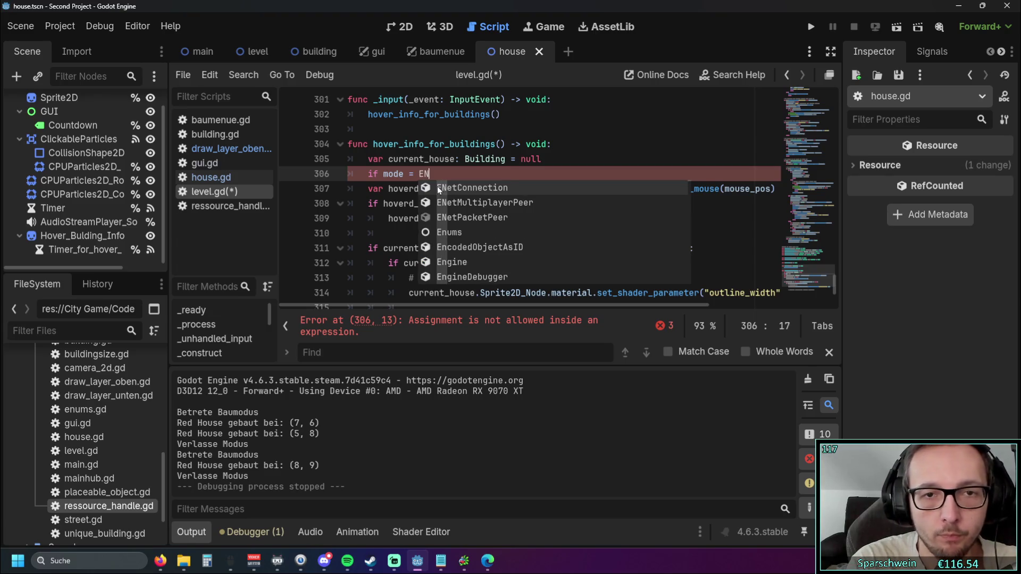
{"action": "key", "text": "Down"}
{"action": "key", "text": "Down"}
{"action": "key", "text": "Down"}
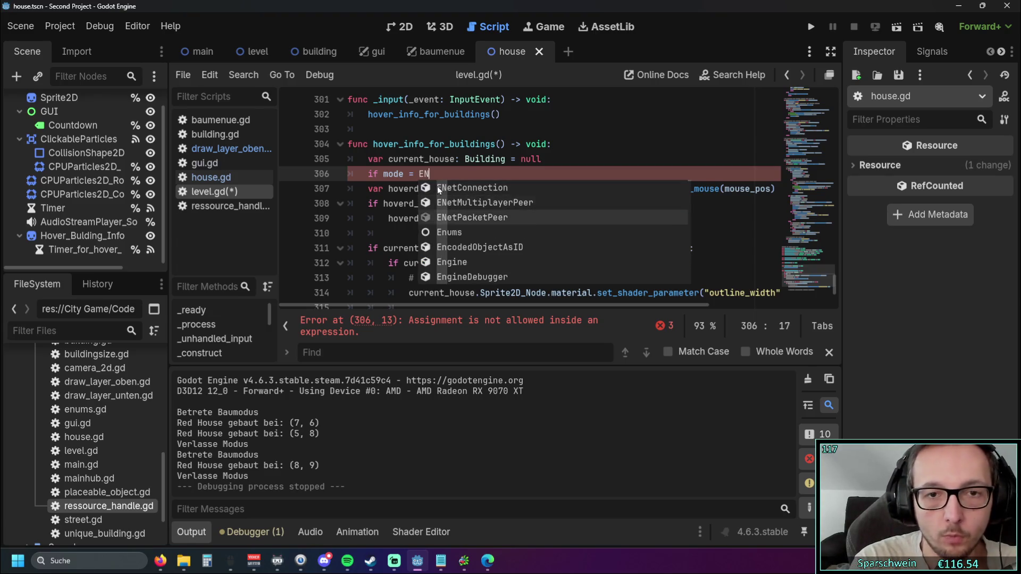
{"action": "key", "text": "Return"}
{"action": "type", "text": ".M"}
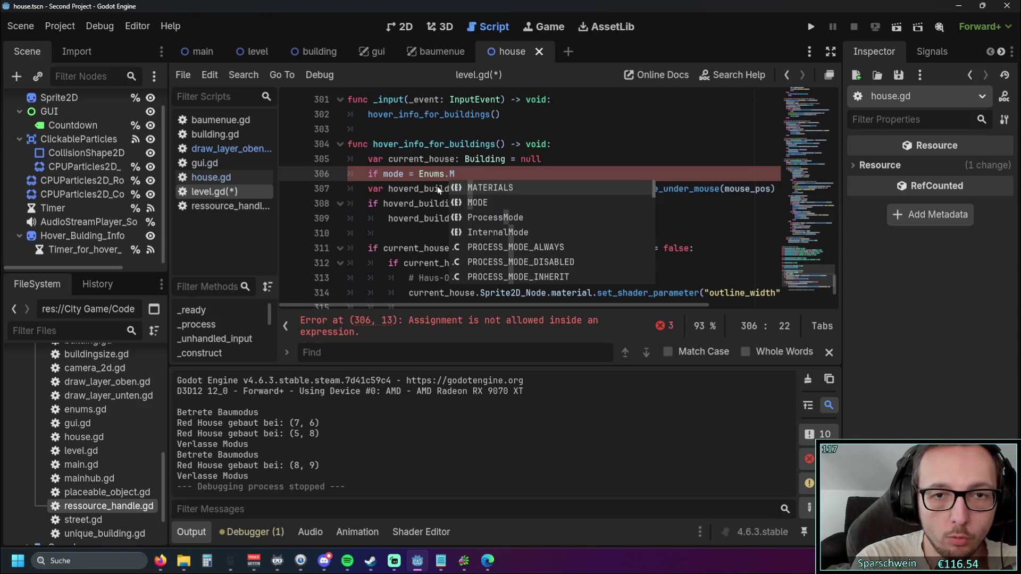
{"action": "type", "text": "ODE."}
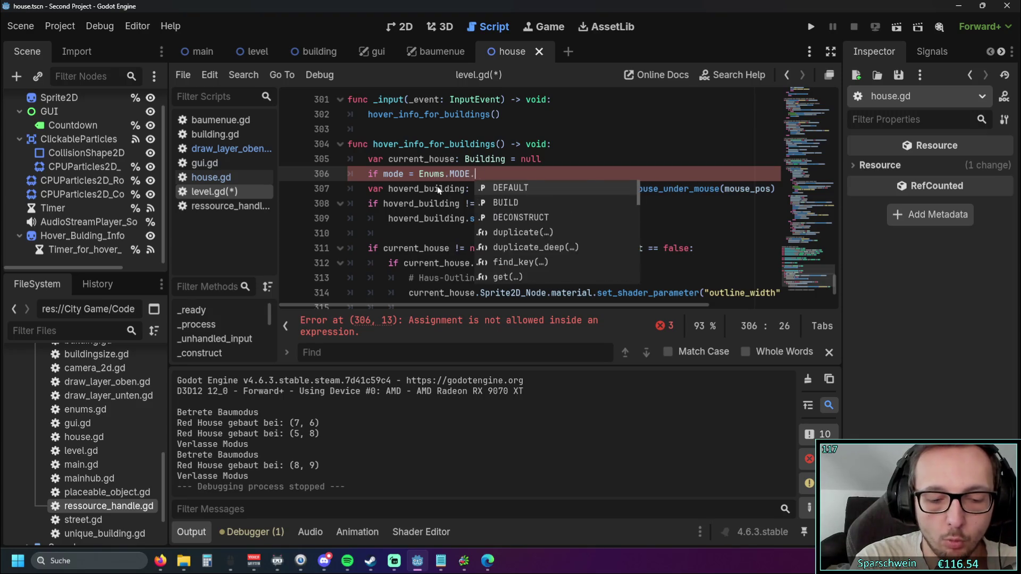
{"action": "type", "text": "DE"}
{"action": "key", "text": "Return"}
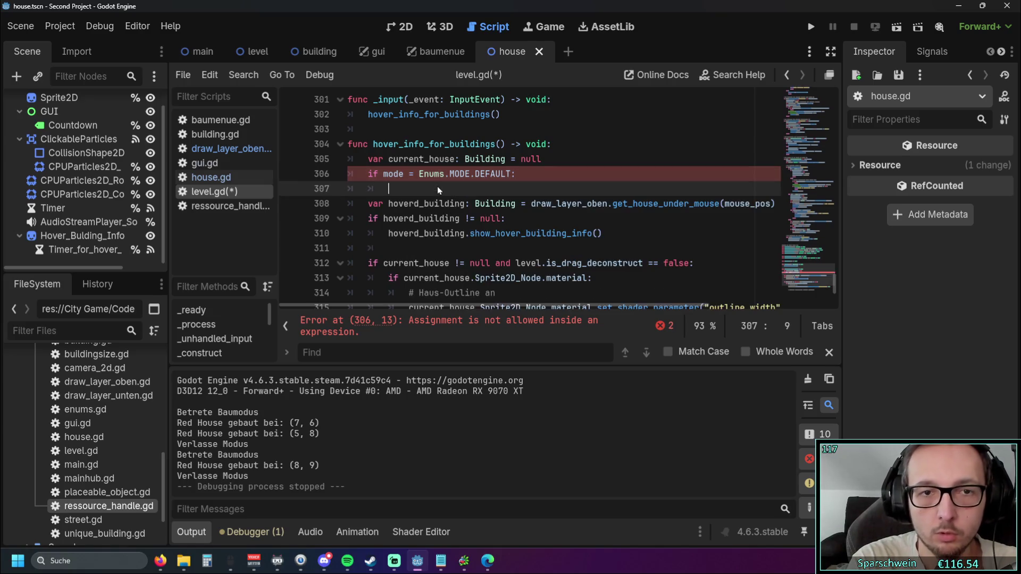
{"action": "key", "text": "Return"}
{"action": "scroll", "coordinate": [437, 186], "scroll_direction": "down", "scroll_amount": 1}
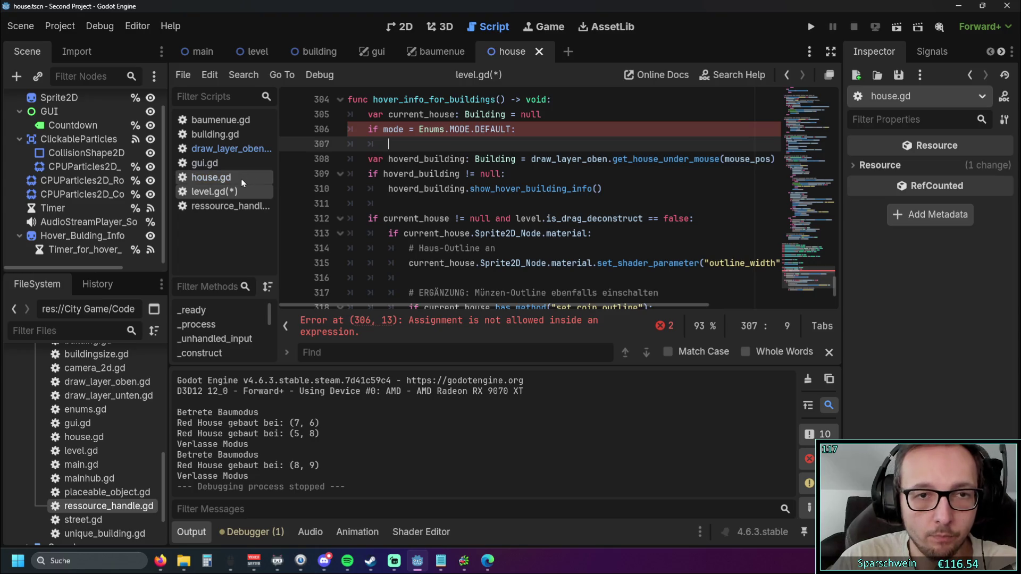
Step: Look through house.gd, gui.gd and draw_layer_oben.gd before returning to level.gd
{"action": "left_click", "coordinate": [213, 181]}
{"action": "left_click", "coordinate": [206, 163]}
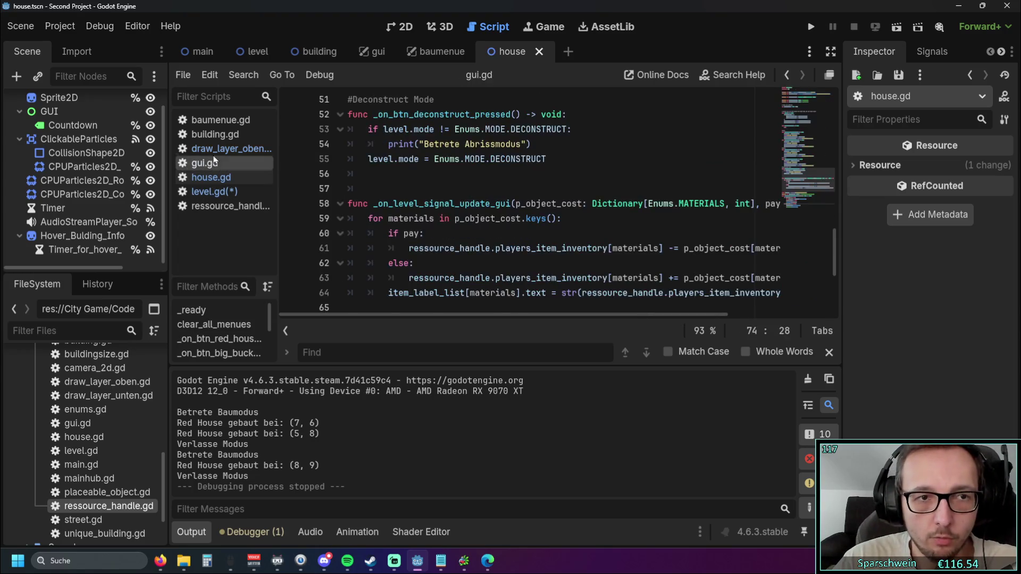
{"action": "left_click", "coordinate": [223, 149]}
{"action": "scroll", "coordinate": [430, 194], "scroll_direction": "down", "scroll_amount": 1}
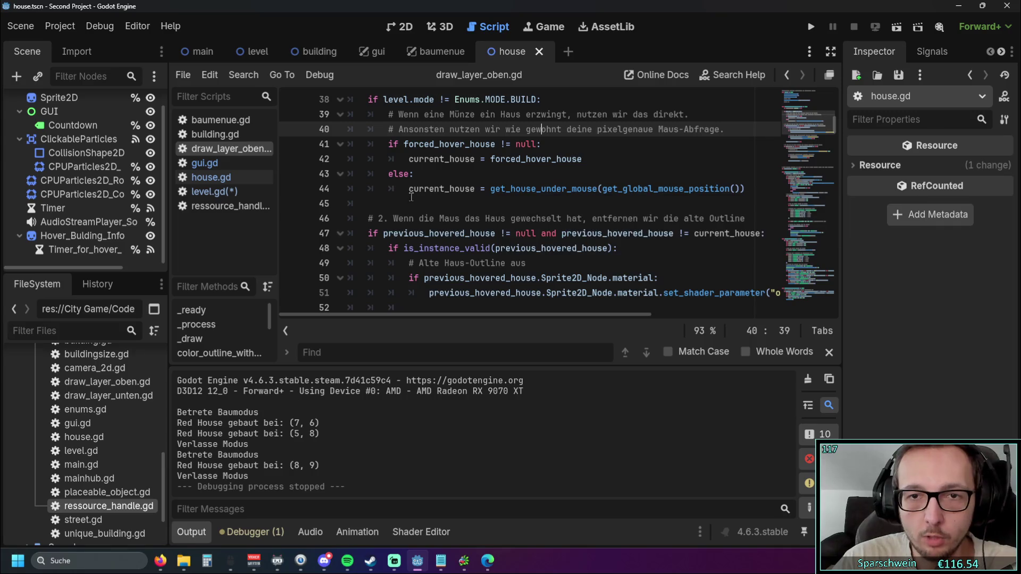
{"action": "left_click", "coordinate": [270, 192]}
{"action": "left_click", "coordinate": [268, 177]}
{"action": "left_click", "coordinate": [269, 192]}
{"action": "scroll", "coordinate": [428, 188], "scroll_direction": "up", "scroll_amount": 1}
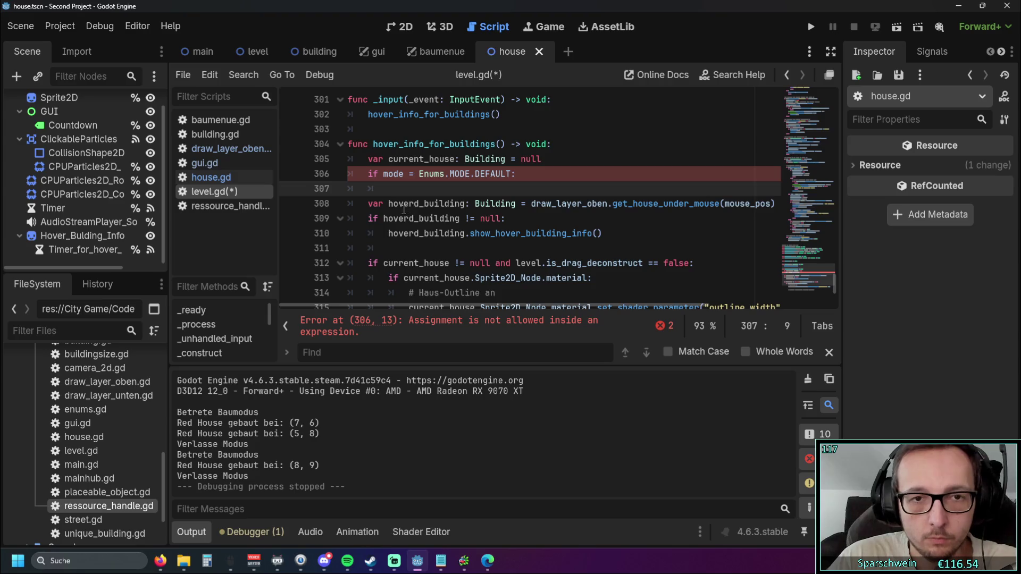
Step: Turn the hoverd_building line into a current_house assignment without 'var', indented under the if
{"action": "double_click", "coordinate": [392, 159]}
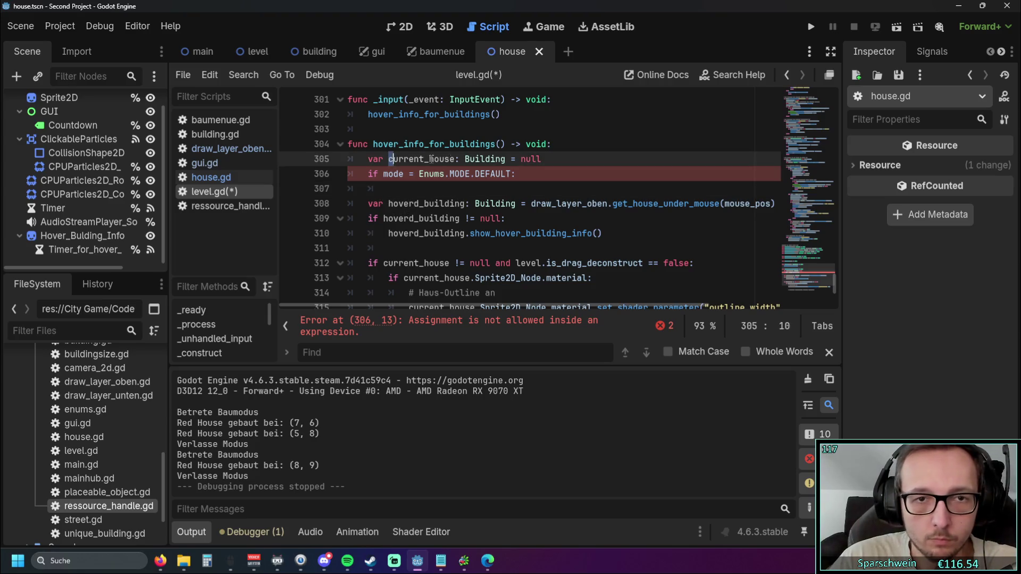
{"action": "key", "text": "ctrl+c"}
{"action": "double_click", "coordinate": [389, 203]}
{"action": "key", "text": "ctrl+v"}
{"action": "double_click", "coordinate": [369, 204]}
{"action": "key", "text": "Delete"}
{"action": "key", "text": "Delete"}
{"action": "key", "text": "BackSpace"}
{"action": "key", "text": "BackSpace"}
{"action": "key", "text": "Tab"}
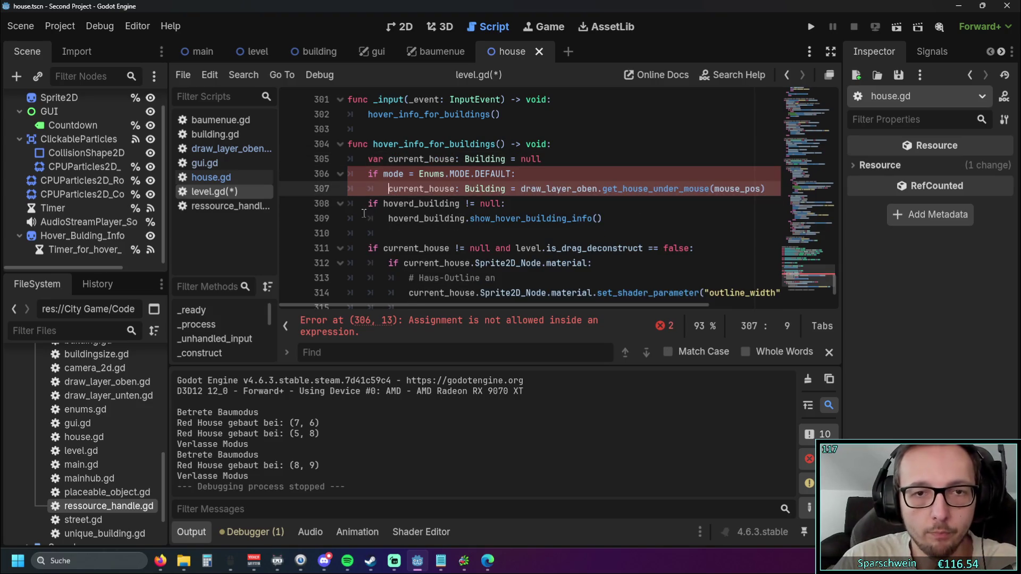
{"action": "left_click", "coordinate": [392, 234]}
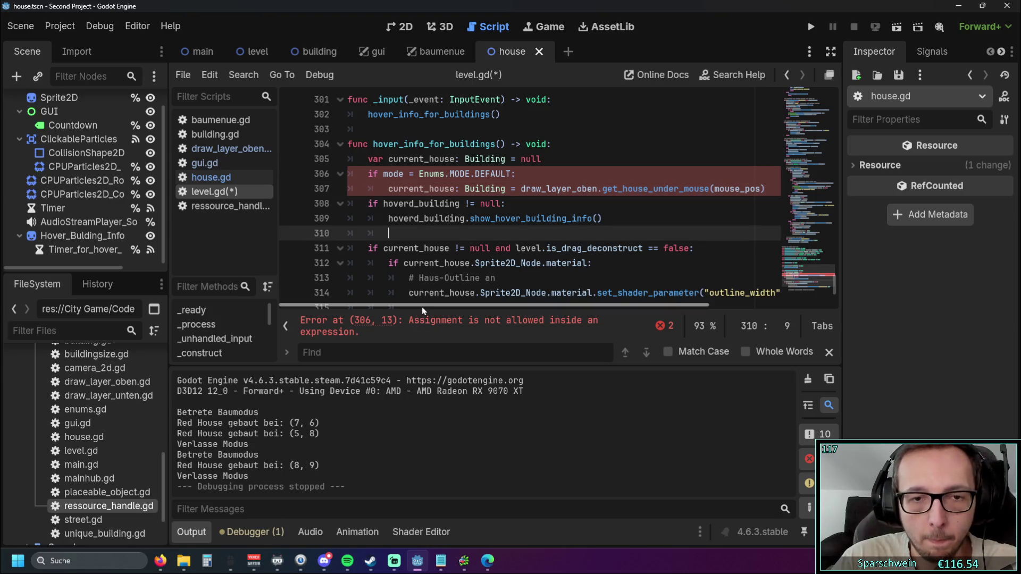
Step: Change the condition to 'mode == Enums.MODE.DEFAULT'
{"action": "left_click", "coordinate": [412, 174]}
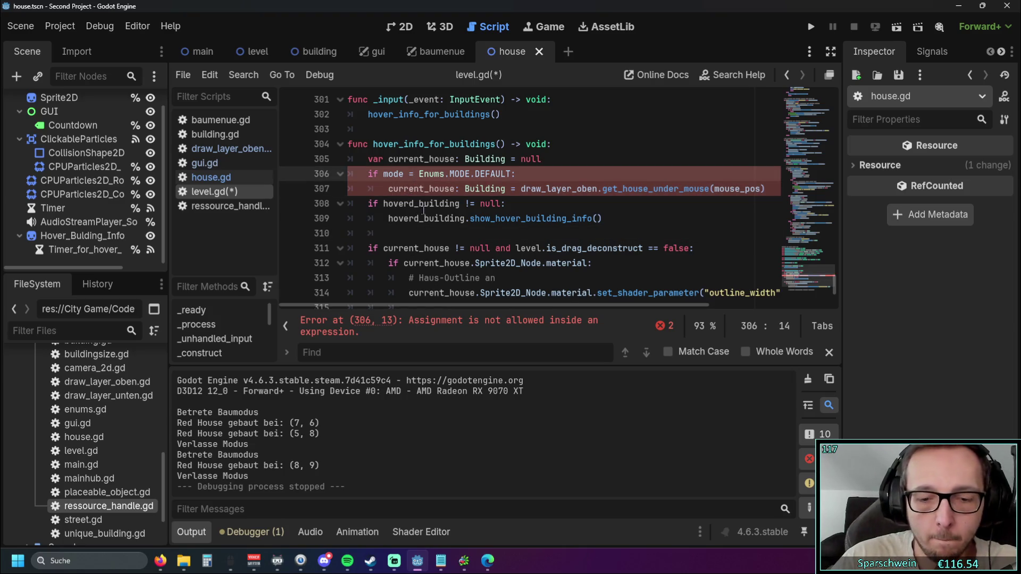
{"action": "type", "text": "="}
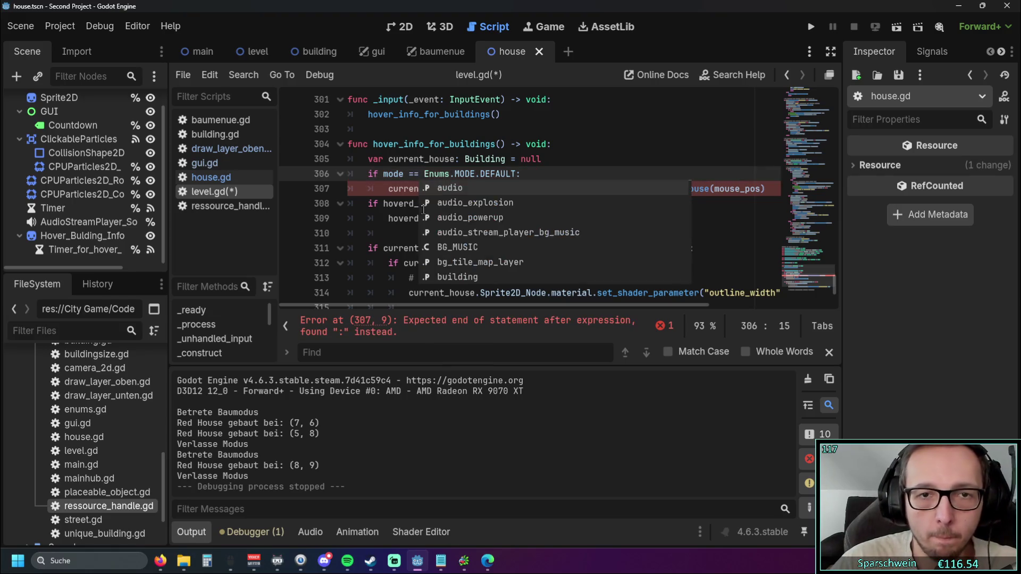
{"action": "left_click", "coordinate": [372, 219]}
{"action": "mouse_move", "coordinate": [420, 305]}
{"action": "left_mouse_down"}
{"action": "mouse_move", "coordinate": [456, 305]}
{"action": "mouse_move", "coordinate": [373, 305]}
{"action": "left_mouse_up"}
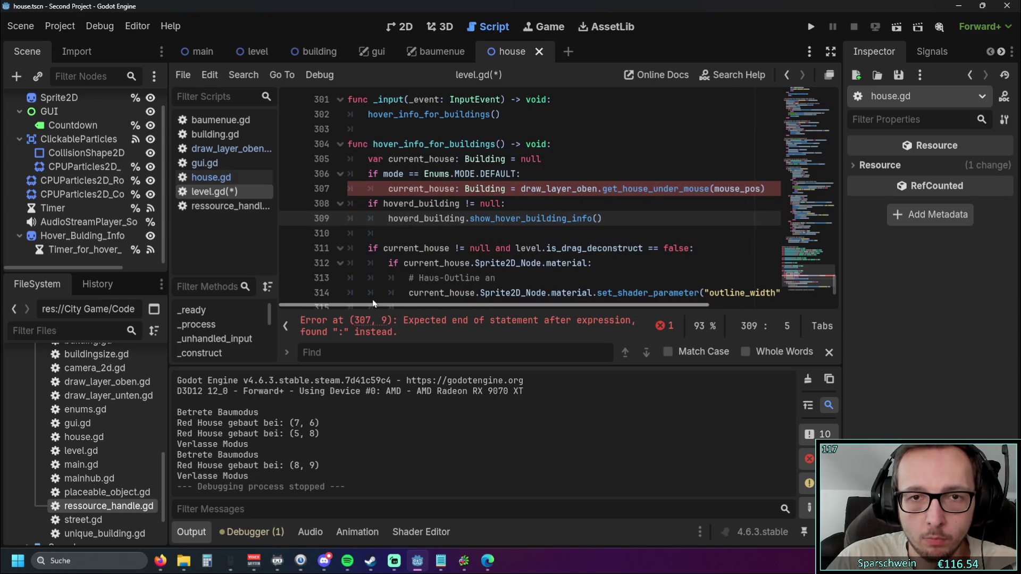
{"action": "left_click", "coordinate": [388, 190]}
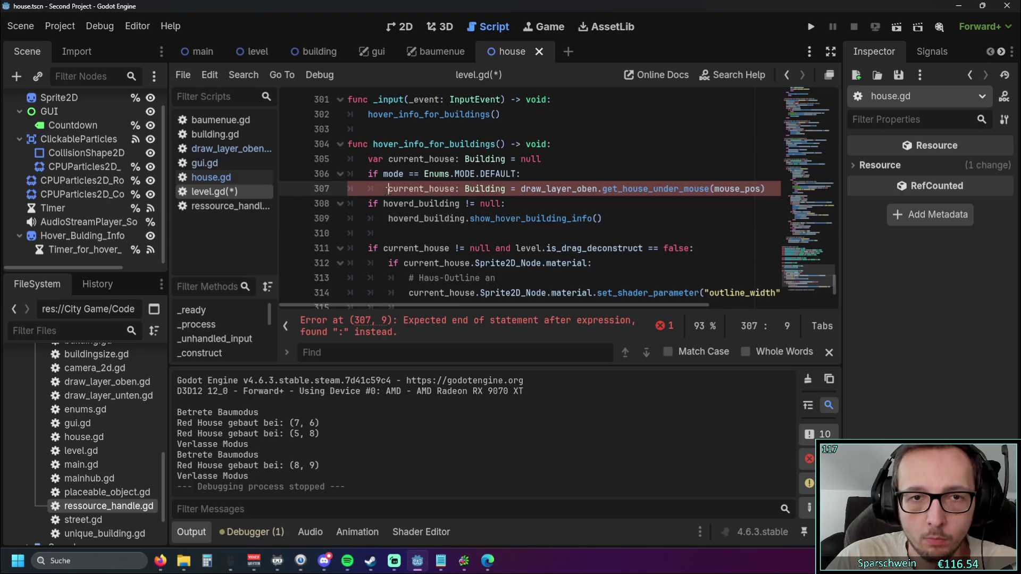
{"action": "left_click", "coordinate": [385, 233]}
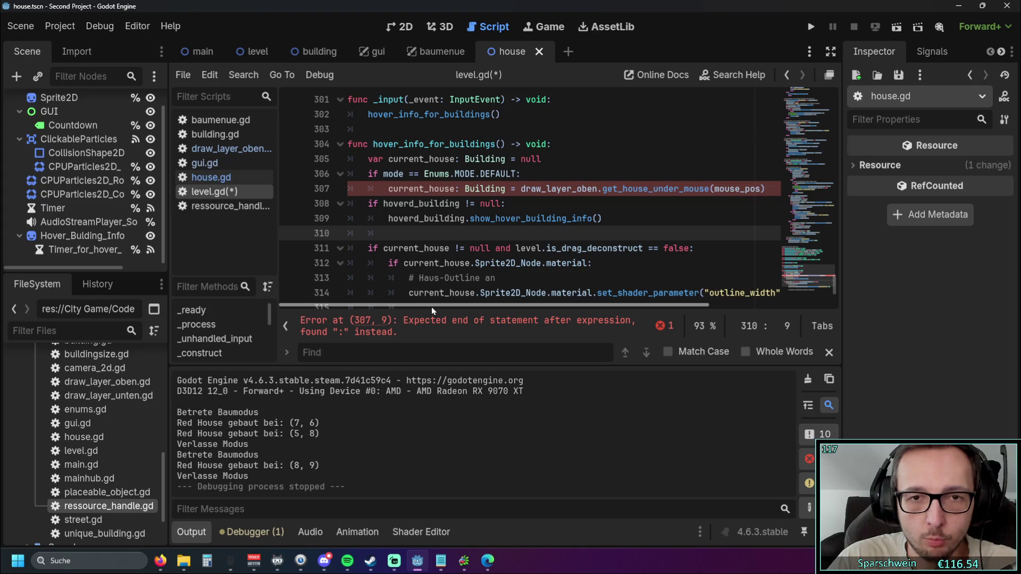
{"action": "mouse_move", "coordinate": [431, 307]}
{"action": "left_mouse_down"}
{"action": "mouse_move", "coordinate": [443, 308]}
{"action": "mouse_move", "coordinate": [425, 307]}
{"action": "left_mouse_up"}
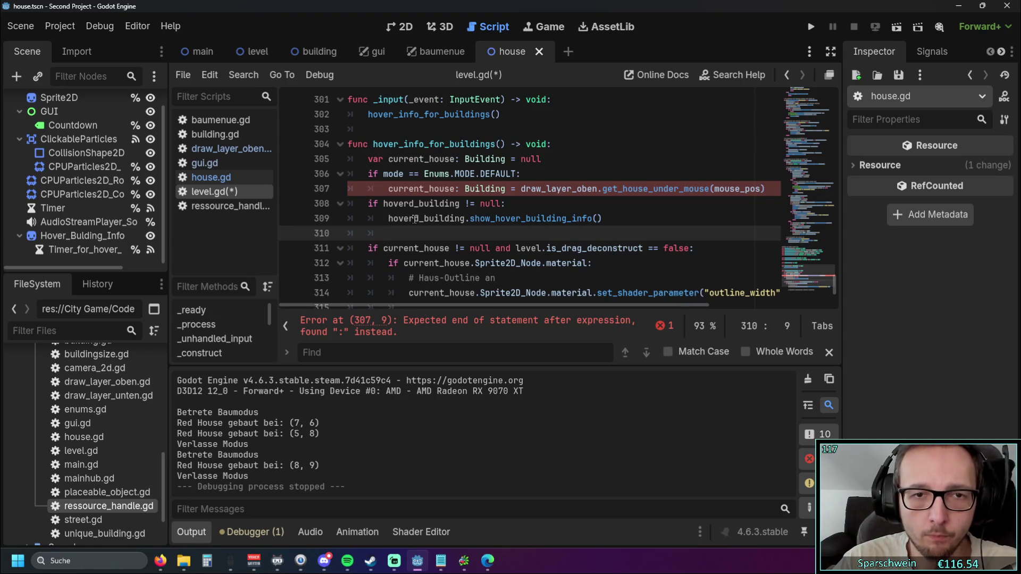
{"action": "scroll", "coordinate": [463, 204], "scroll_direction": "down", "scroll_amount": 1}
{"action": "scroll", "coordinate": [462, 203], "scroll_direction": "down", "scroll_amount": 2}
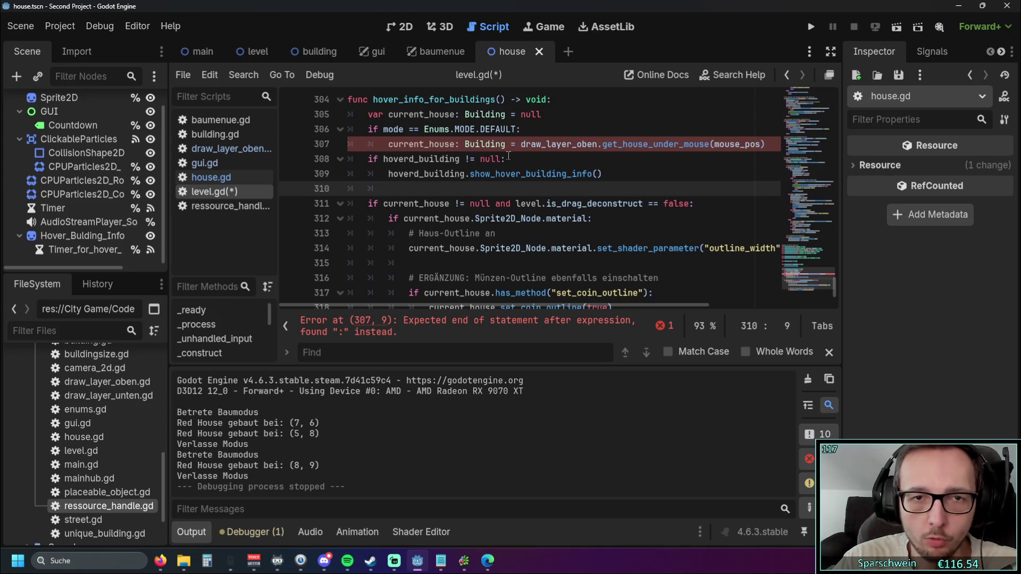
Step: Try indenting the hoverd_building and drag-deconstruct checks, then revert both indents
{"action": "left_click", "coordinate": [367, 159]}
{"action": "key", "text": "Tab"}
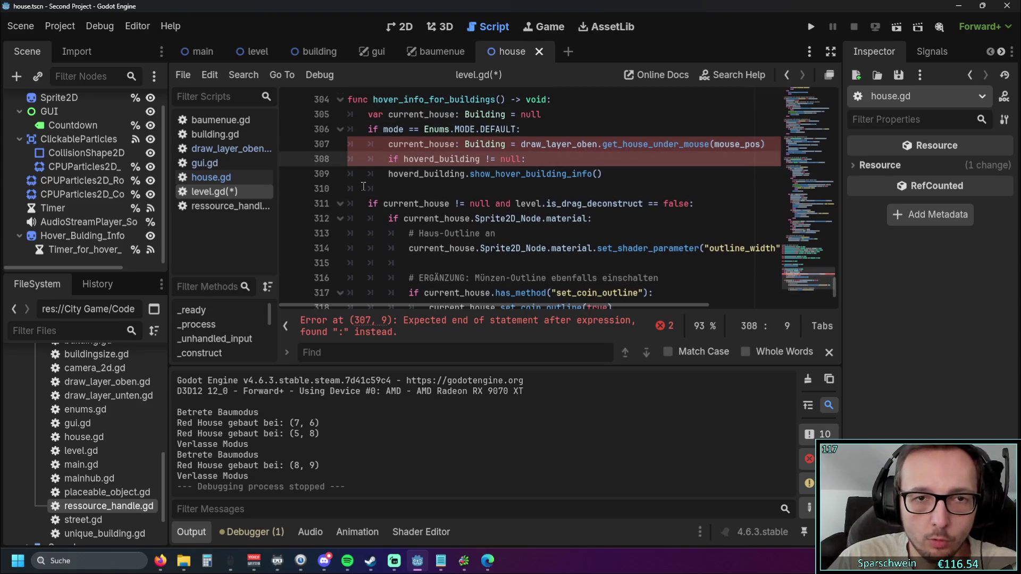
{"action": "left_click", "coordinate": [368, 205]}
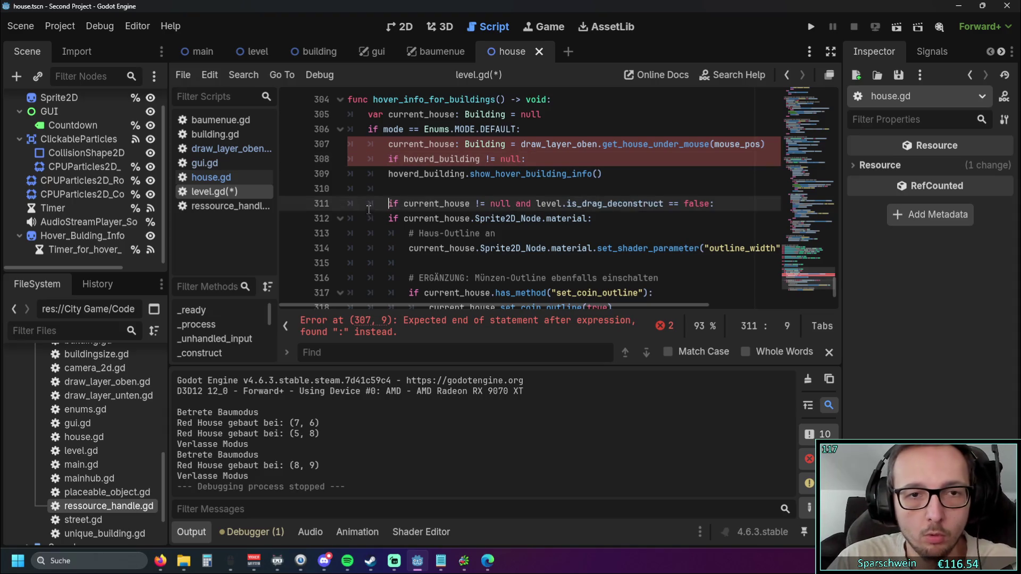
{"action": "key", "text": "Tab"}
{"action": "key", "text": "shift+Tab"}
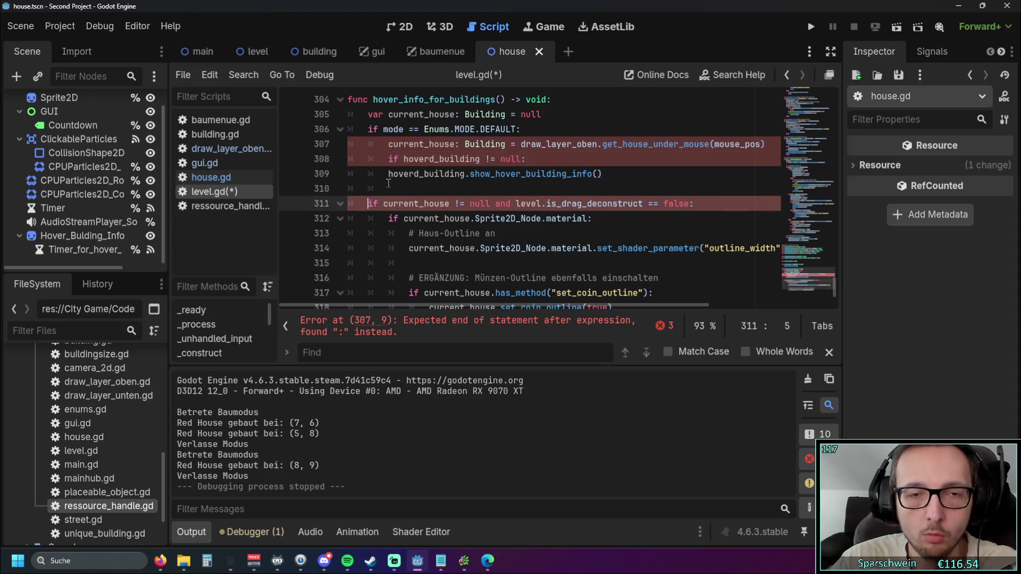
{"action": "left_click", "coordinate": [388, 159]}
{"action": "key", "text": "shift+Tab"}
{"action": "scroll", "coordinate": [476, 213], "scroll_direction": "up", "scroll_amount": 2}
{"action": "left_click", "coordinate": [499, 234]}
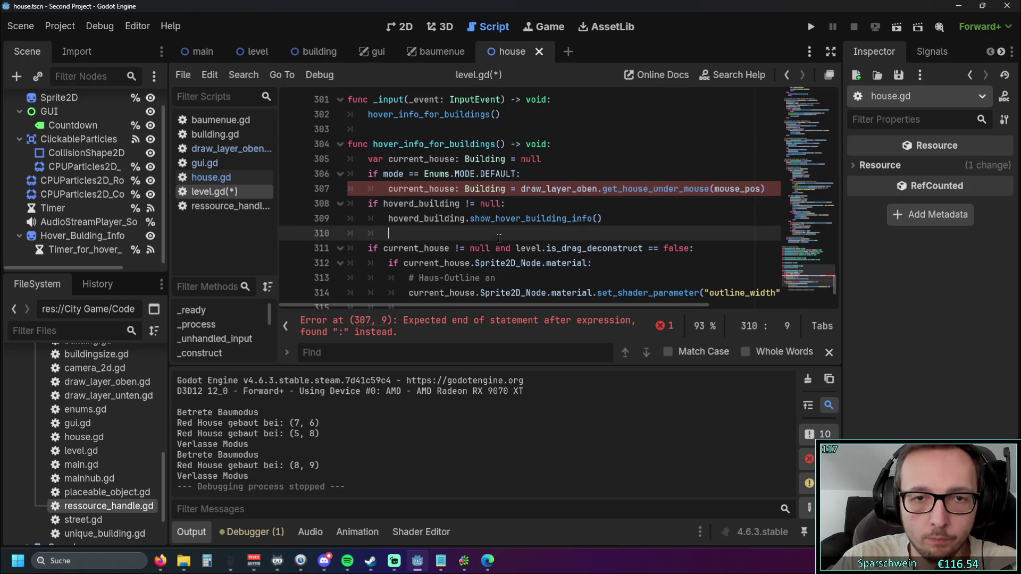
{"action": "mouse_move", "coordinate": [438, 305]}
{"action": "left_mouse_down"}
{"action": "mouse_move", "coordinate": [468, 305]}
{"action": "mouse_move", "coordinate": [394, 304]}
{"action": "mouse_move", "coordinate": [505, 298]}
{"action": "mouse_move", "coordinate": [422, 297]}
{"action": "left_mouse_up"}
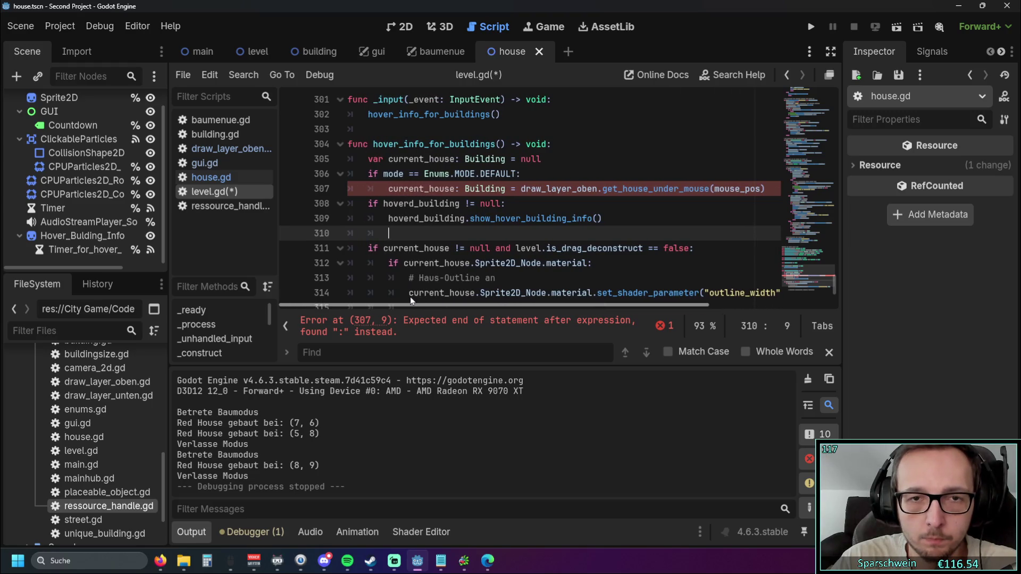
Step: Delete the ': Building' type annotation from the current_house assignment on line 307
{"action": "left_click_drag", "start_coordinate": [506, 189], "coordinate": [455, 189]}
{"action": "key", "text": "BackSpace"}
{"action": "left_click", "coordinate": [459, 234]}
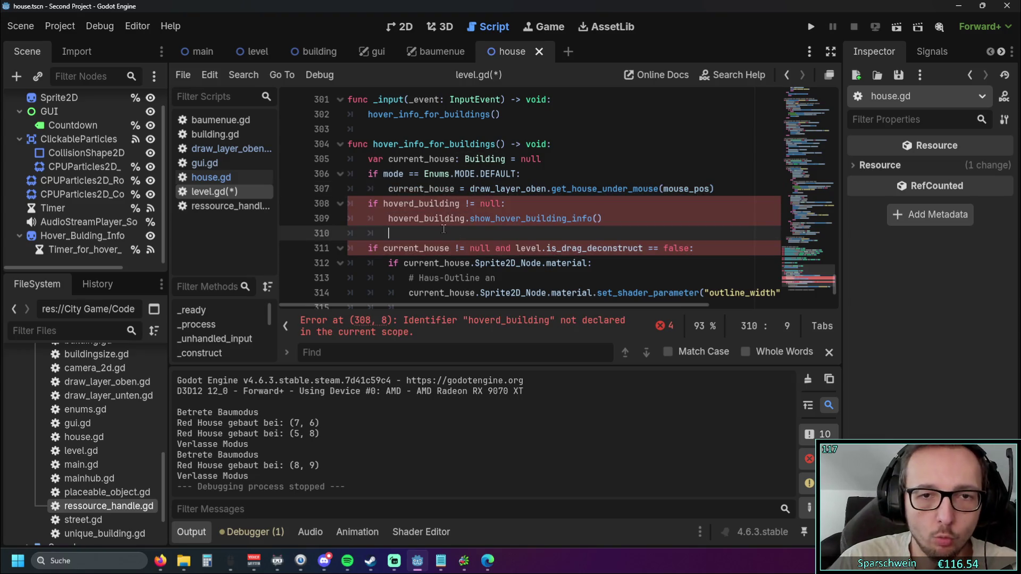
{"action": "scroll", "coordinate": [443, 229], "scroll_direction": "down", "scroll_amount": 1}
{"action": "scroll", "coordinate": [444, 229], "scroll_direction": "up", "scroll_amount": 1}
{"action": "left_click", "coordinate": [230, 151]}
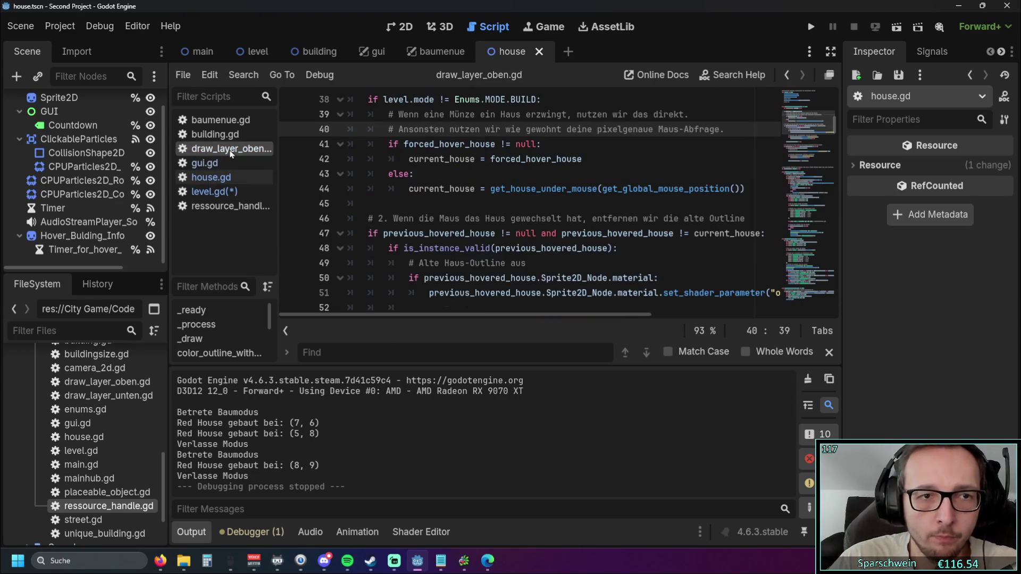
Step: Look through gui.gd and house.gd, then review level.gd's house-outline block
{"action": "left_click", "coordinate": [244, 164]}
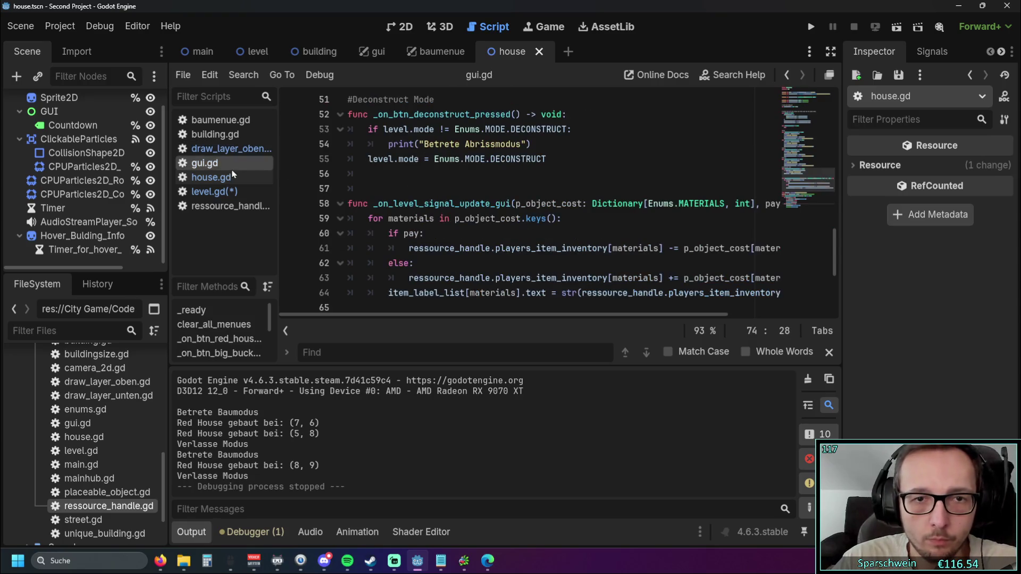
{"action": "left_click", "coordinate": [234, 179]}
{"action": "left_click", "coordinate": [213, 191]}
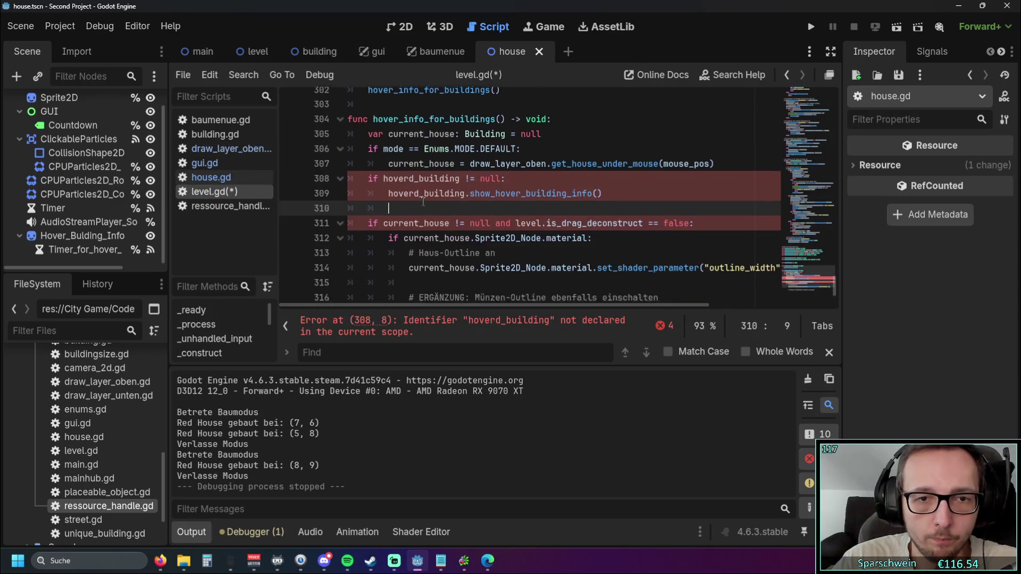
{"action": "scroll", "coordinate": [482, 213], "scroll_direction": "down", "scroll_amount": 3}
{"action": "left_click_drag", "start_coordinate": [629, 287], "coordinate": [352, 145]}
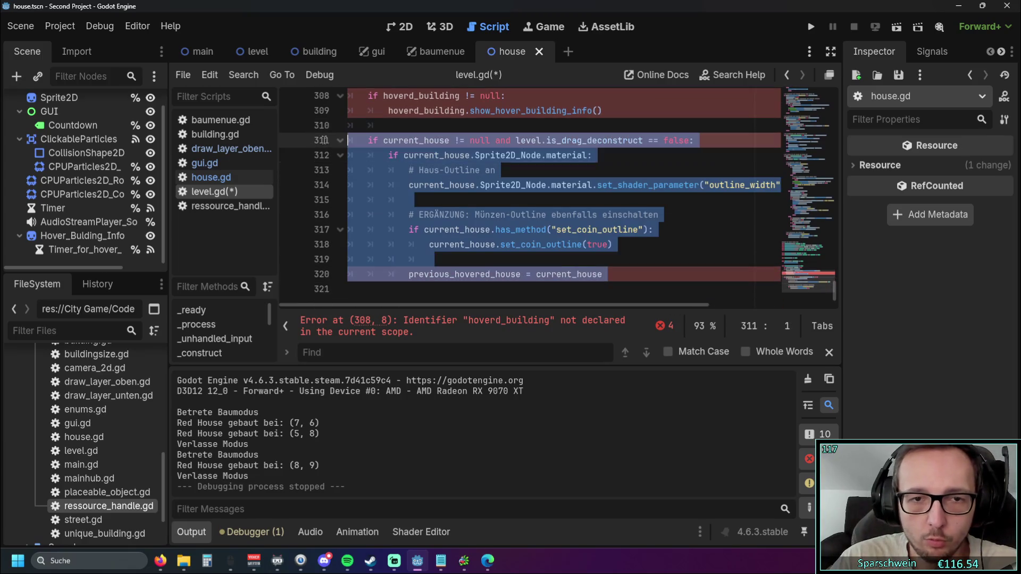
{"action": "scroll", "coordinate": [604, 222], "scroll_direction": "up", "scroll_amount": 1}
{"action": "left_click", "coordinate": [605, 224]}
{"action": "scroll", "coordinate": [596, 215], "scroll_direction": "down", "scroll_amount": 1}
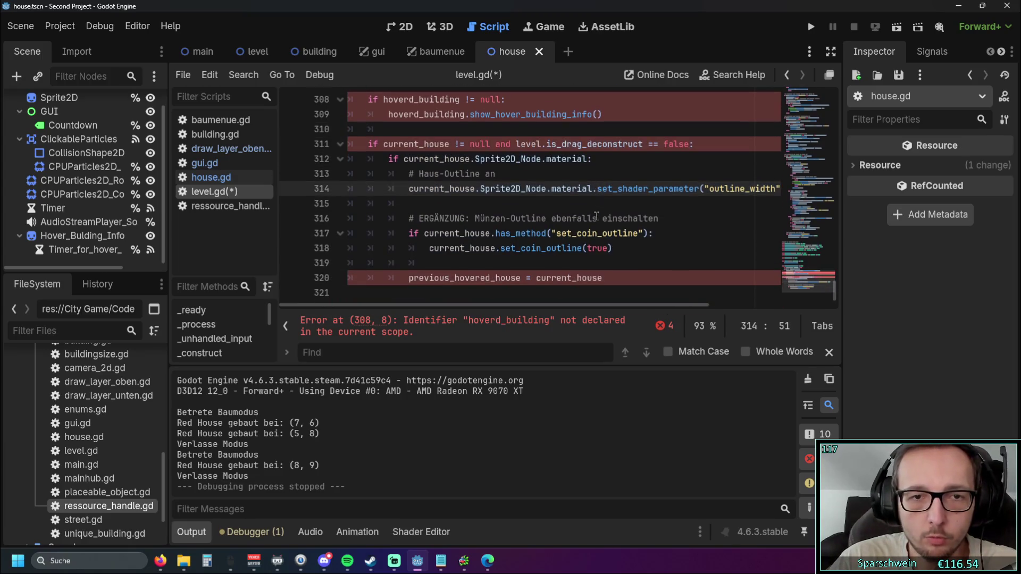
{"action": "scroll", "coordinate": [592, 220], "scroll_direction": "up", "scroll_amount": 1}
{"action": "scroll", "coordinate": [592, 221], "scroll_direction": "down", "scroll_amount": 1}
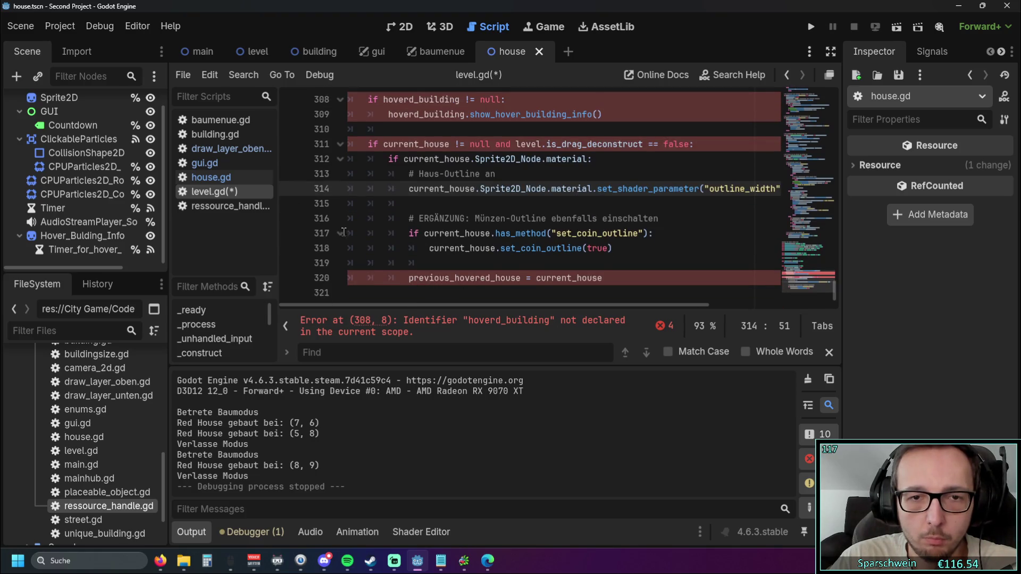
Step: Check house.gd's hover-info function and select draw_layer_oben.gd's previous_hovered_house declaration
{"action": "left_click", "coordinate": [211, 177]}
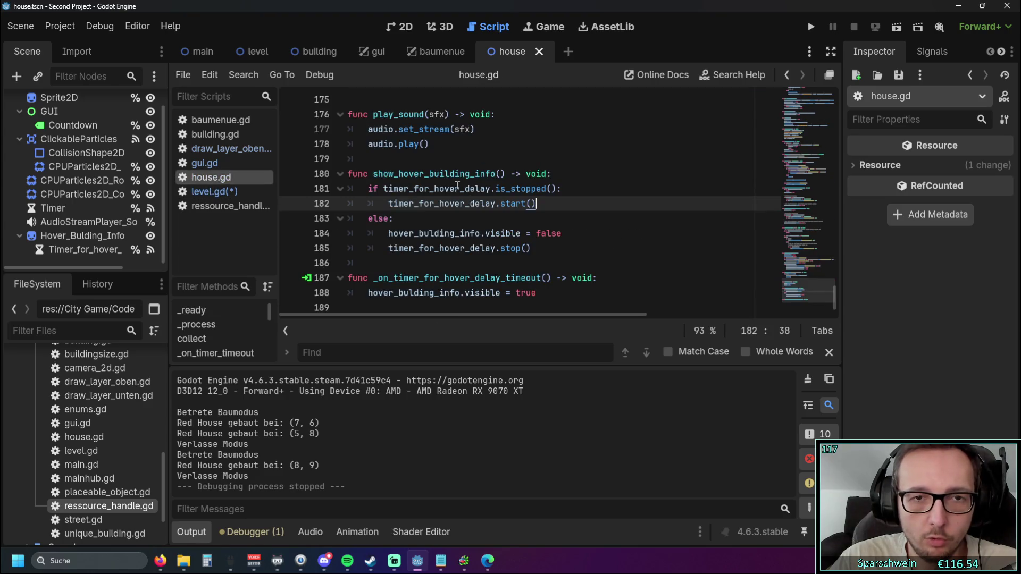
{"action": "left_click", "coordinate": [229, 148]}
{"action": "scroll", "coordinate": [536, 185], "scroll_direction": "down", "scroll_amount": 1}
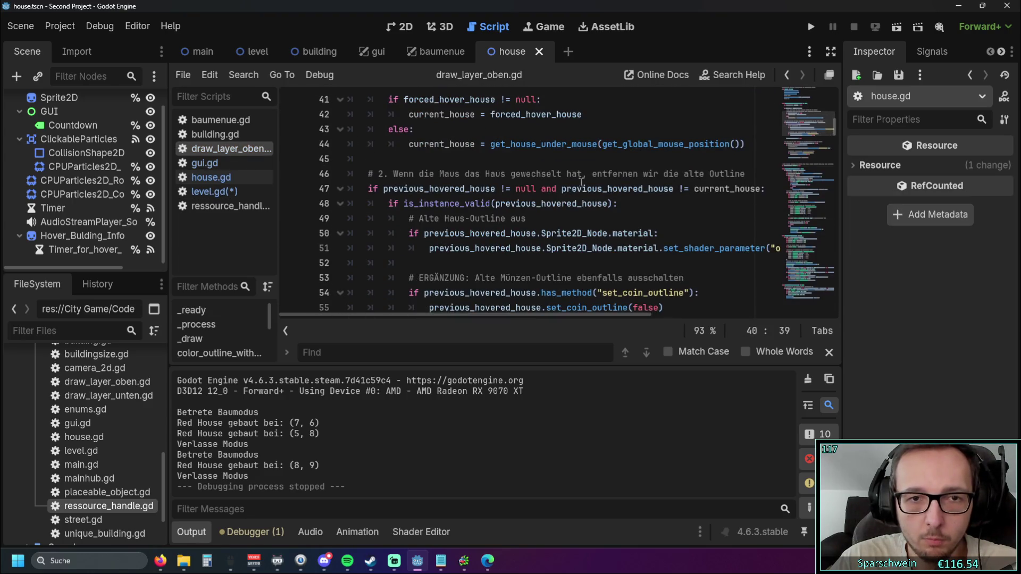
{"action": "scroll", "coordinate": [643, 178], "scroll_direction": "up", "scroll_amount": 3}
{"action": "scroll", "coordinate": [643, 178], "scroll_direction": "up", "scroll_amount": 9}
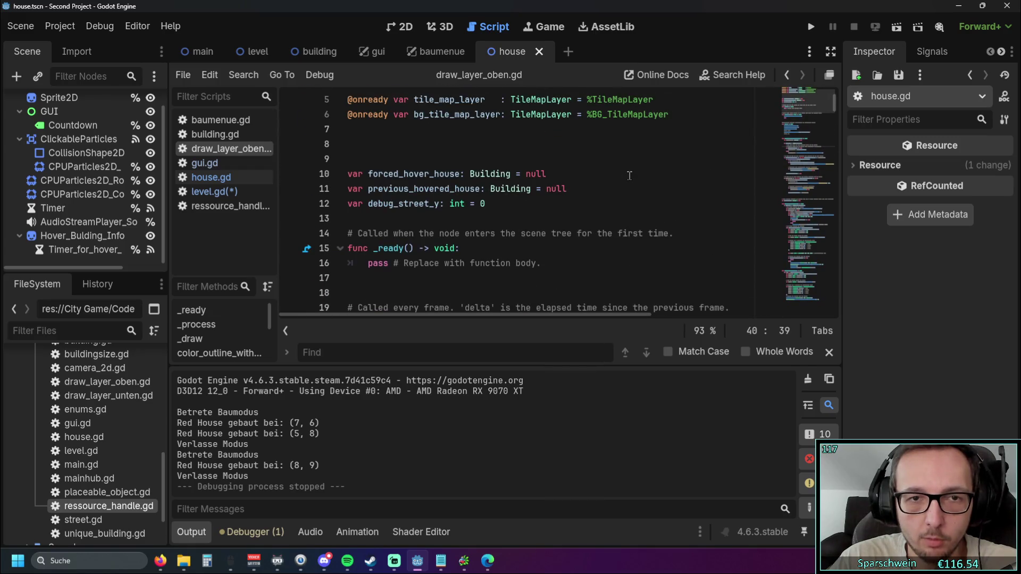
{"action": "left_click_drag", "start_coordinate": [348, 189], "coordinate": [573, 189]}
{"action": "key", "text": "ctrl+c"}
{"action": "left_click", "coordinate": [210, 192]}
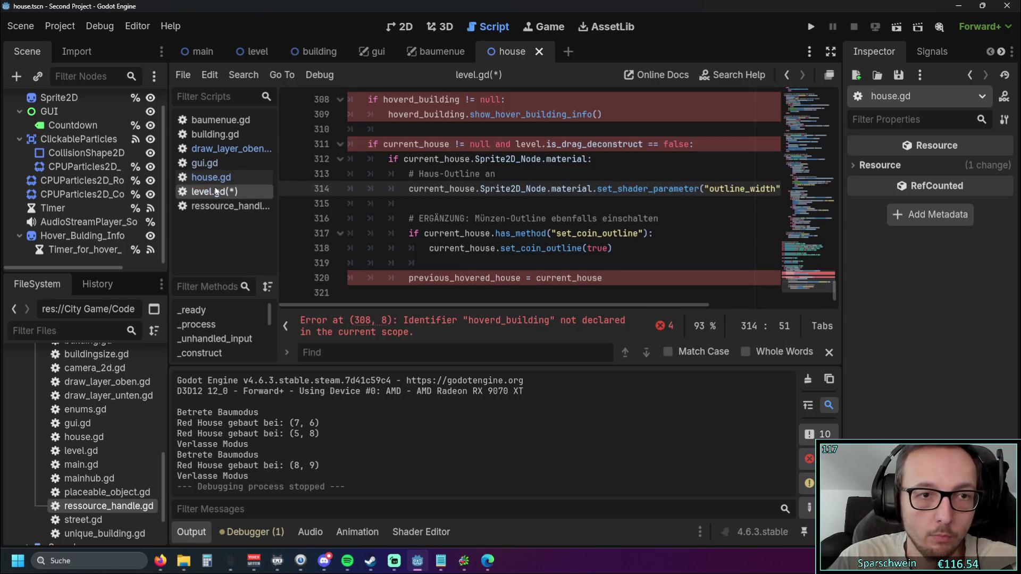
Step: Paste the previous_hovered_house declaration above hover_info_for_buildings in level.gd
{"action": "scroll", "coordinate": [441, 203], "scroll_direction": "up", "scroll_amount": 3}
{"action": "left_click", "coordinate": [372, 162]}
{"action": "key", "text": "Return"}
{"action": "key", "text": "BackSpace"}
{"action": "key", "text": "ctrl+v"}
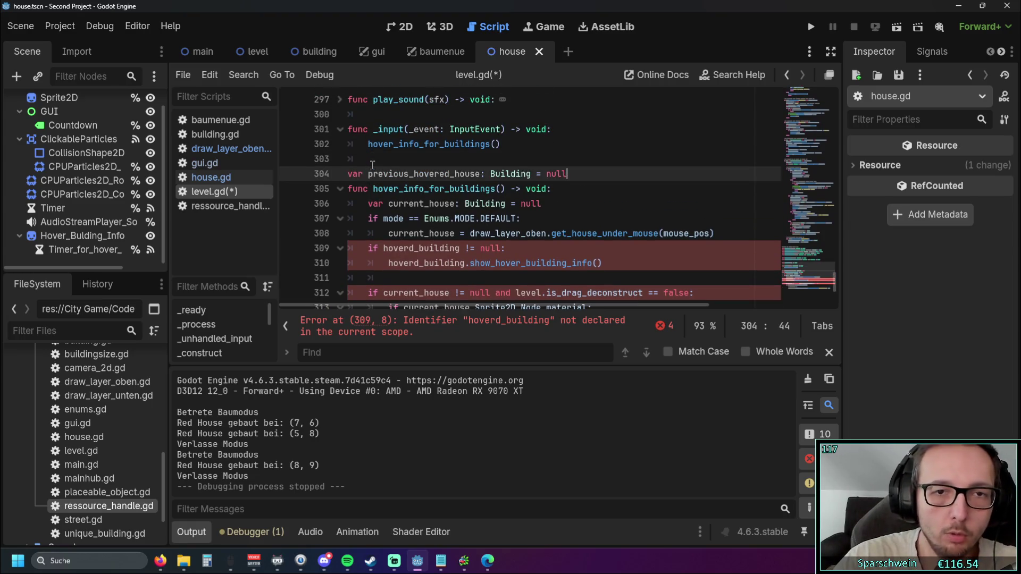
{"action": "key", "text": "Down"}
Step: Delete the Haus-Outline comment and replace the shader call with show_hover_building_info()
{"action": "scroll", "coordinate": [553, 194], "scroll_direction": "down", "scroll_amount": 2}
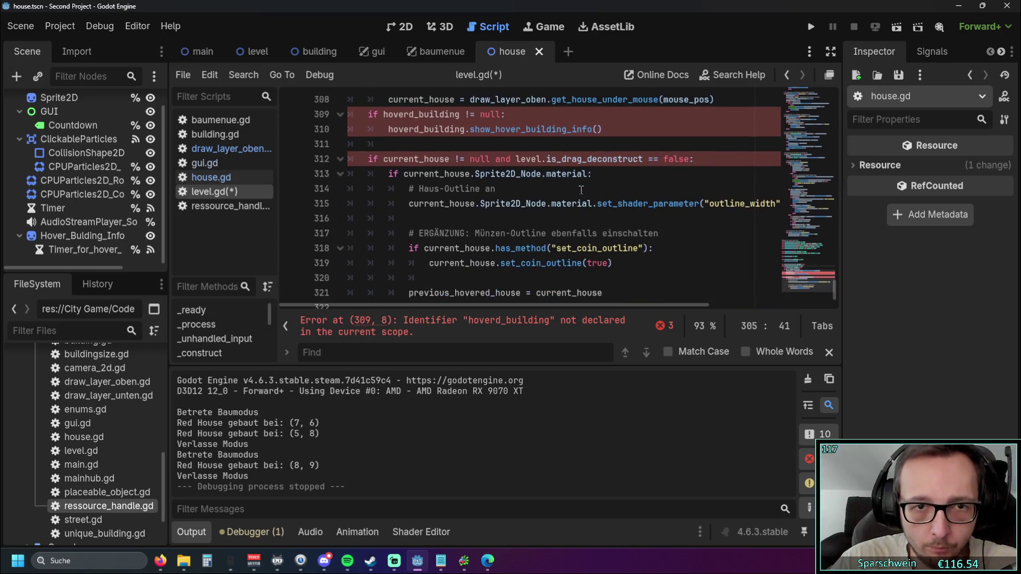
{"action": "scroll", "coordinate": [515, 192], "scroll_direction": "down", "scroll_amount": 2}
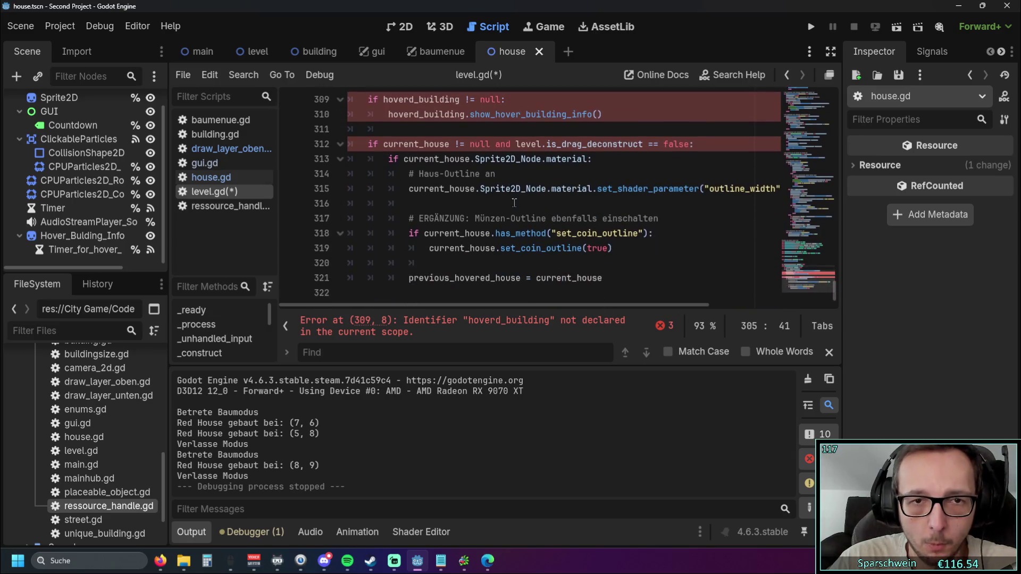
{"action": "triple_click", "coordinate": [522, 176]}
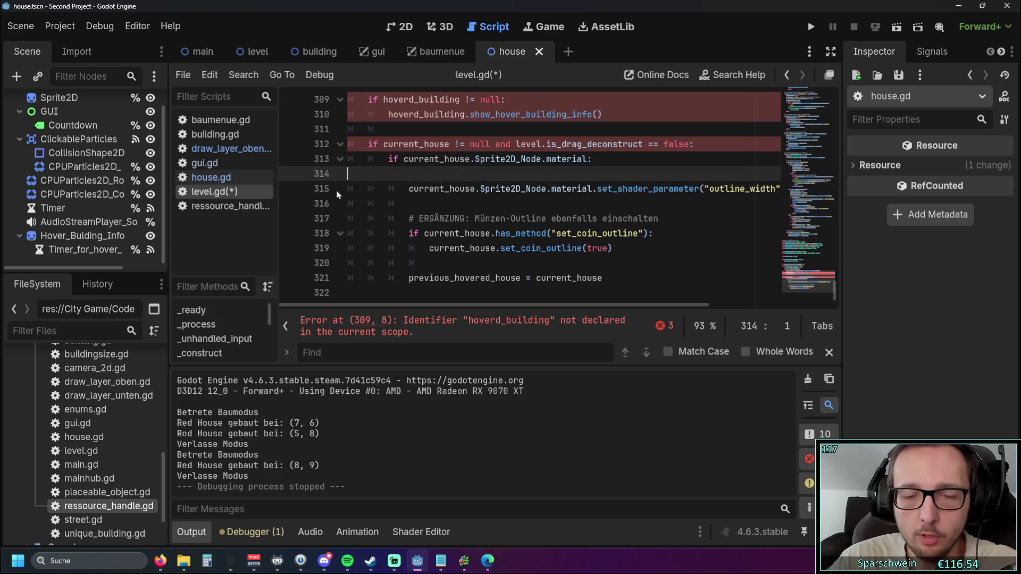
{"action": "key", "text": "BackSpace"}
{"action": "key", "text": "BackSpace"}
{"action": "scroll", "coordinate": [481, 242], "scroll_direction": "up", "scroll_amount": 2}
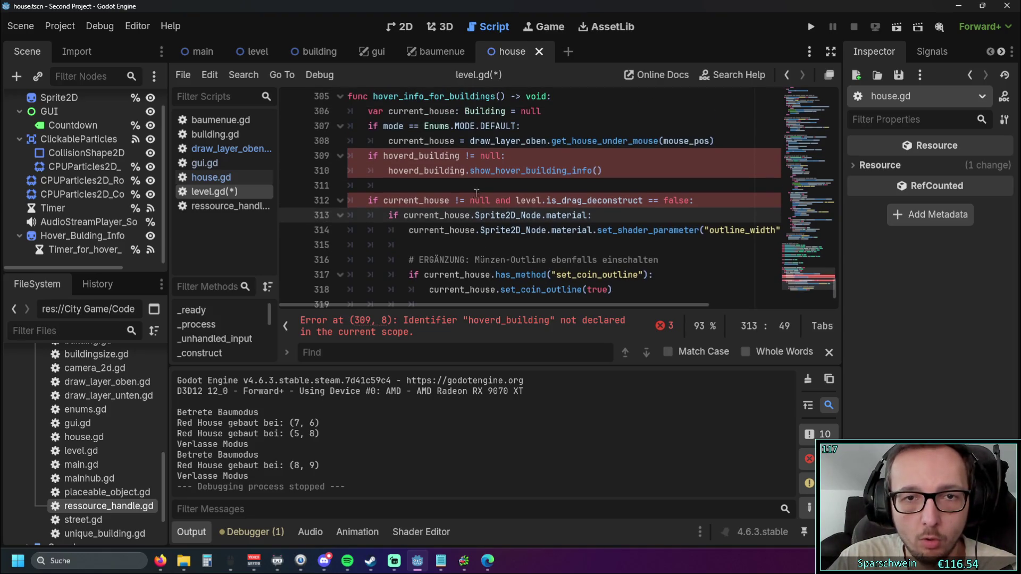
{"action": "left_click_drag", "start_coordinate": [602, 171], "coordinate": [471, 171]}
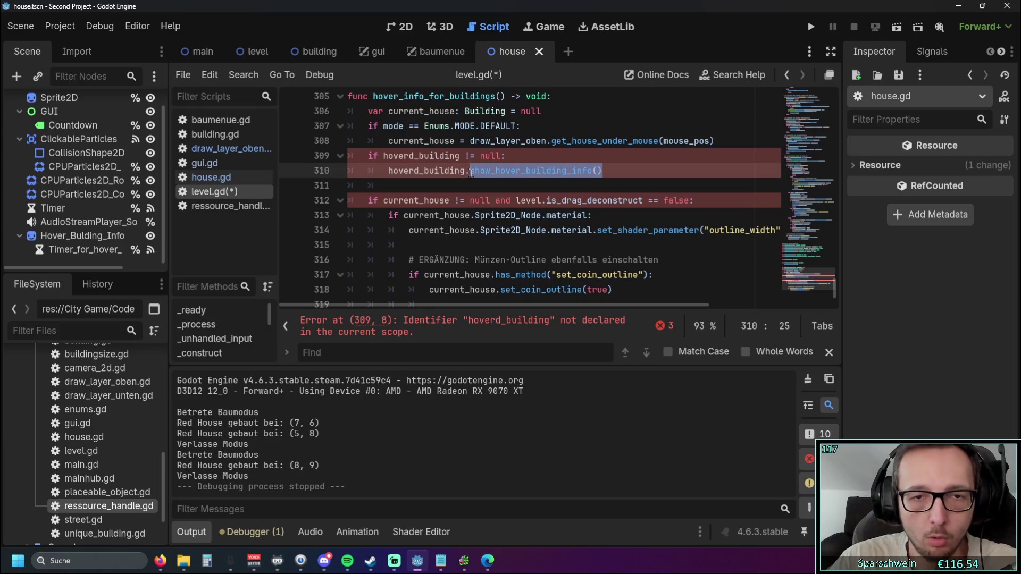
{"action": "key", "text": "ctrl+c"}
{"action": "left_click_drag", "start_coordinate": [480, 230], "coordinate": [782, 230]}
{"action": "key", "text": "ctrl+v"}
Step: Remove the hoverd_building if-block and its leftover empty line
{"action": "left_click_drag", "start_coordinate": [496, 308], "coordinate": [372, 306]}
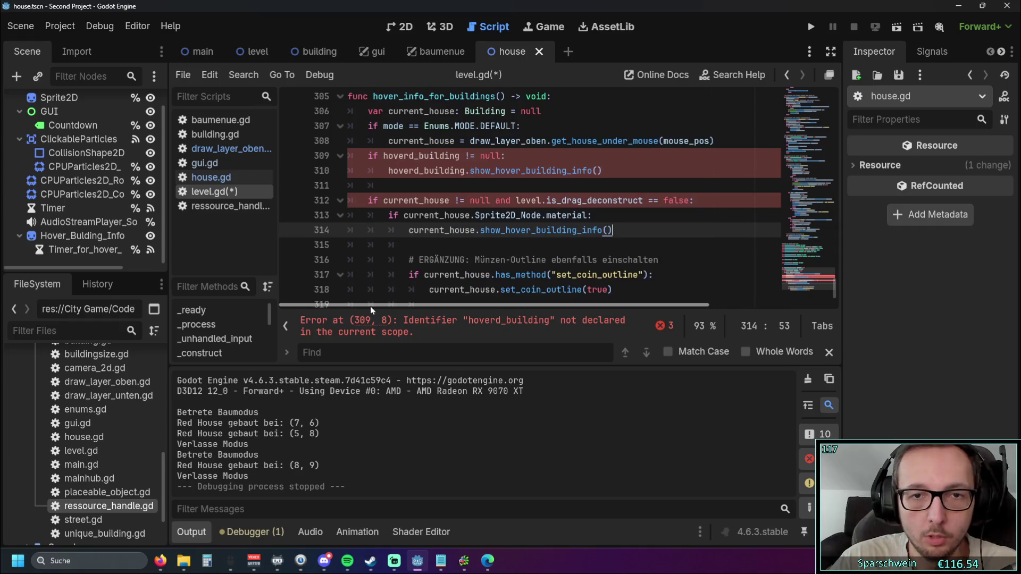
{"action": "left_click", "coordinate": [532, 243]}
{"action": "mouse_move", "coordinate": [637, 180]}
{"action": "left_mouse_down"}
{"action": "mouse_move", "coordinate": [313, 171]}
{"action": "mouse_move", "coordinate": [311, 158]}
{"action": "left_mouse_up"}
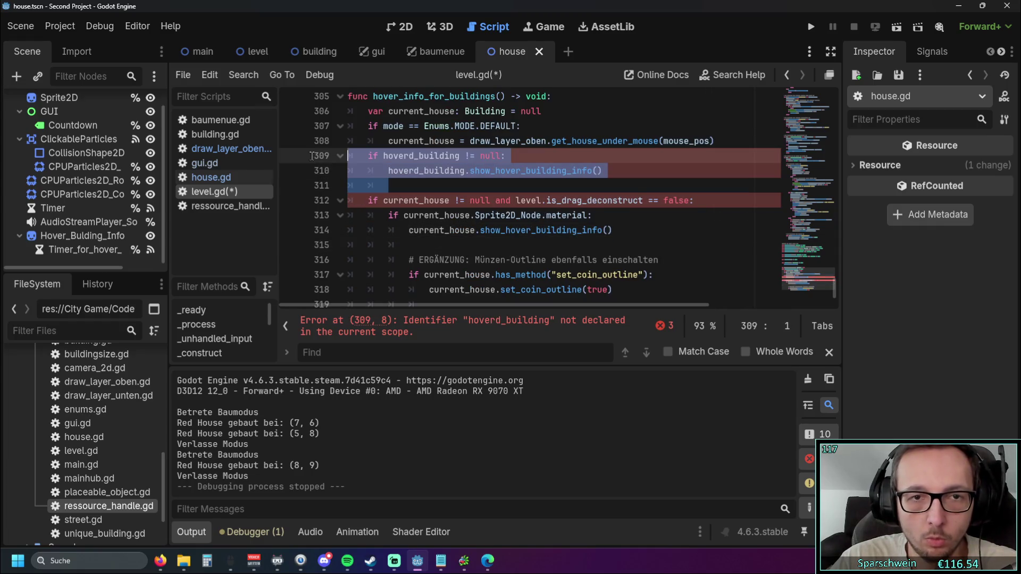
{"action": "key", "text": "BackSpace"}
{"action": "key", "text": "Delete"}
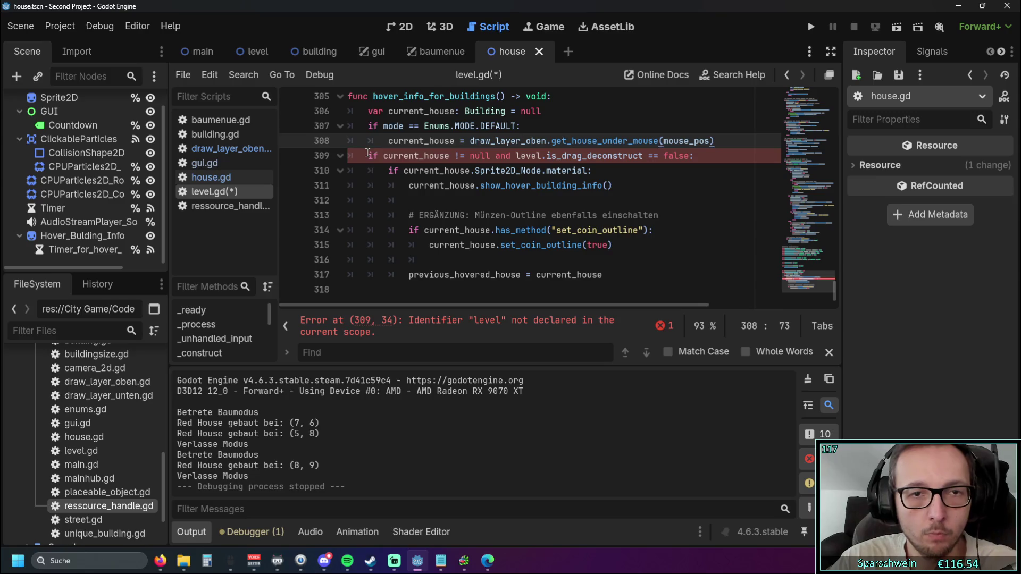
{"action": "key", "text": "Home"}
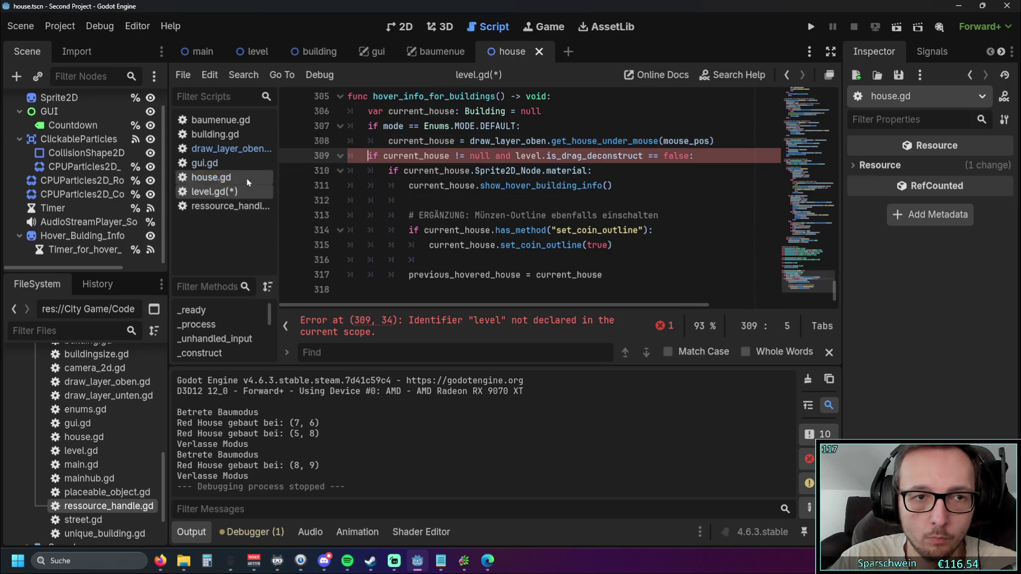
{"action": "left_click", "coordinate": [229, 148]}
{"action": "left_click", "coordinate": [535, 233]}
{"action": "scroll", "coordinate": [511, 238], "scroll_direction": "down", "scroll_amount": 10}
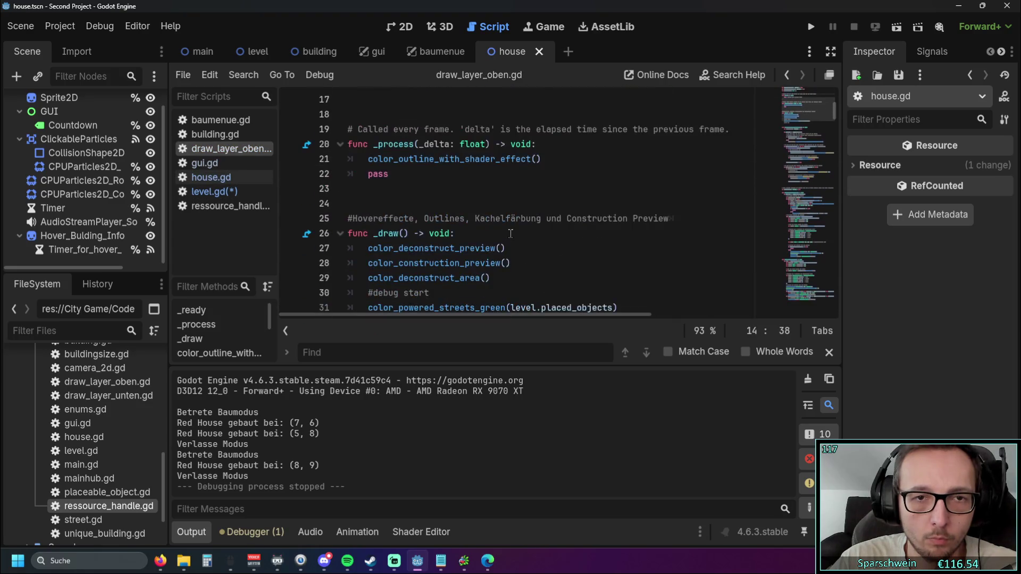
{"action": "scroll", "coordinate": [478, 213], "scroll_direction": "down", "scroll_amount": 2}
{"action": "scroll", "coordinate": [473, 212], "scroll_direction": "up", "scroll_amount": 1}
{"action": "scroll", "coordinate": [472, 210], "scroll_direction": "down", "scroll_amount": 5}
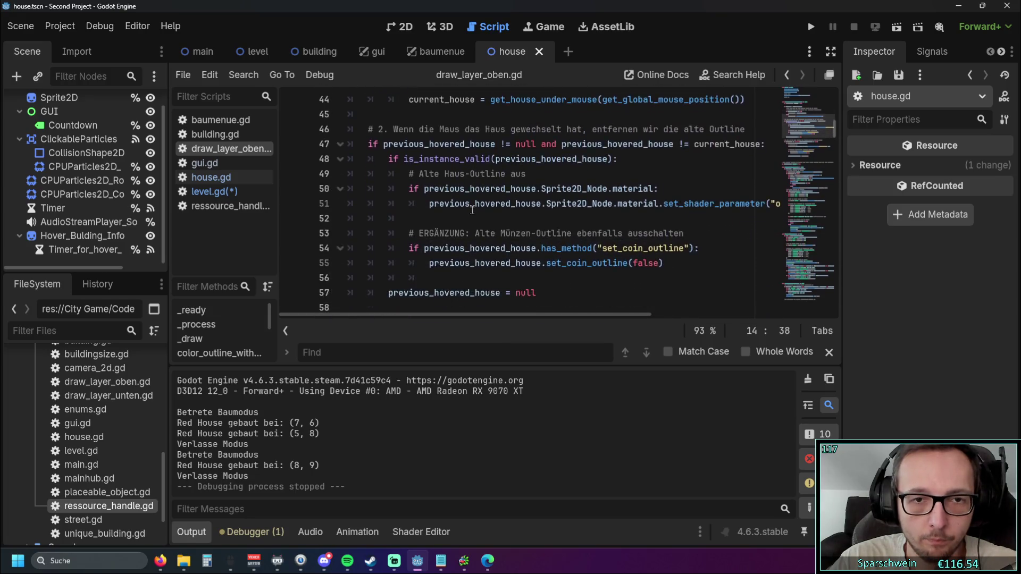
{"action": "left_click", "coordinate": [212, 192]}
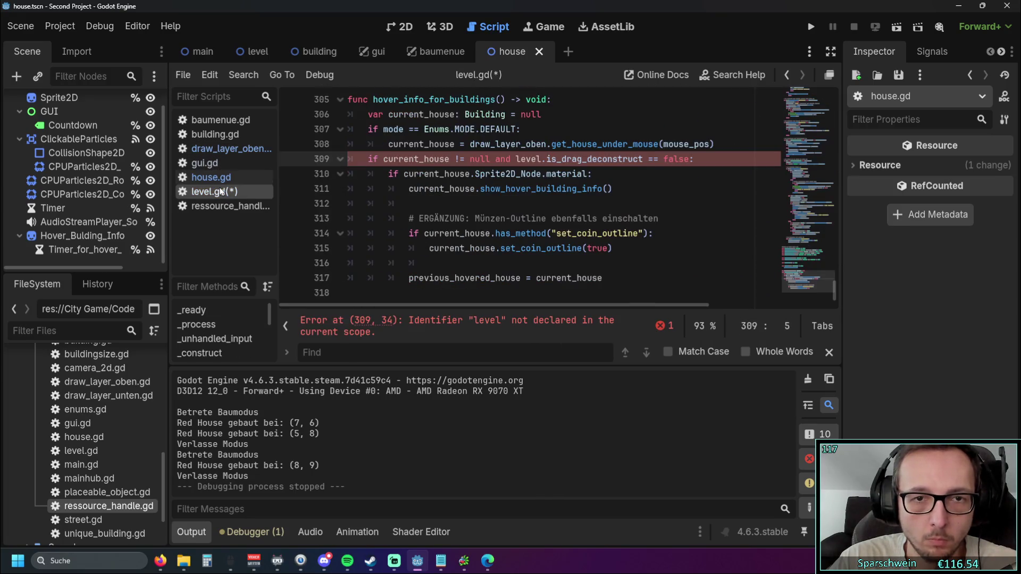
{"action": "scroll", "coordinate": [640, 218], "scroll_direction": "down", "scroll_amount": 1}
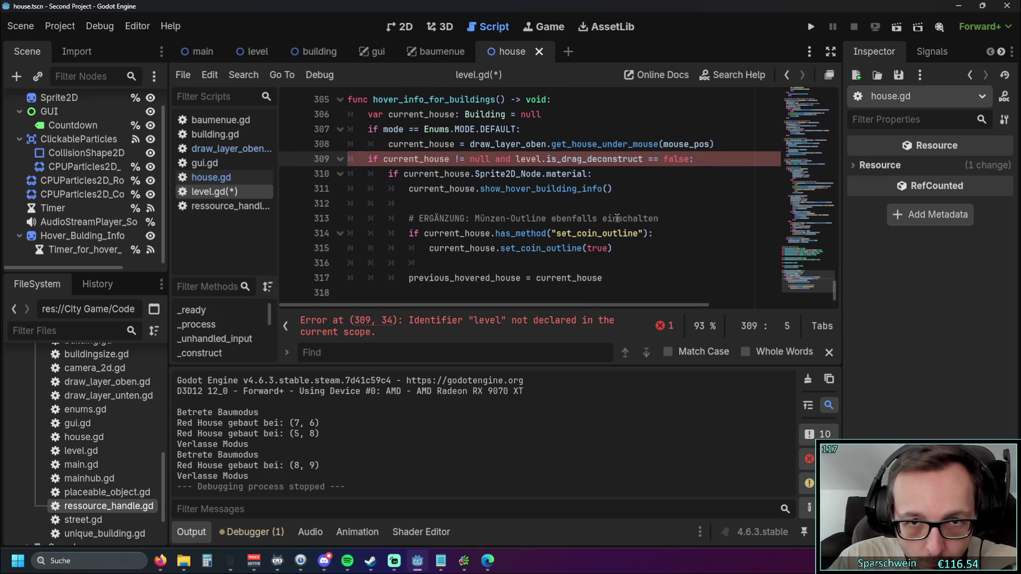
{"action": "scroll", "coordinate": [545, 159], "scroll_direction": "up", "scroll_amount": 1}
{"action": "scroll", "coordinate": [526, 170], "scroll_direction": "down", "scroll_amount": 1}
{"action": "scroll", "coordinate": [505, 182], "scroll_direction": "up", "scroll_amount": 1}
{"action": "scroll", "coordinate": [505, 182], "scroll_direction": "up", "scroll_amount": 1}
{"action": "scroll", "coordinate": [536, 170], "scroll_direction": "down", "scroll_amount": 1}
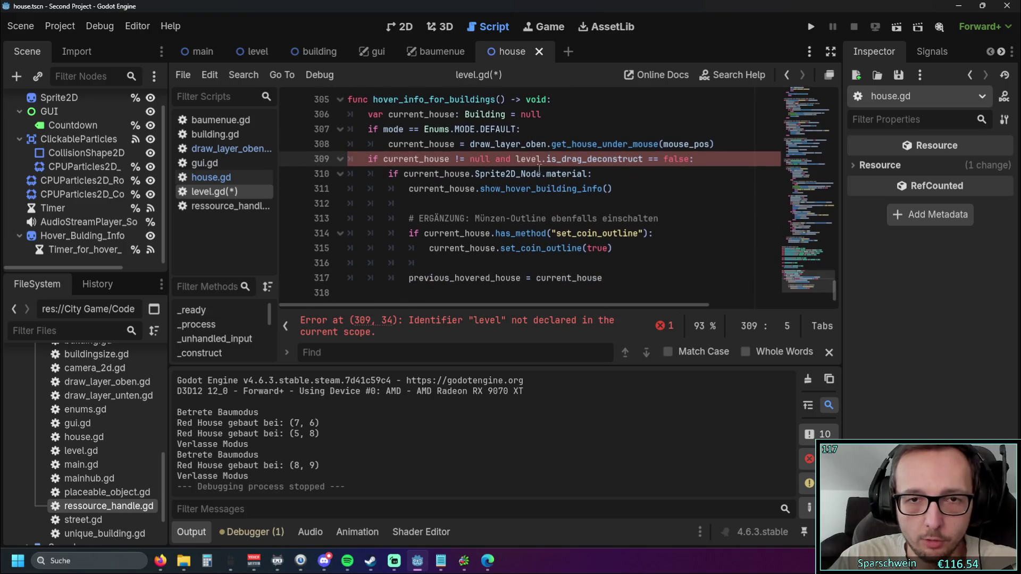
{"action": "scroll", "coordinate": [562, 179], "scroll_direction": "up", "scroll_amount": 1}
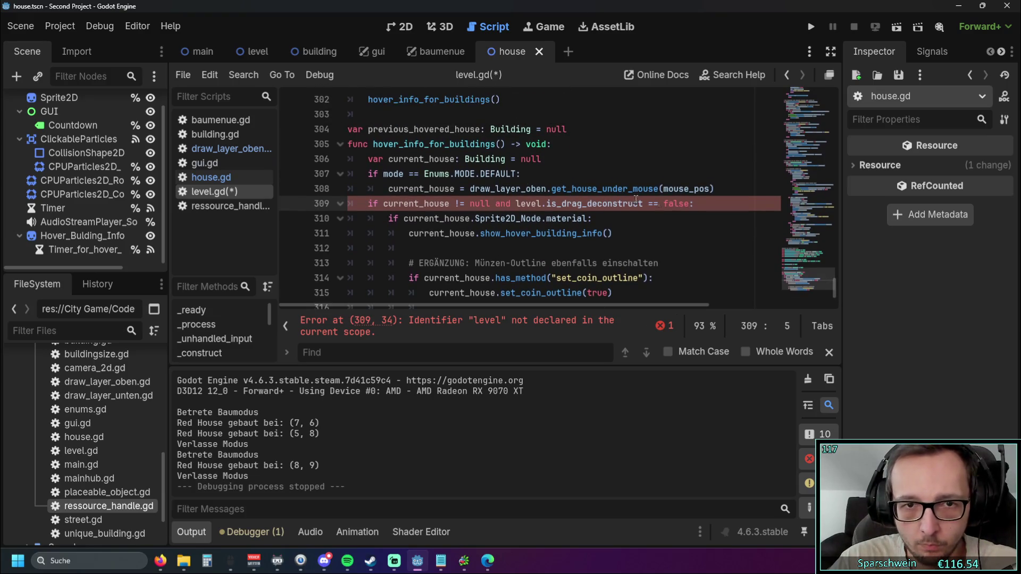
{"action": "mouse_move", "coordinate": [384, 173]}
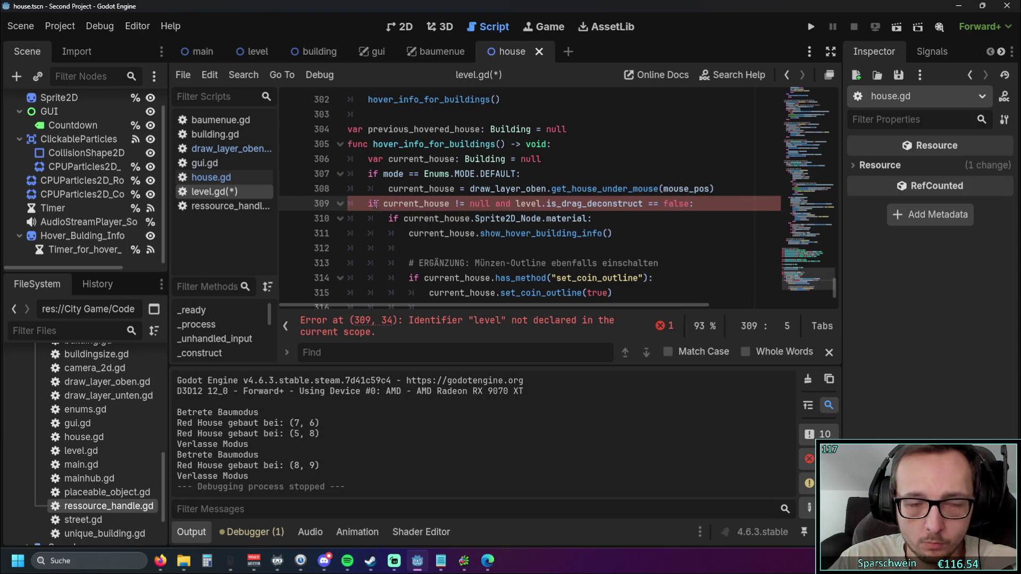
{"action": "mouse_move", "coordinate": [389, 209]}
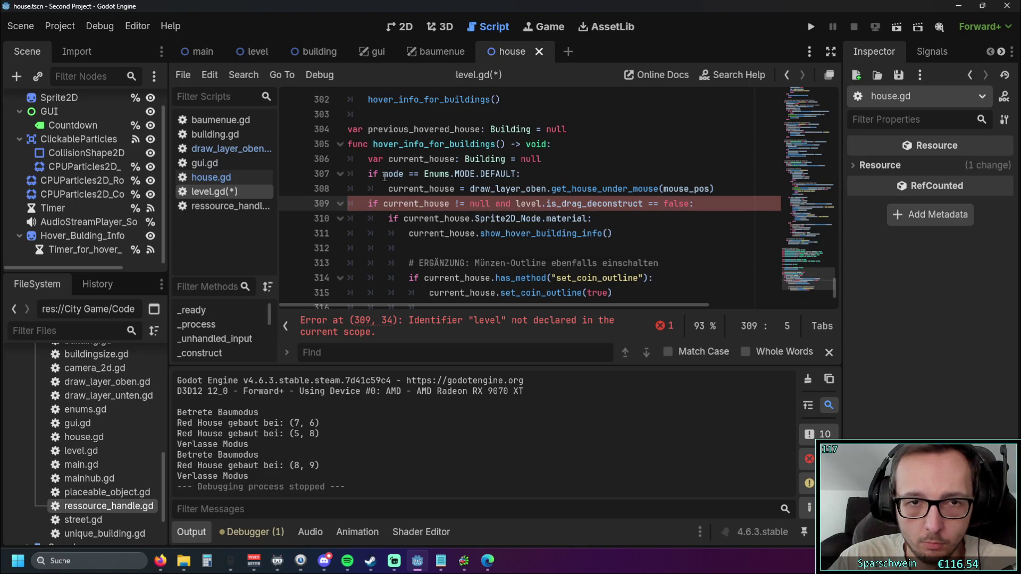
{"action": "left_click", "coordinate": [430, 175]}
{"action": "mouse_move", "coordinate": [384, 174]}
{"action": "left_mouse_down"}
{"action": "mouse_move", "coordinate": [515, 175]}
{"action": "mouse_move", "coordinate": [547, 206]}
{"action": "mouse_move", "coordinate": [688, 206]}
{"action": "mouse_move", "coordinate": [488, 206]}
{"action": "mouse_move", "coordinate": [515, 206]}
{"action": "left_mouse_up"}
Step: Replace the level.is_drag_deconstruct test with the DEFAULT mode condition
{"action": "key", "text": "Down"}
{"action": "key", "text": "ctrl+v"}
{"action": "left_click", "coordinate": [640, 247]}
{"action": "scroll", "coordinate": [632, 234], "scroll_direction": "down", "scroll_amount": 1}
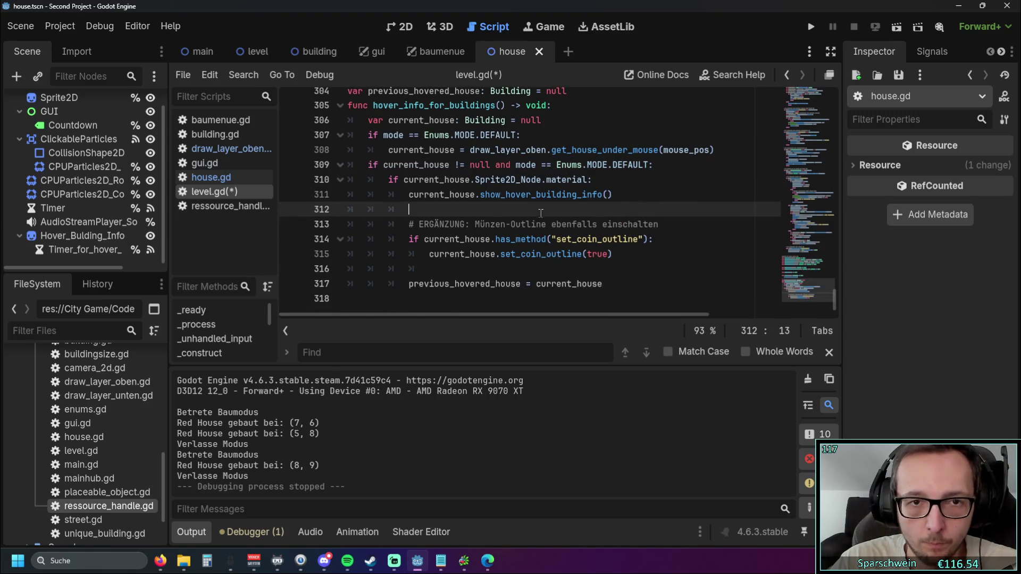
{"action": "scroll", "coordinate": [488, 210], "scroll_direction": "up", "scroll_amount": 1}
{"action": "scroll", "coordinate": [488, 211], "scroll_direction": "down", "scroll_amount": 1}
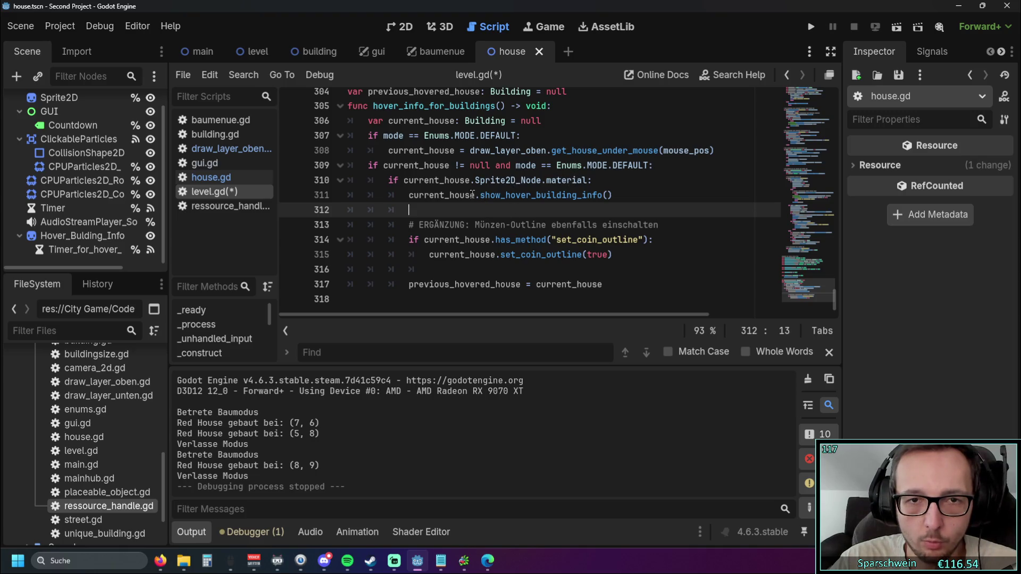
{"action": "mouse_move", "coordinate": [489, 177]}
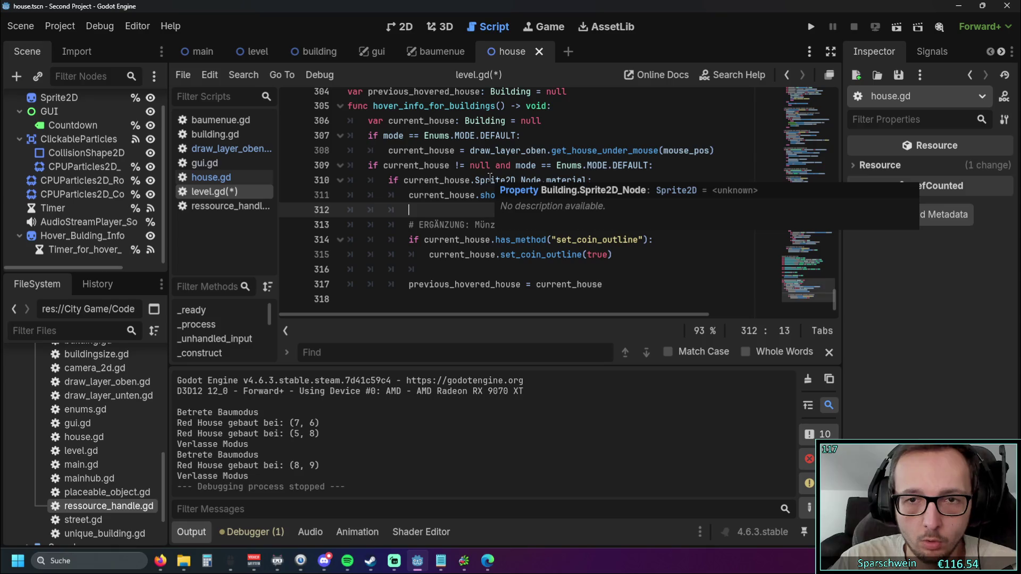
{"action": "mouse_move", "coordinate": [556, 182]}
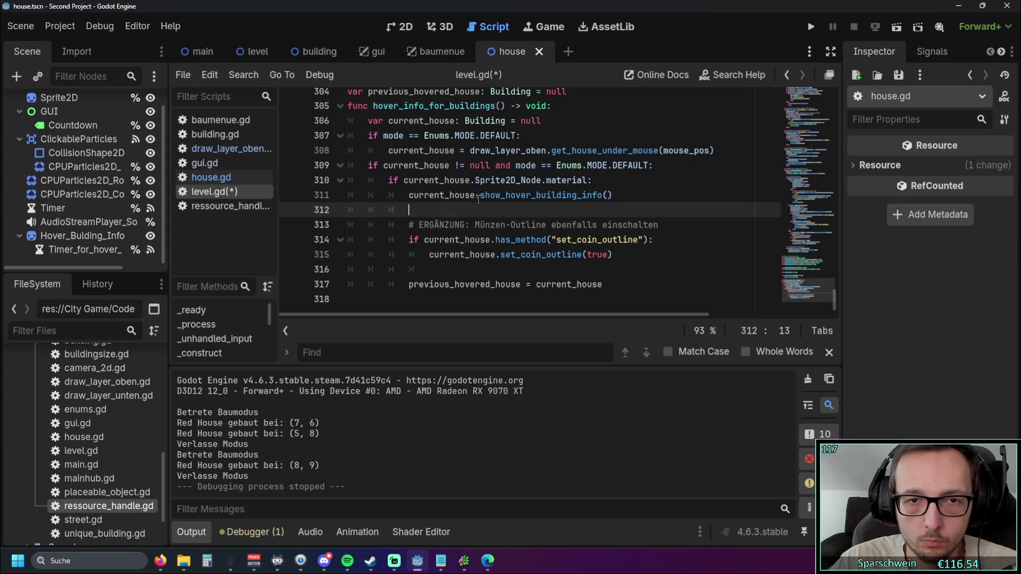
{"action": "scroll", "coordinate": [478, 198], "scroll_direction": "up", "scroll_amount": 1}
{"action": "scroll", "coordinate": [478, 199], "scroll_direction": "down", "scroll_amount": 1}
Step: Delete the coin-outline block and the Sprite2D_Node.material check line
{"action": "left_click_drag", "start_coordinate": [557, 272], "coordinate": [333, 222]}
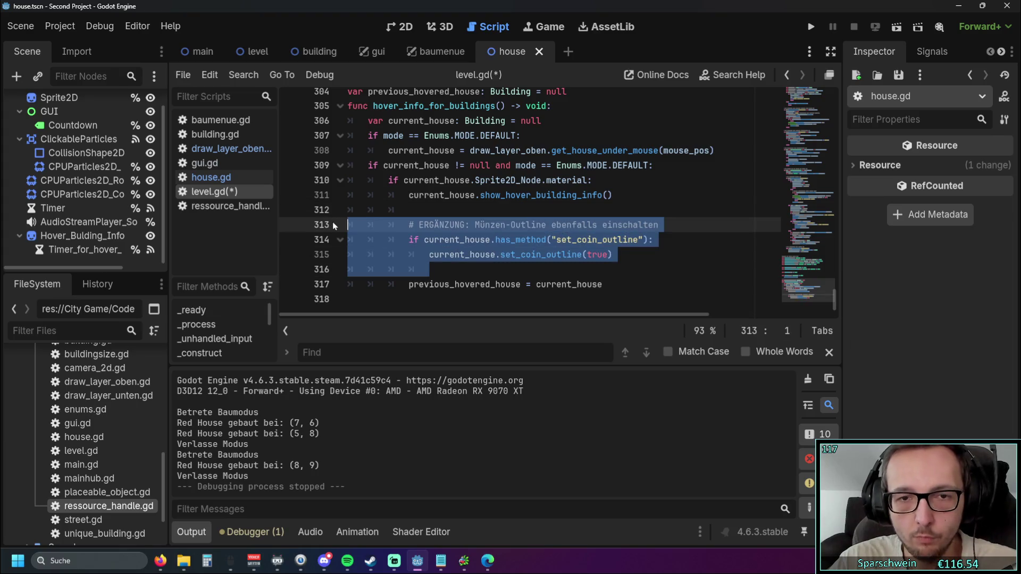
{"action": "key", "text": "BackSpace"}
{"action": "key", "text": "BackSpace"}
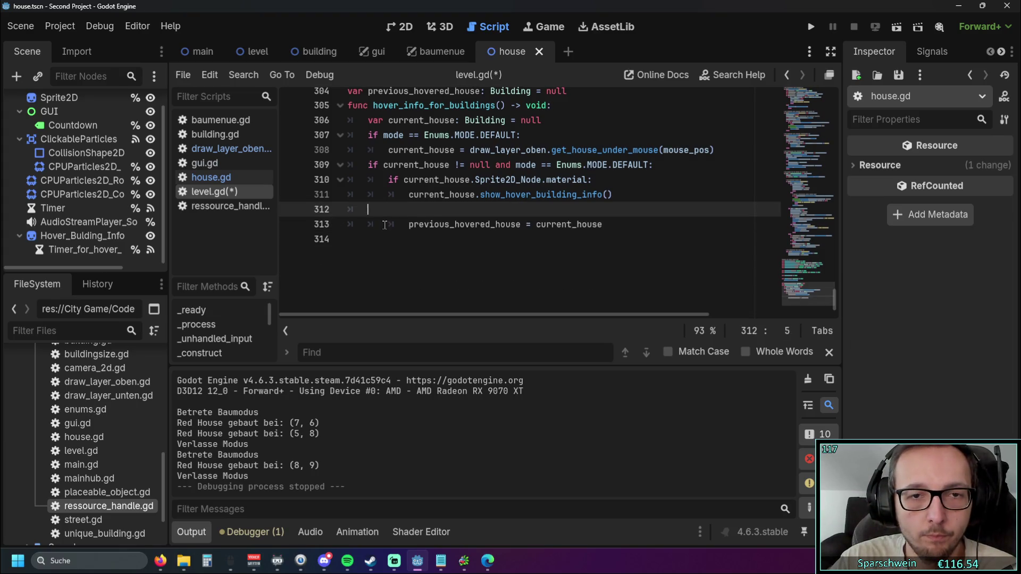
{"action": "key", "text": "BackSpace"}
{"action": "scroll", "coordinate": [539, 257], "scroll_direction": "up", "scroll_amount": 3}
{"action": "scroll", "coordinate": [539, 257], "scroll_direction": "down", "scroll_amount": 1}
{"action": "mouse_move", "coordinate": [608, 256]}
{"action": "left_mouse_down"}
{"action": "mouse_move", "coordinate": [532, 240]}
{"action": "mouse_move", "coordinate": [657, 239]}
{"action": "left_mouse_up"}
{"action": "key", "text": "BackSpace"}
Step: Outdent the two remaining lines by one level and launch the game
{"action": "left_click", "coordinate": [407, 255]}
{"action": "key", "text": "BackSpace"}
{"action": "left_click", "coordinate": [409, 270]}
{"action": "key", "text": "BackSpace"}
{"action": "left_click", "coordinate": [633, 189]}
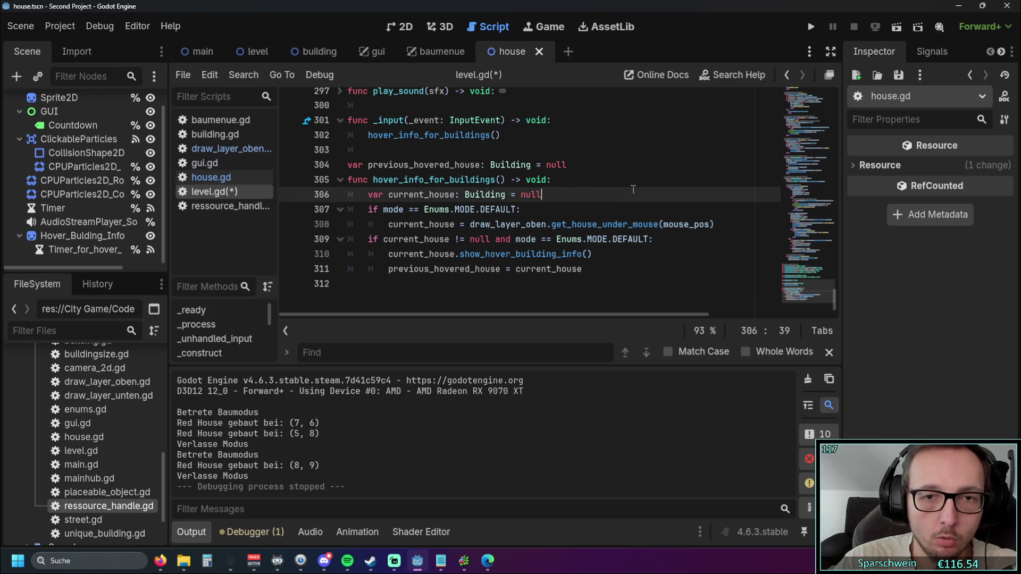
{"action": "left_click", "coordinate": [811, 26]}
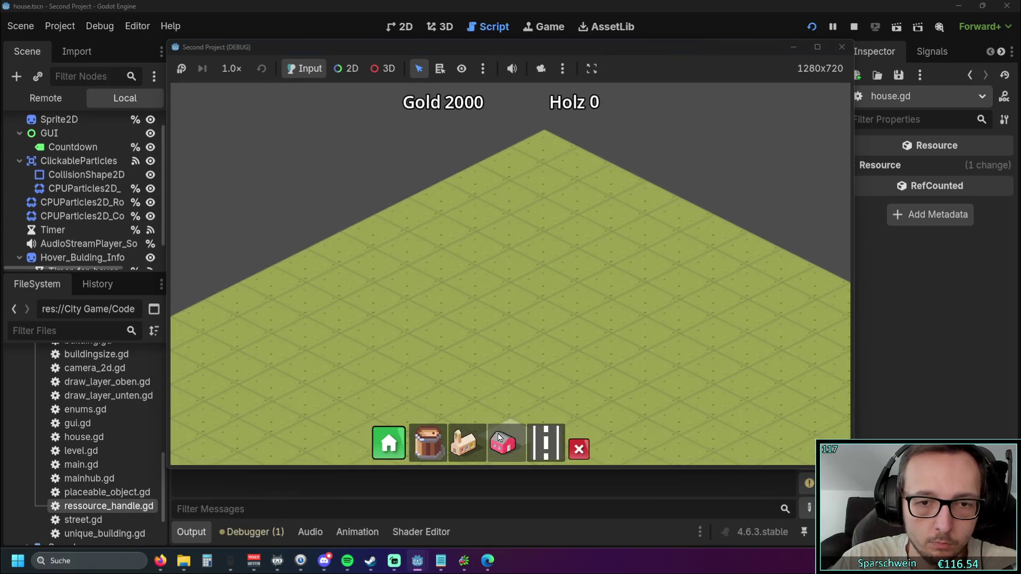
Step: Build a house at the map centre in the running game, then close it
{"action": "left_click", "coordinate": [502, 443]}
{"action": "left_click", "coordinate": [512, 289]}
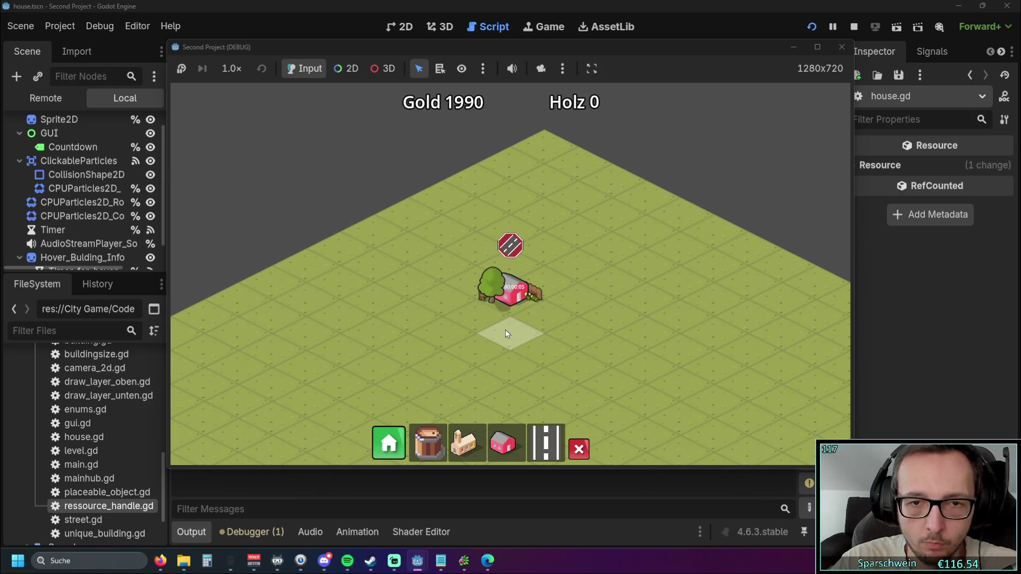
{"action": "left_click", "coordinate": [837, 46]}
{"action": "left_click", "coordinate": [596, 216]}
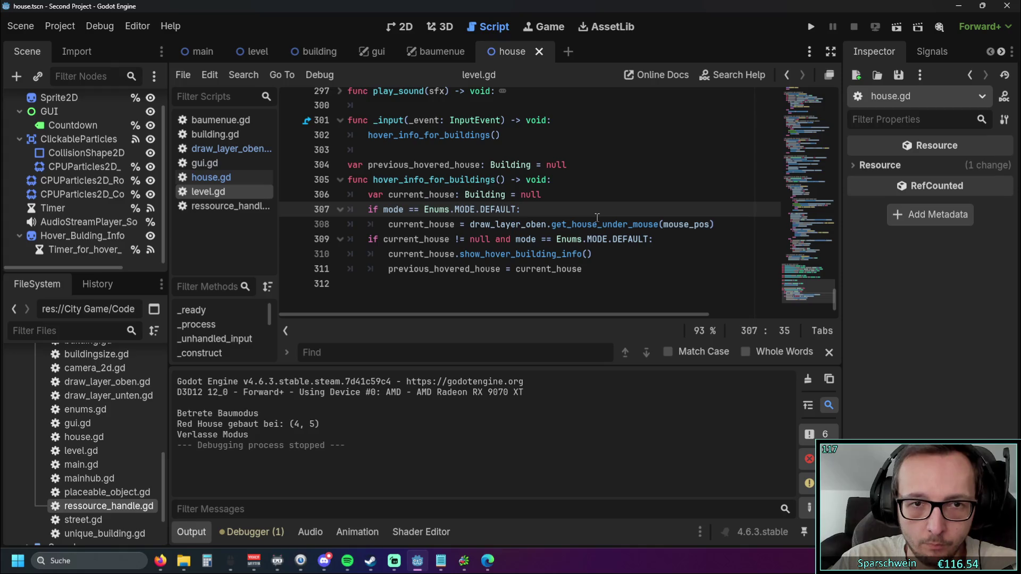
Step: Rerun the game, place a red house, stop it, and view draw_layer_oben.gd's outline-removal code
{"action": "left_click", "coordinate": [811, 27]}
{"action": "left_click", "coordinate": [503, 443]}
{"action": "left_click", "coordinate": [515, 270]}
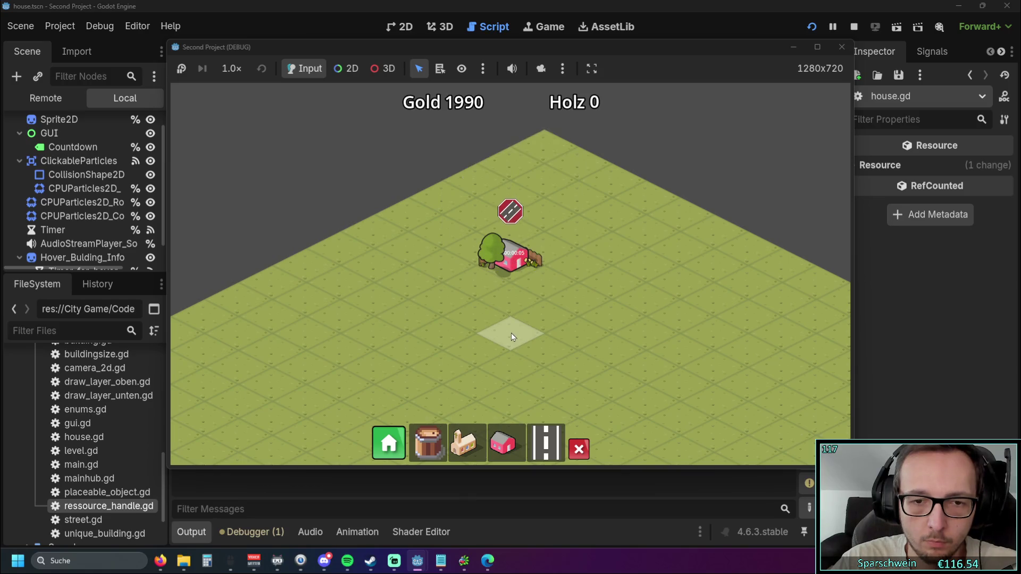
{"action": "left_click", "coordinate": [841, 47]}
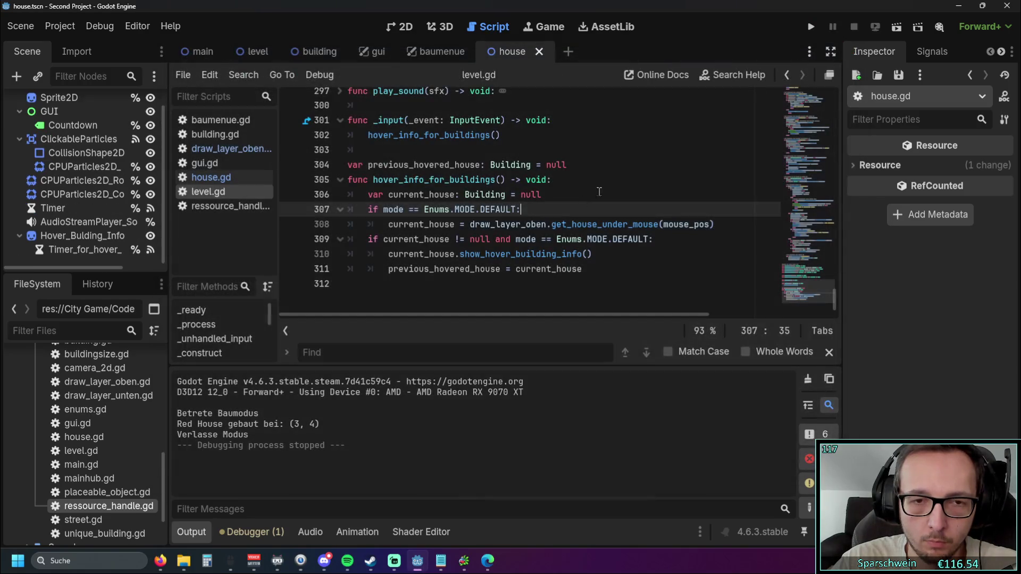
{"action": "left_click", "coordinate": [232, 148]}
{"action": "scroll", "coordinate": [503, 165], "scroll_direction": "down", "scroll_amount": 1}
Step: Paste draw_layer_oben.gd's old-outline removal block into level.gd after line 311
{"action": "scroll", "coordinate": [503, 164], "scroll_direction": "up", "scroll_amount": 1}
{"action": "scroll", "coordinate": [504, 165], "scroll_direction": "up", "scroll_amount": 4}
{"action": "scroll", "coordinate": [599, 233], "scroll_direction": "down", "scroll_amount": 1}
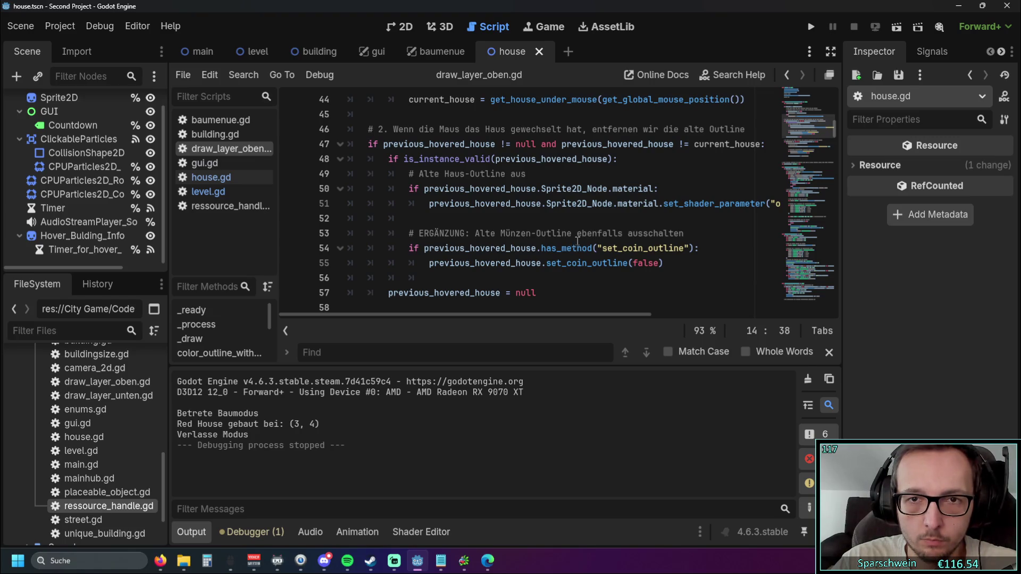
{"action": "left_click_drag", "start_coordinate": [453, 129], "coordinate": [632, 129]}
{"action": "left_click", "coordinate": [562, 233]}
{"action": "mouse_move", "coordinate": [549, 287]}
{"action": "left_mouse_down"}
{"action": "mouse_move", "coordinate": [404, 212]}
{"action": "mouse_move", "coordinate": [348, 135]}
{"action": "left_mouse_up"}
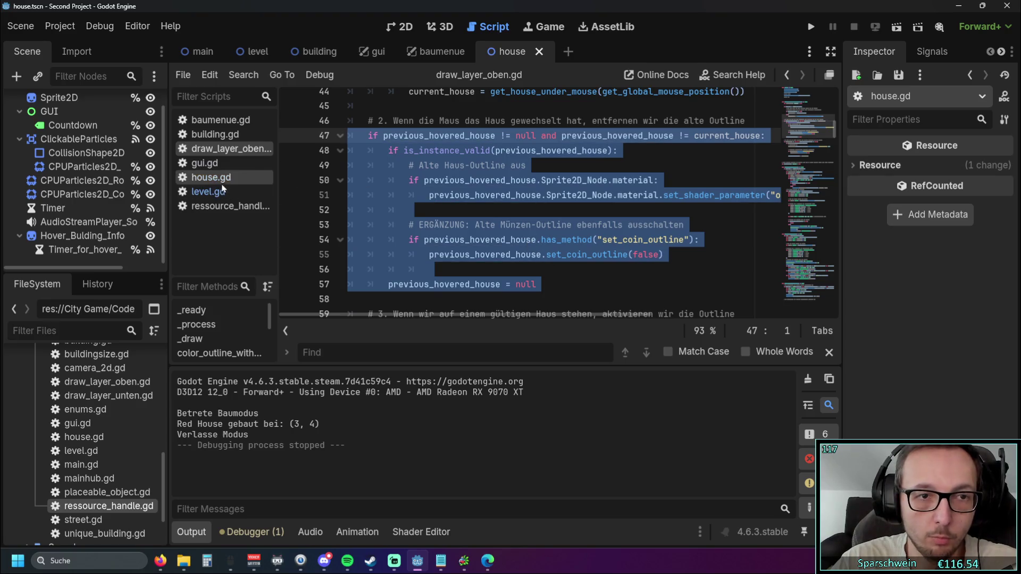
{"action": "left_click", "coordinate": [229, 206]}
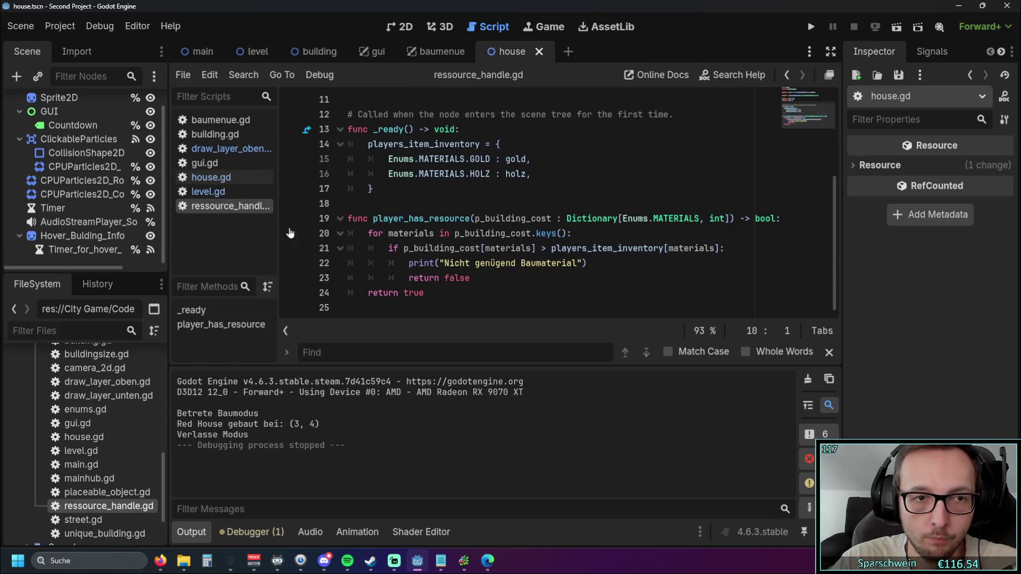
{"action": "left_click", "coordinate": [208, 191]}
{"action": "left_click", "coordinate": [594, 284]}
{"action": "key", "text": "Return"}
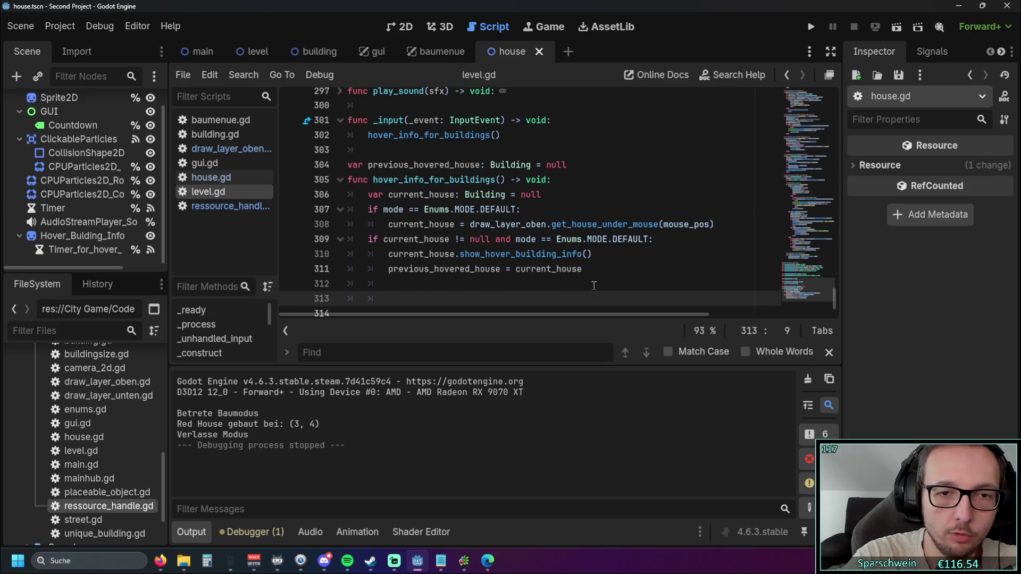
{"action": "key", "text": "ctrl+v"}
Step: Delete the outline-reset lines from the pasted block, keeping the null reset
{"action": "scroll", "coordinate": [524, 219], "scroll_direction": "up", "scroll_amount": 3}
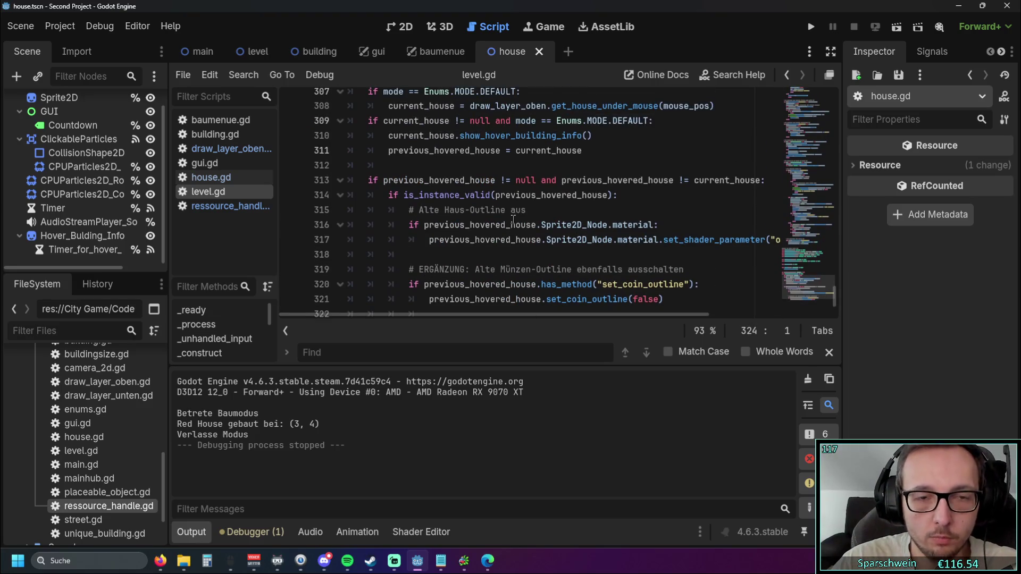
{"action": "scroll", "coordinate": [516, 227], "scroll_direction": "up", "scroll_amount": 2}
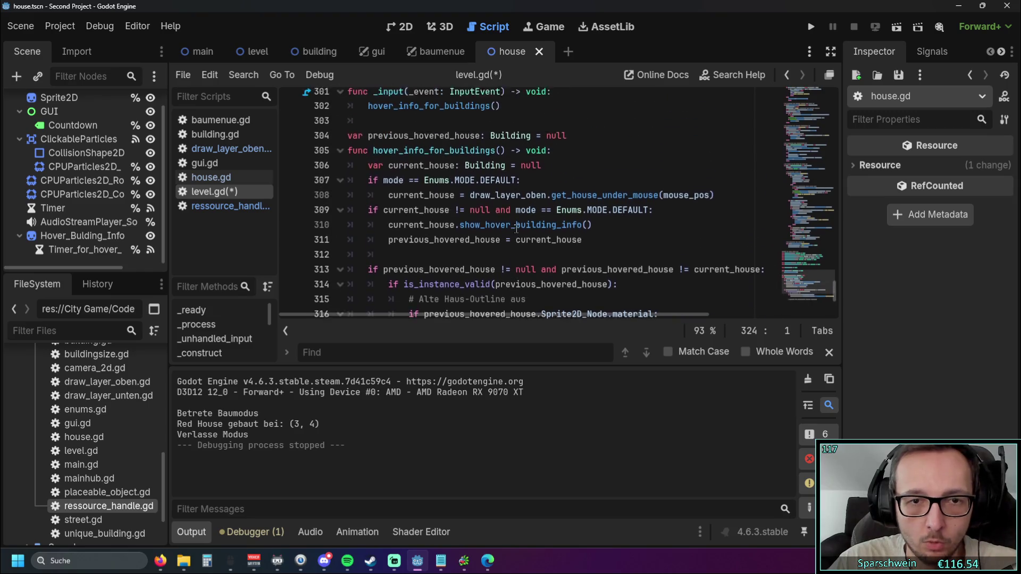
{"action": "scroll", "coordinate": [516, 227], "scroll_direction": "down", "scroll_amount": 4}
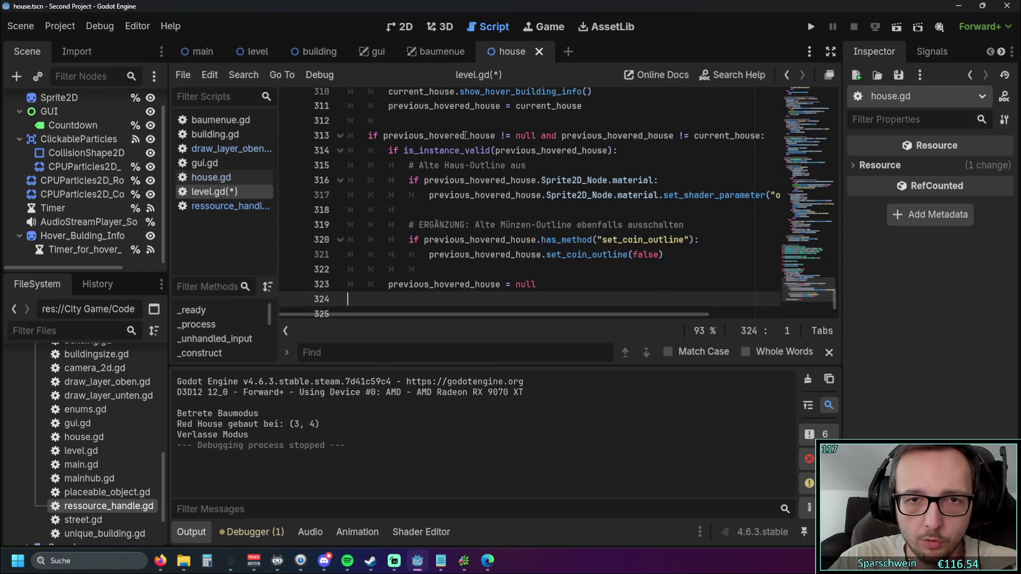
{"action": "mouse_move", "coordinate": [477, 314]}
{"action": "left_mouse_down"}
{"action": "mouse_move", "coordinate": [490, 315]}
{"action": "mouse_move", "coordinate": [443, 315]}
{"action": "left_mouse_up"}
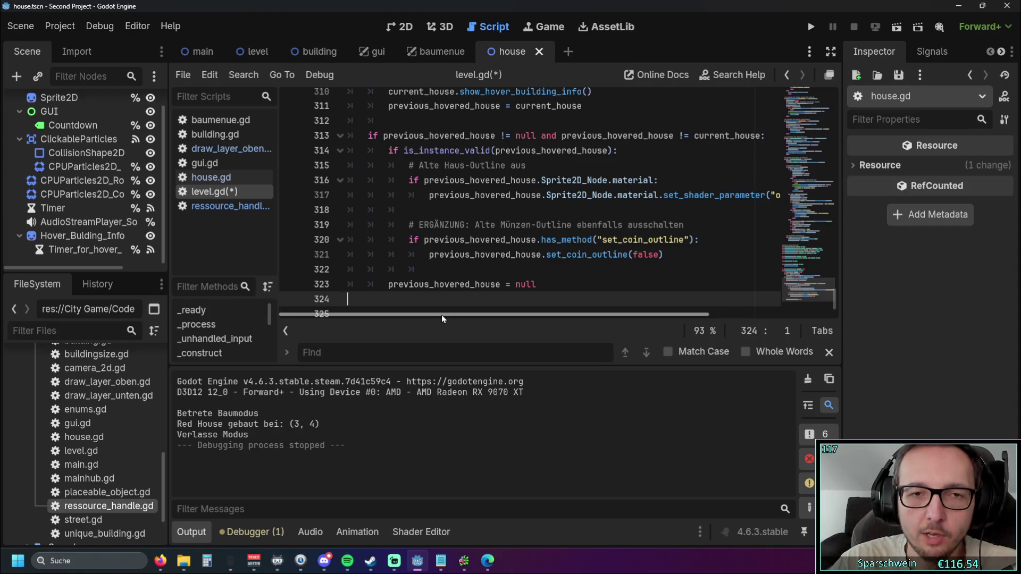
{"action": "mouse_move", "coordinate": [468, 314]}
{"action": "left_mouse_down"}
{"action": "mouse_move", "coordinate": [521, 314]}
{"action": "mouse_move", "coordinate": [461, 314]}
{"action": "left_mouse_up"}
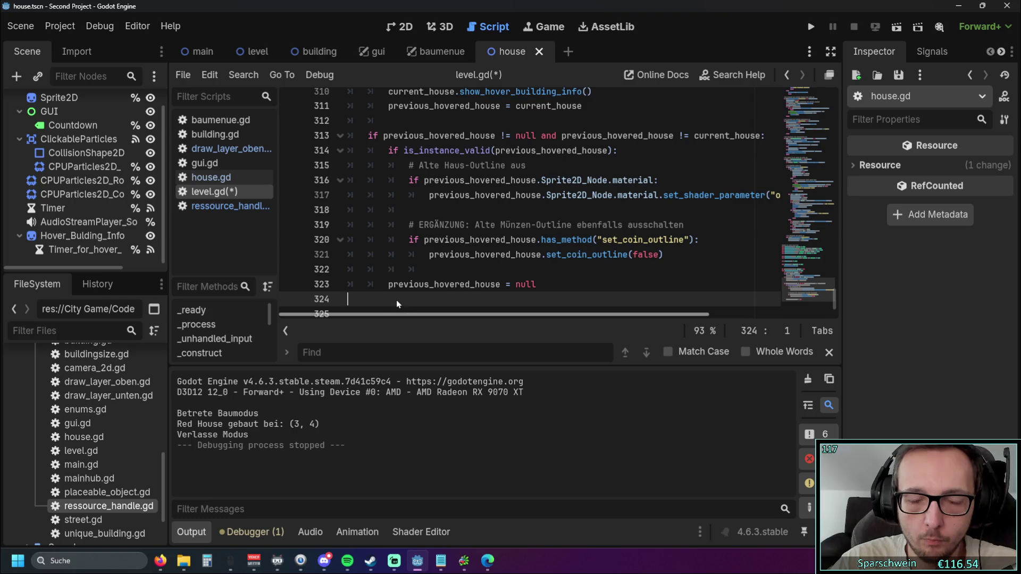
{"action": "mouse_move", "coordinate": [429, 269]}
{"action": "left_mouse_down"}
{"action": "mouse_move", "coordinate": [327, 214]}
{"action": "mouse_move", "coordinate": [322, 164]}
{"action": "left_mouse_up"}
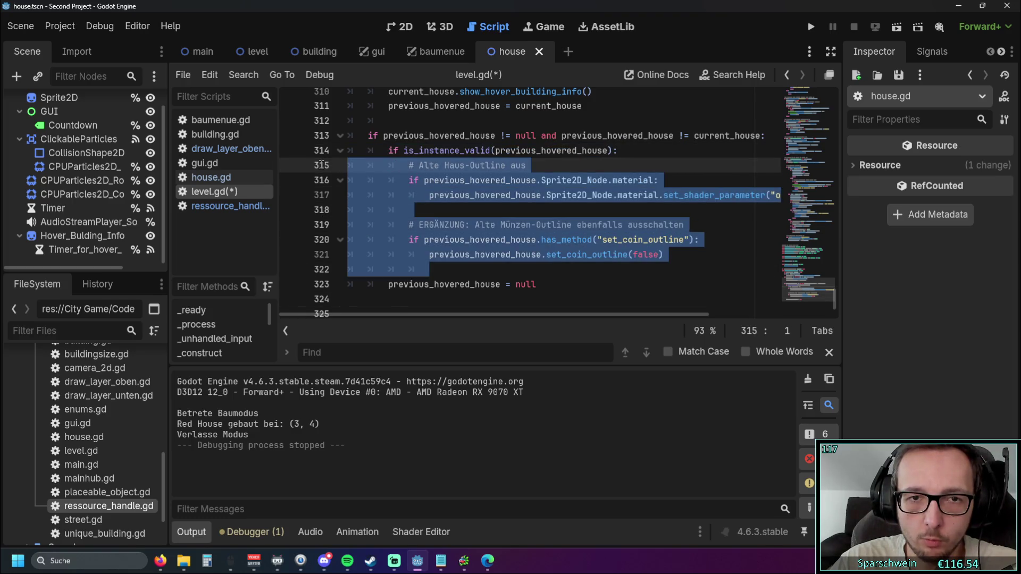
{"action": "mouse_move", "coordinate": [428, 269]}
{"action": "left_mouse_down"}
{"action": "mouse_move", "coordinate": [426, 254]}
{"action": "mouse_move", "coordinate": [307, 152]}
{"action": "mouse_move", "coordinate": [301, 162]}
{"action": "left_mouse_up"}
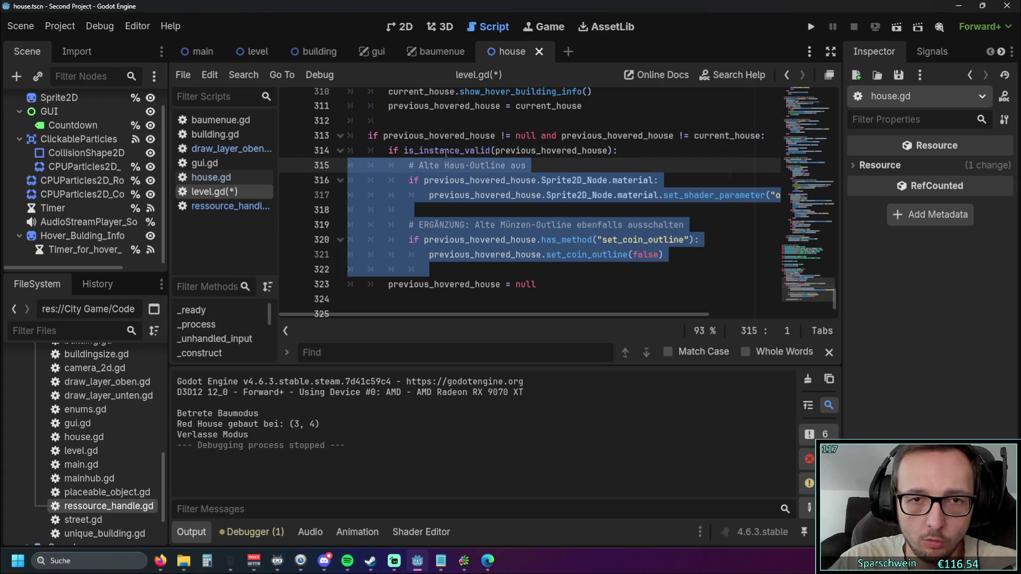
{"action": "key", "text": "BackSpace"}
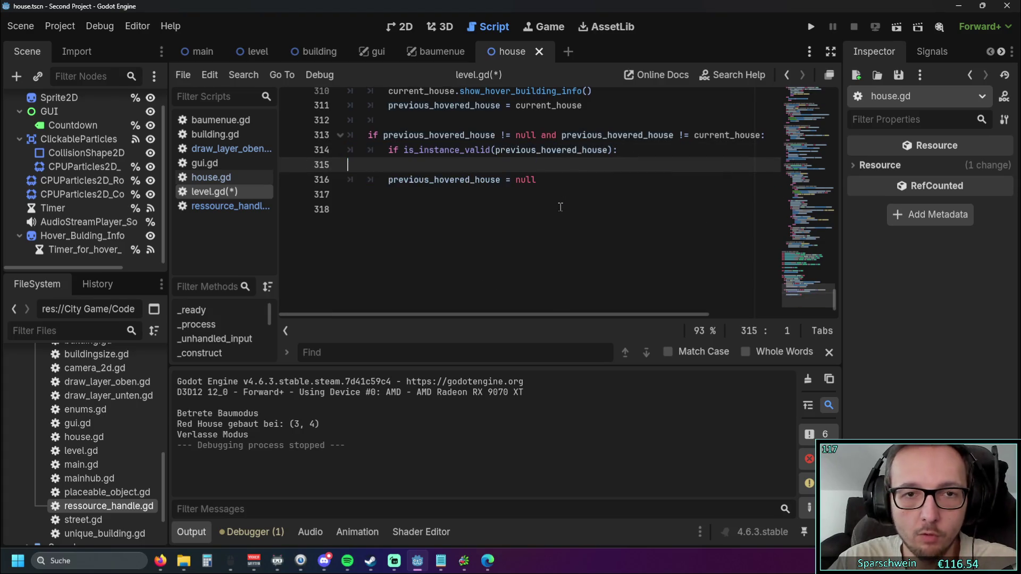
{"action": "key", "text": "BackSpace"}
Step: Adjust the null reset line's indentation and remove the remaining outline-reset code
{"action": "key", "text": "Down"}
{"action": "key", "text": "Home"}
{"action": "key", "text": "Tab"}
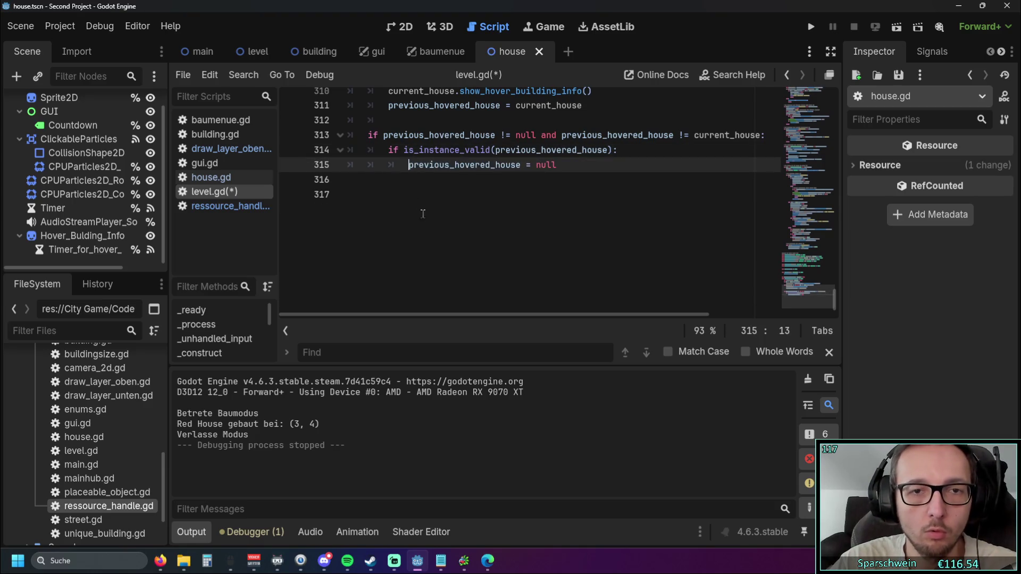
{"action": "scroll", "coordinate": [431, 238], "scroll_direction": "up", "scroll_amount": 3}
{"action": "scroll", "coordinate": [431, 238], "scroll_direction": "down", "scroll_amount": 1}
{"action": "key", "text": "shift+Tab"}
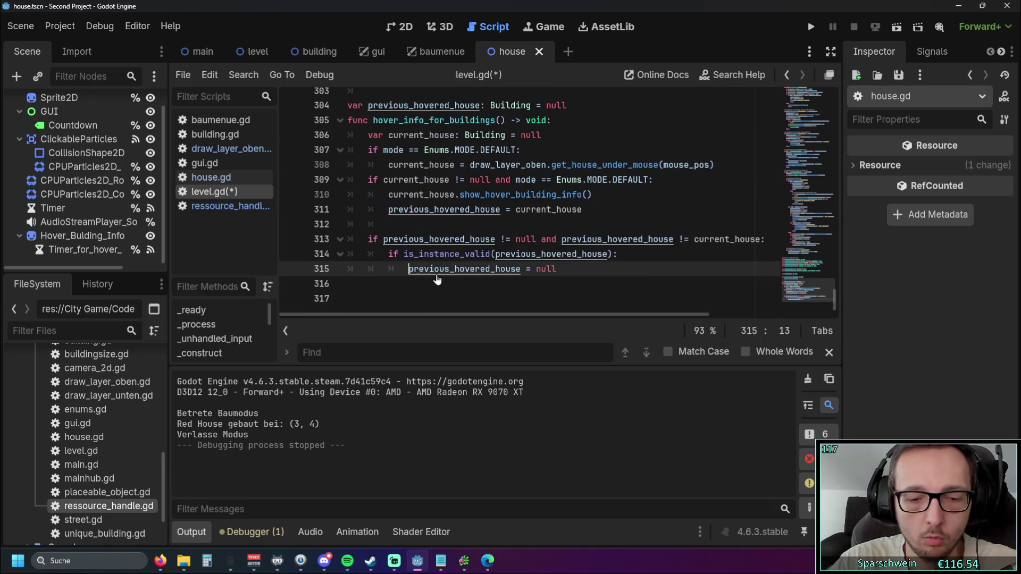
{"action": "key", "text": "ctrl+z"}
{"action": "key", "text": "ctrl+z"}
{"action": "key", "text": "ctrl+z"}
{"action": "scroll", "coordinate": [324, 145], "scroll_direction": "down", "scroll_amount": 1}
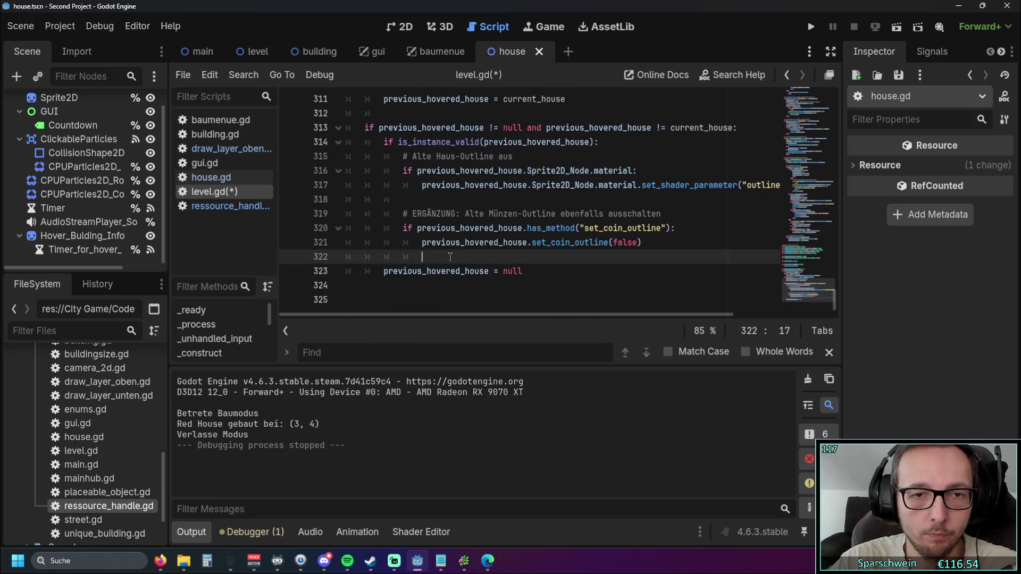
{"action": "key", "text": "BackSpace"}
{"action": "key", "text": "BackSpace"}
{"action": "scroll", "coordinate": [474, 246], "scroll_direction": "up", "scroll_amount": 3}
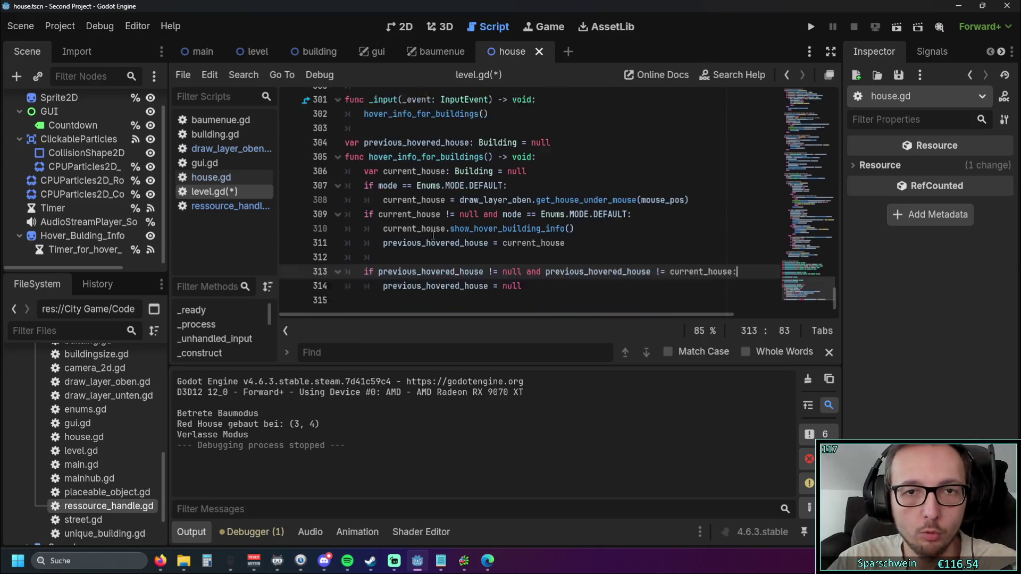
Step: Move the two-line reset check after get_house_under_mouse and dedent it to function level
{"action": "left_click", "coordinate": [530, 276]}
{"action": "left_click_drag", "start_coordinate": [523, 272], "coordinate": [305, 252]}
{"action": "key", "text": "ctrl+c"}
{"action": "key", "text": "BackSpace"}
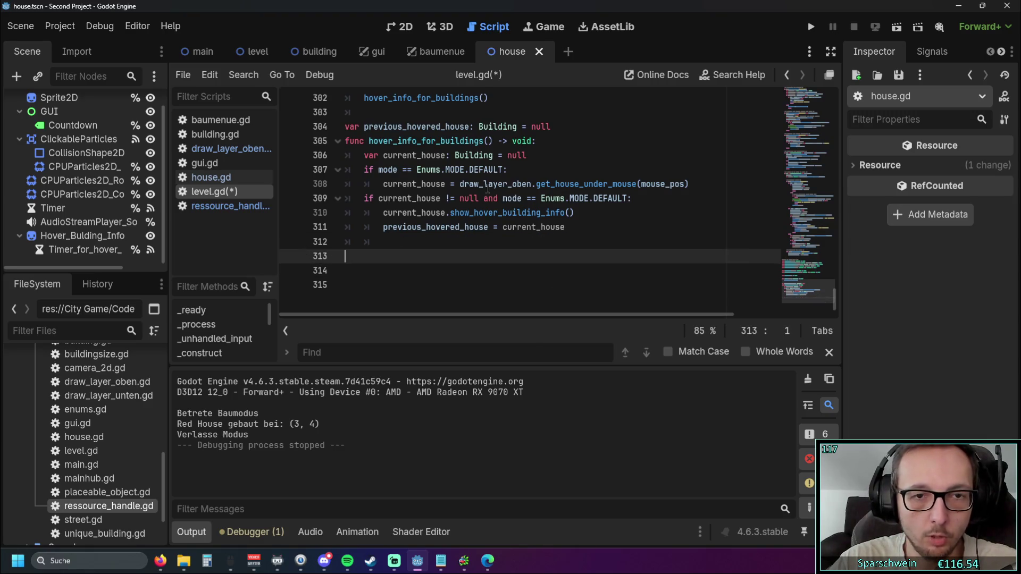
{"action": "key", "text": "BackSpace"}
{"action": "left_click", "coordinate": [519, 170]}
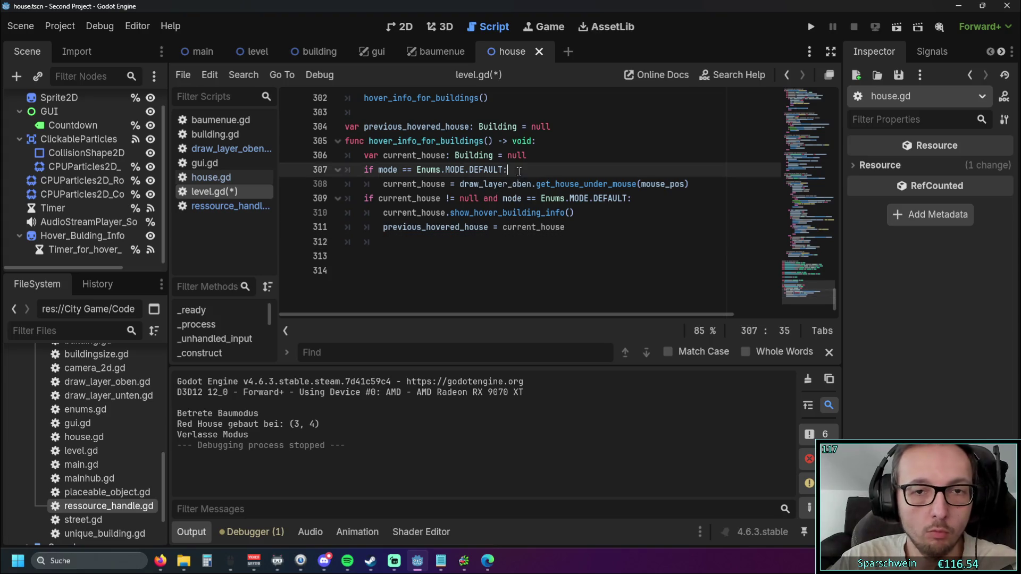
{"action": "left_click", "coordinate": [688, 183]}
{"action": "key", "text": "ctrl+v"}
{"action": "left_click", "coordinate": [392, 192]}
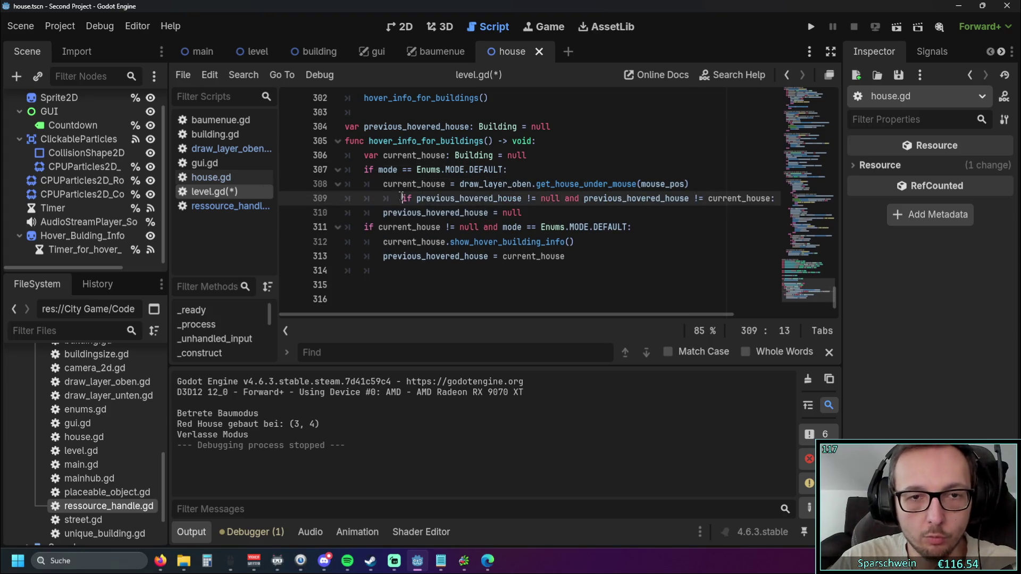
{"action": "key", "text": "shift+Tab"}
{"action": "key", "text": "shift+Tab"}
{"action": "left_click", "coordinate": [654, 284]}
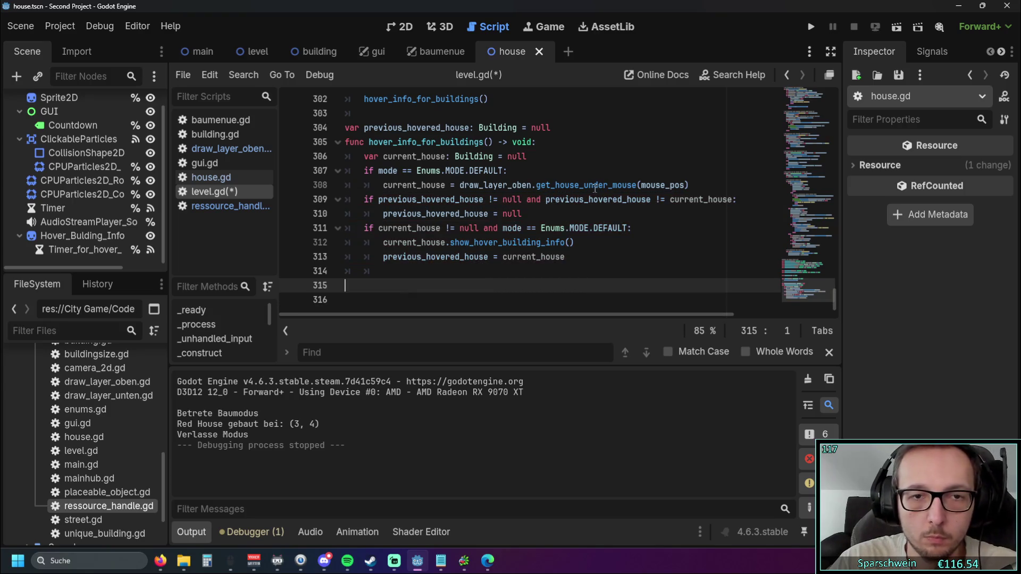
Step: Test-run twice, placing red houses at (2, 5) and (4, 4) and checking the hover outline
{"action": "left_click", "coordinate": [811, 26]}
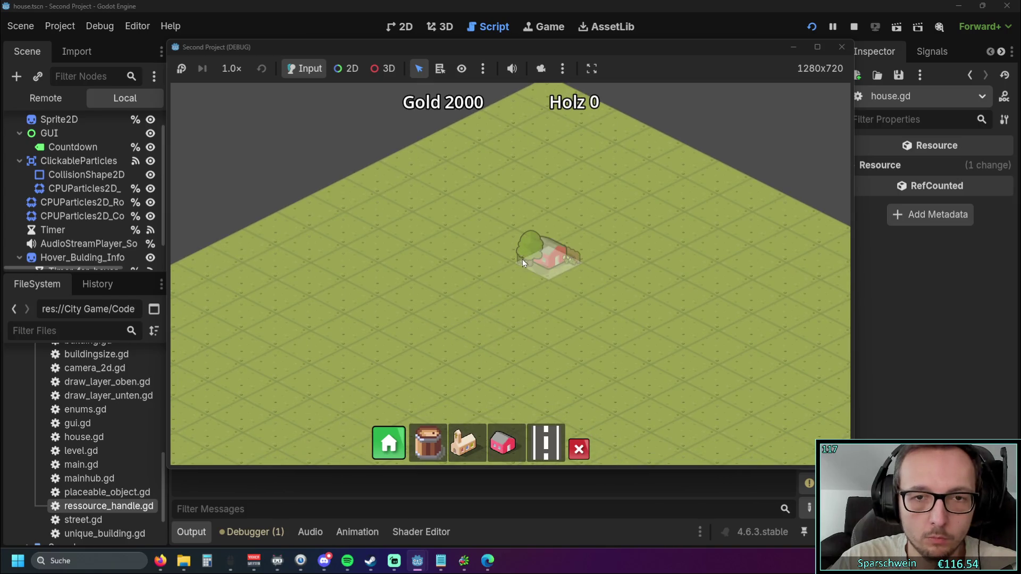
{"action": "left_click", "coordinate": [521, 258]}
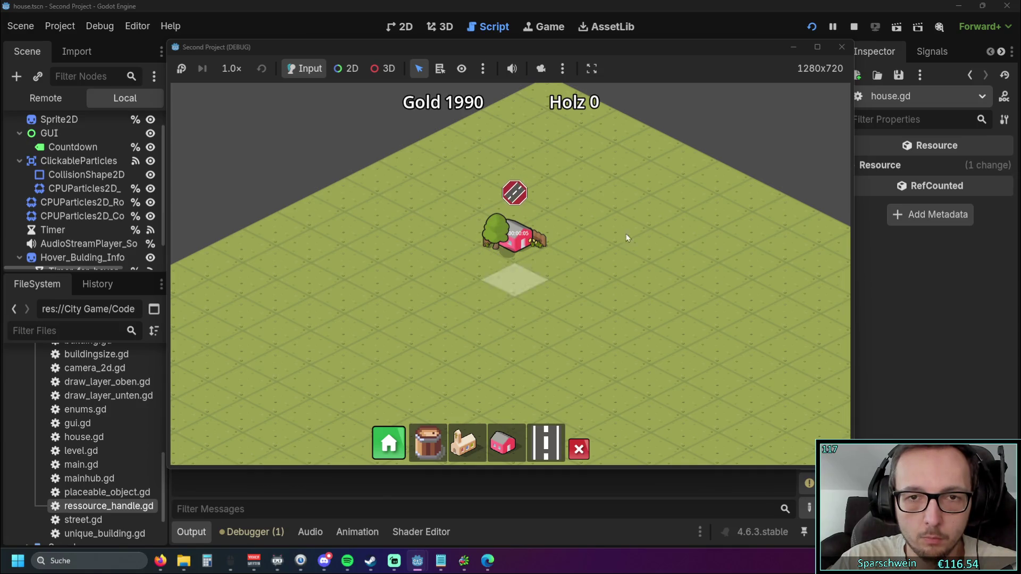
{"action": "left_click", "coordinate": [842, 47]}
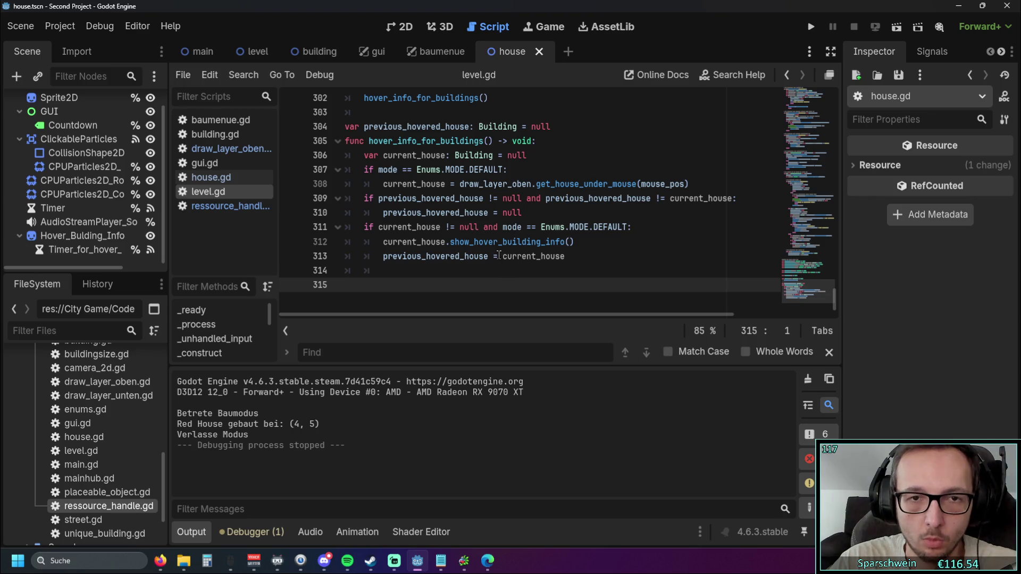
{"action": "scroll", "coordinate": [495, 254], "scroll_direction": "up", "scroll_amount": 1}
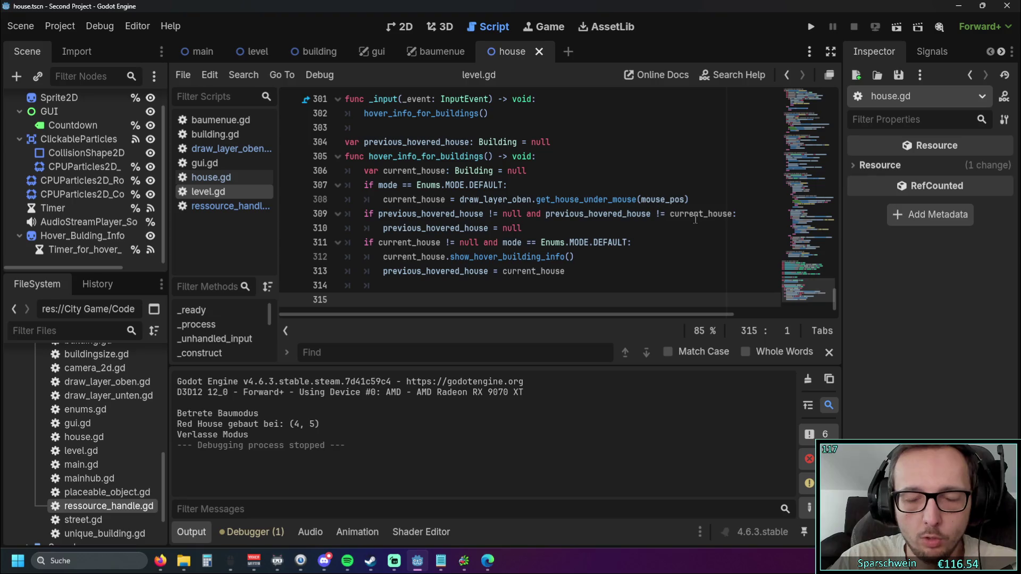
{"action": "left_click", "coordinate": [811, 26]}
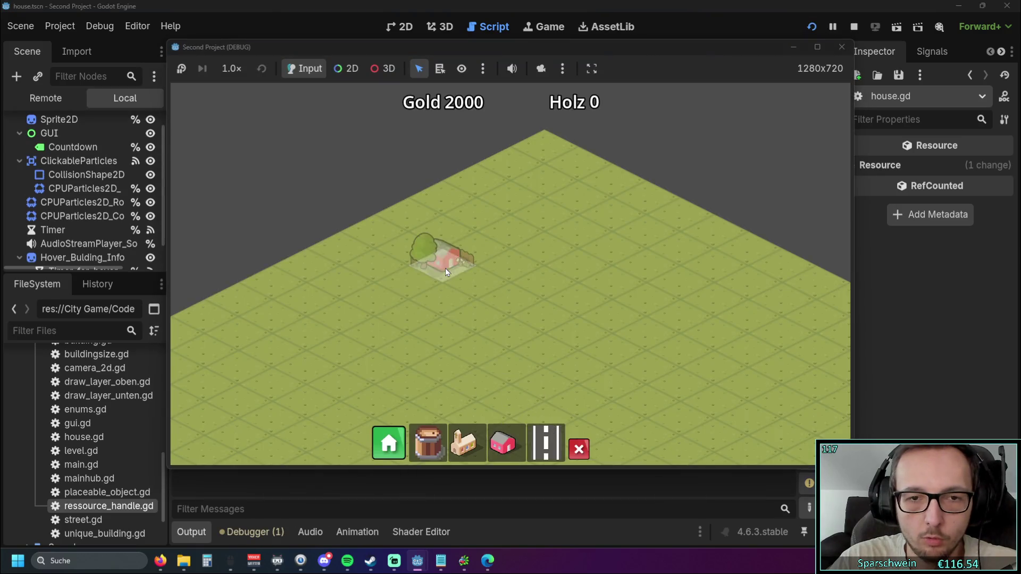
{"action": "left_click", "coordinate": [445, 271]}
{"action": "left_click", "coordinate": [535, 279]}
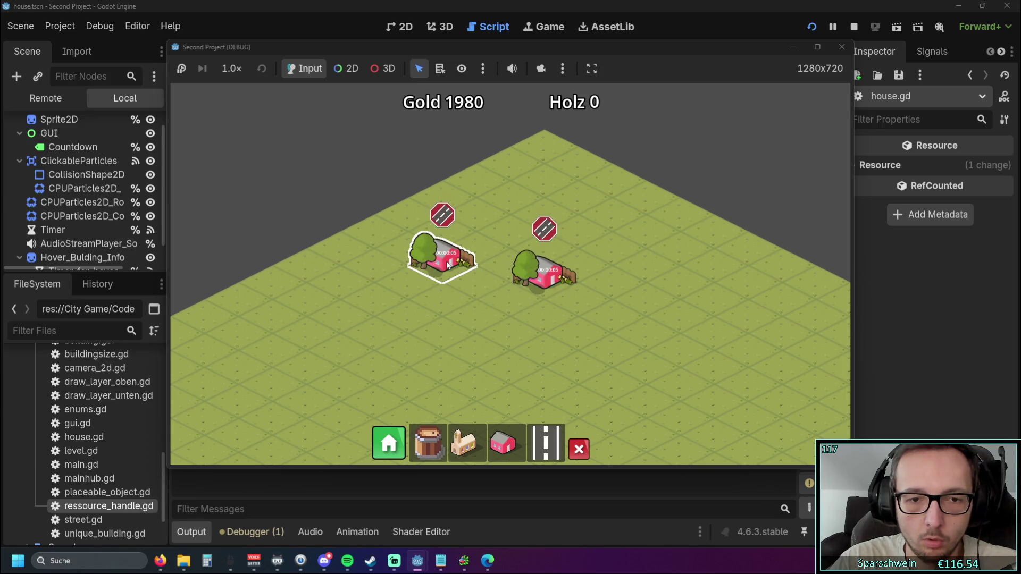
{"action": "left_click", "coordinate": [840, 47]}
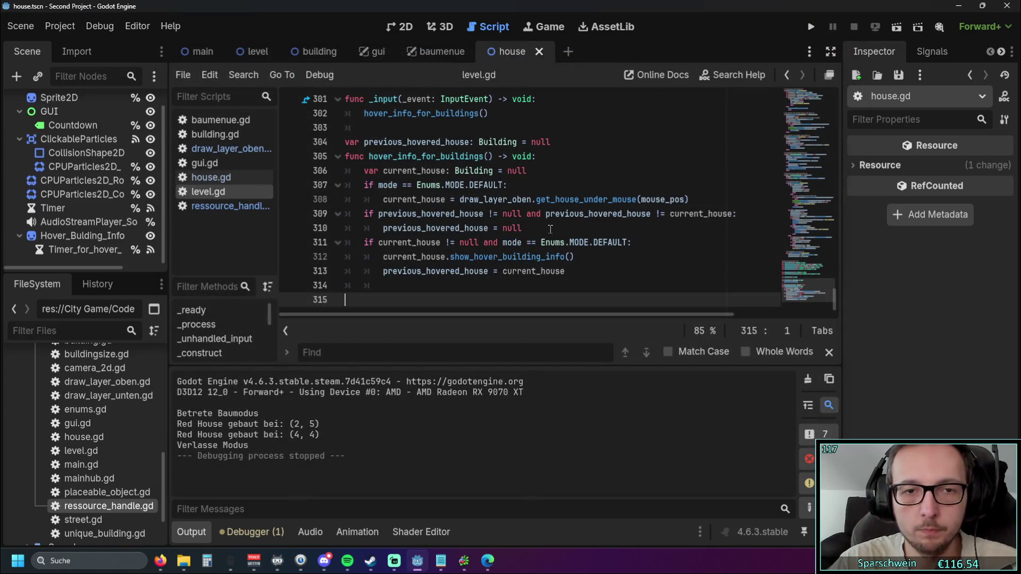
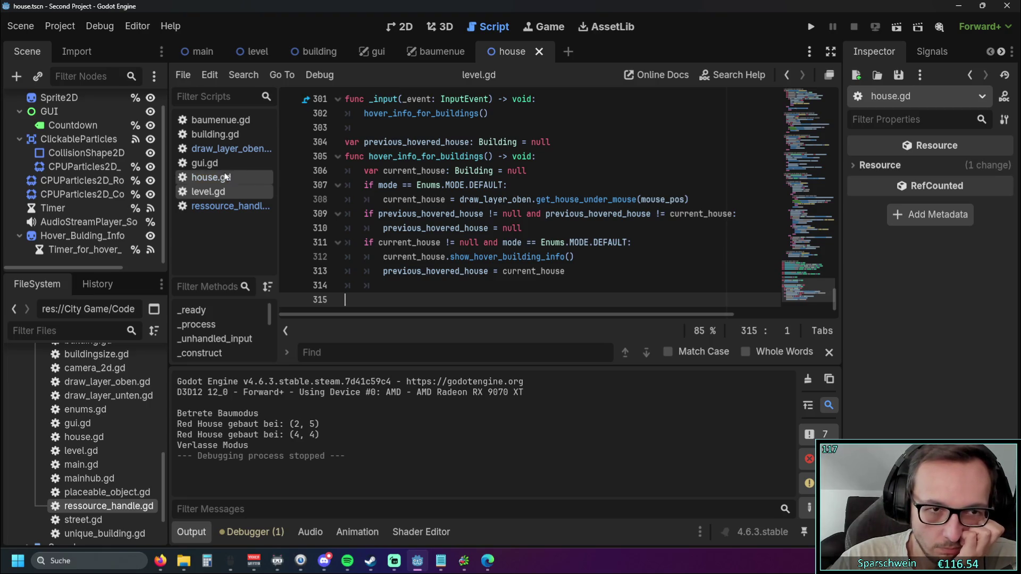
Step: Look through draw_layer_oben.gd, house.gd, gui.gd and ressource_handle.gd, ending in level.gd
{"action": "key", "text": "alt+Left"}
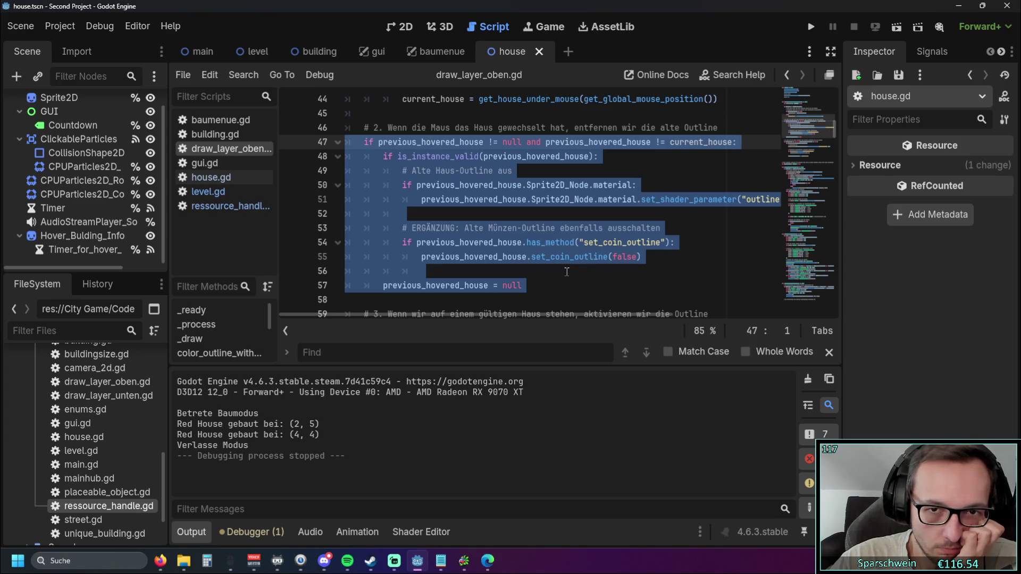
{"action": "left_click", "coordinate": [546, 284]}
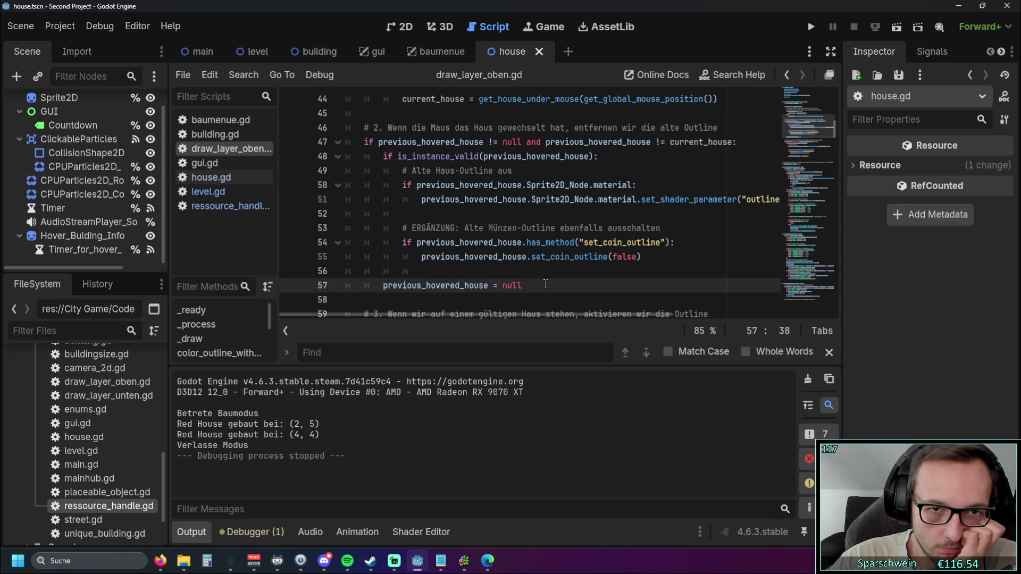
{"action": "scroll", "coordinate": [424, 249], "scroll_direction": "up", "scroll_amount": 3}
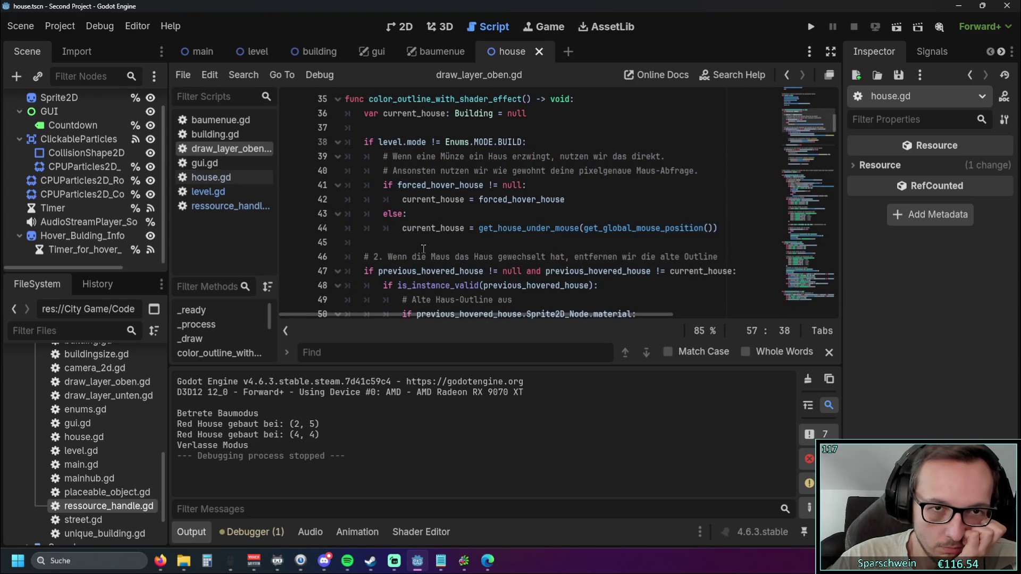
{"action": "scroll", "coordinate": [423, 248], "scroll_direction": "down", "scroll_amount": 10}
{"action": "scroll", "coordinate": [502, 235], "scroll_direction": "up", "scroll_amount": 4}
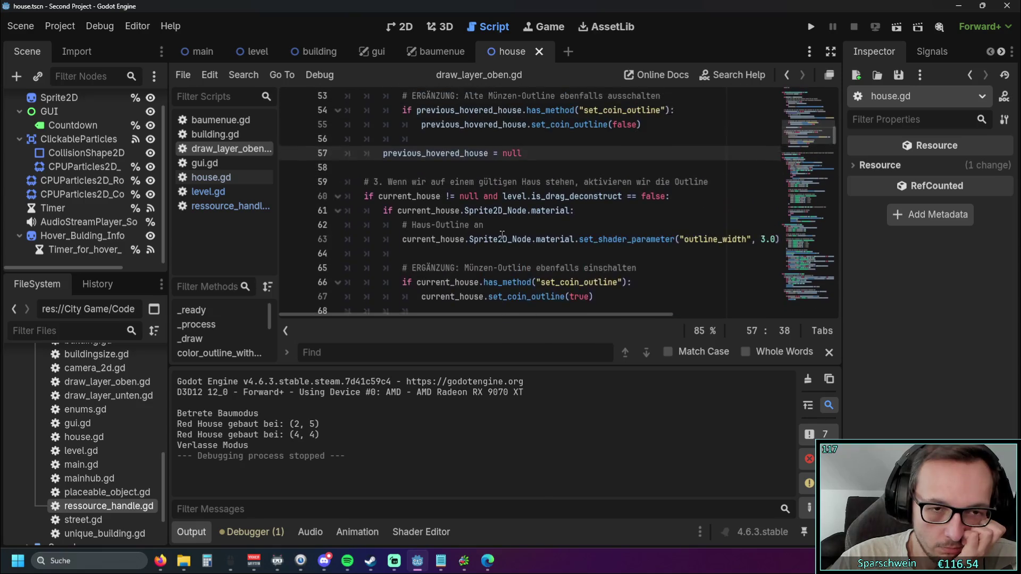
{"action": "left_click", "coordinate": [212, 177]}
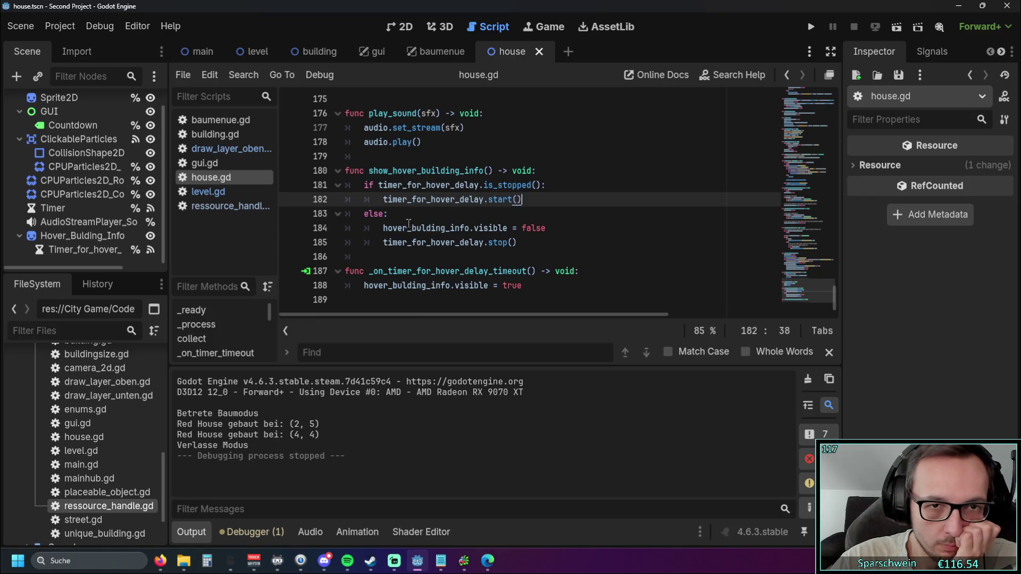
{"action": "key", "text": "alt+Left"}
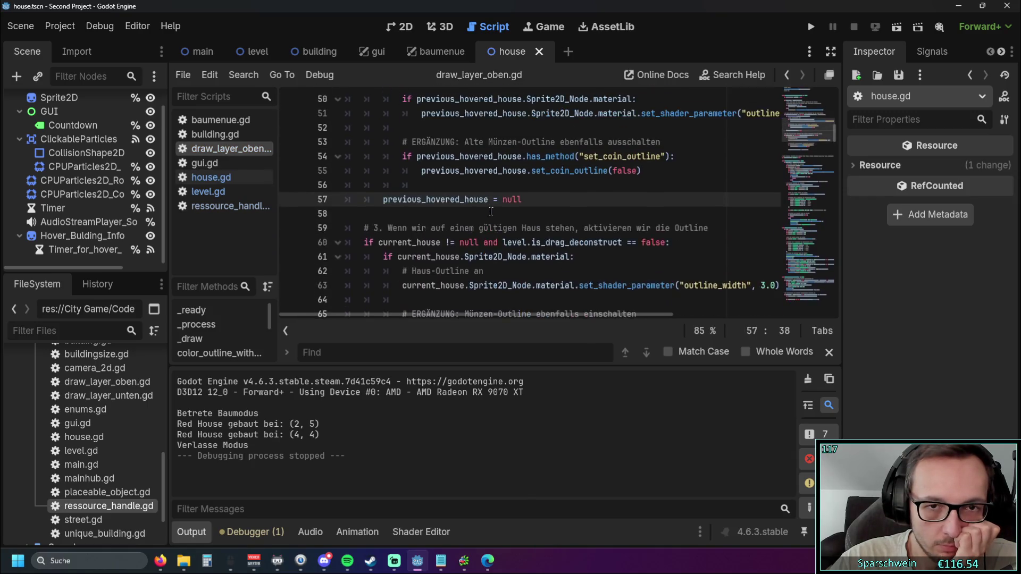
{"action": "left_click", "coordinate": [205, 163]}
{"action": "left_click", "coordinate": [237, 177]}
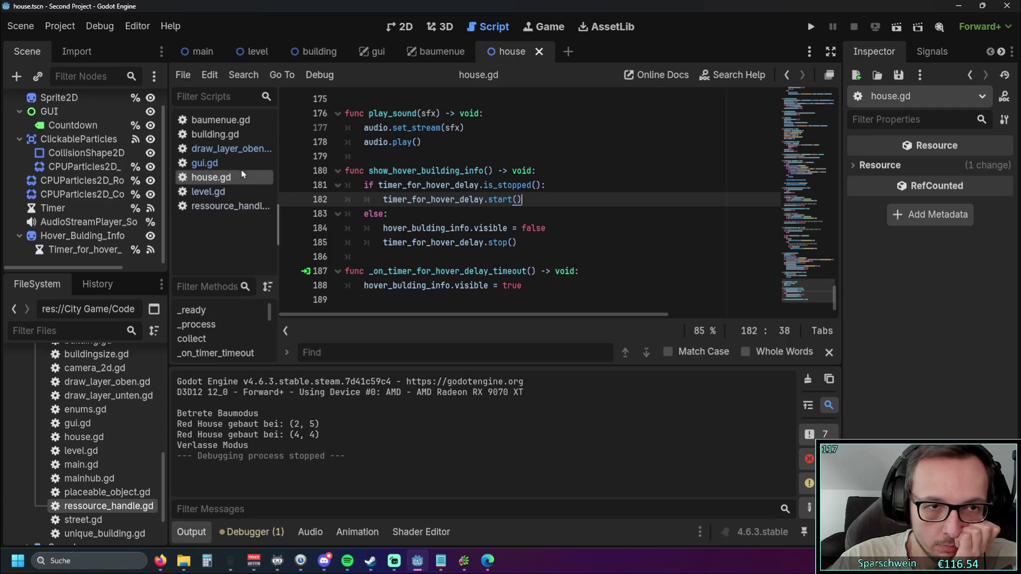
{"action": "left_click", "coordinate": [223, 206]}
{"action": "left_click", "coordinate": [208, 191]}
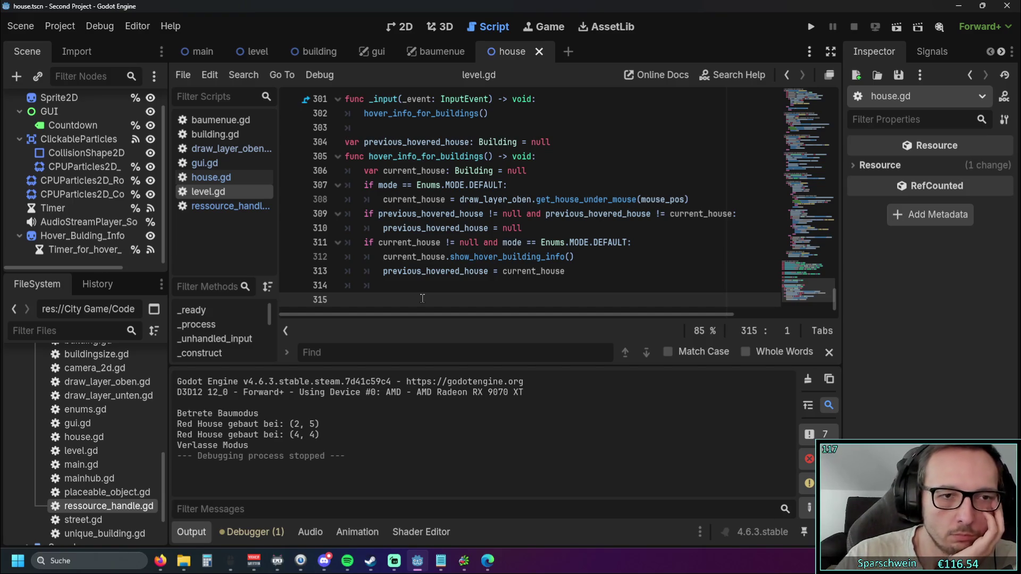
Step: Flip again through house.gd, gui.gd, ressource_handle.gd and draw_layer_oben.gd, then return to level.gd
{"action": "left_click", "coordinate": [213, 178]}
{"action": "left_click", "coordinate": [215, 164]}
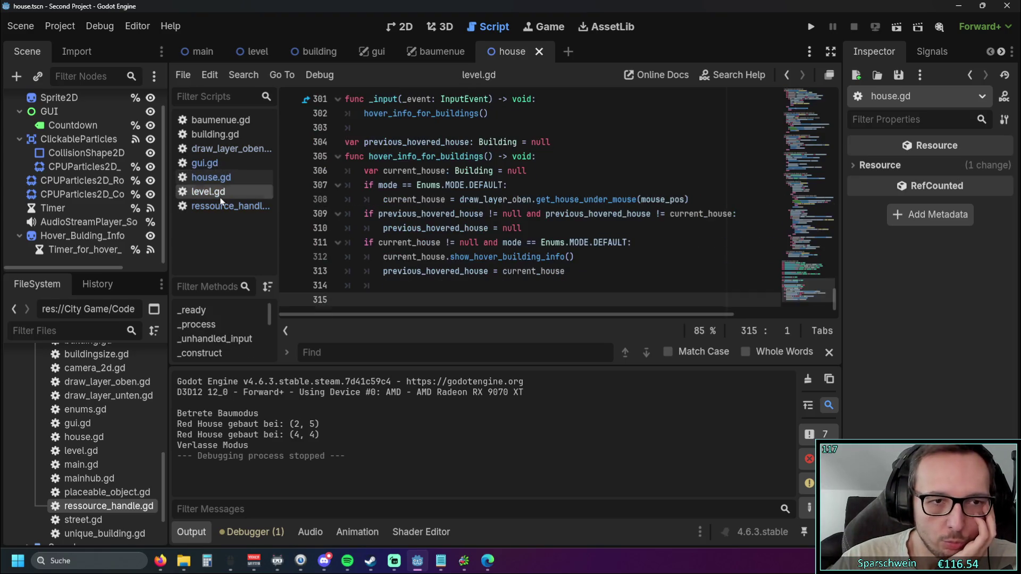
{"action": "left_click", "coordinate": [218, 205]}
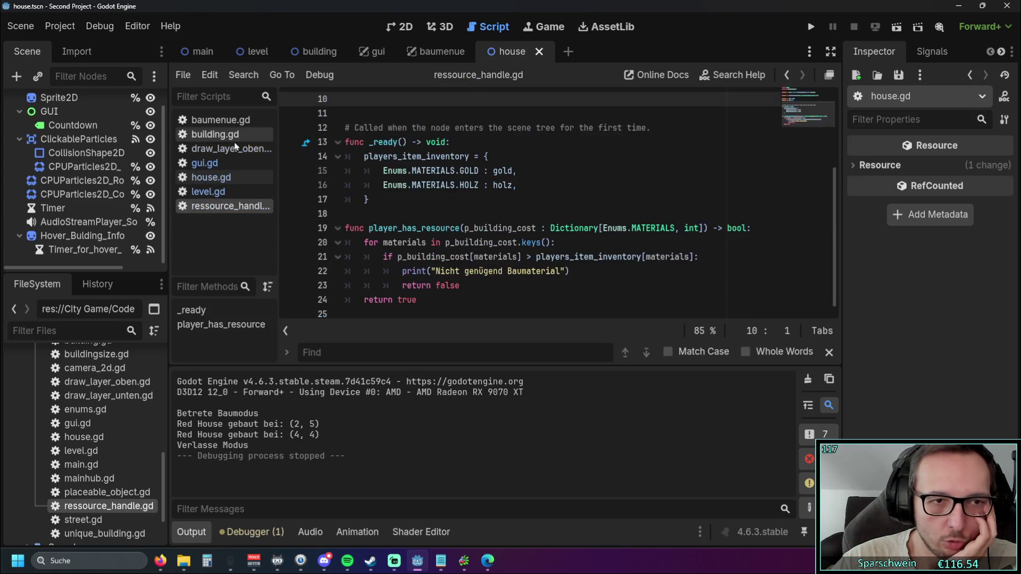
{"action": "left_click", "coordinate": [224, 148]}
{"action": "scroll", "coordinate": [485, 256], "scroll_direction": "up", "scroll_amount": 1}
{"action": "scroll", "coordinate": [485, 256], "scroll_direction": "up", "scroll_amount": 4}
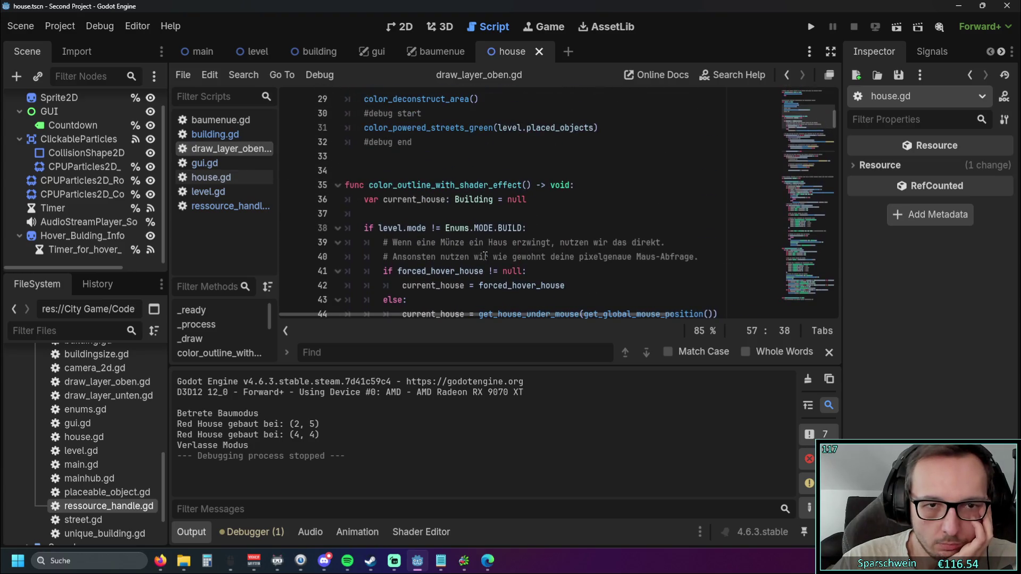
{"action": "scroll", "coordinate": [457, 244], "scroll_direction": "down", "scroll_amount": 3}
{"action": "scroll", "coordinate": [453, 242], "scroll_direction": "up", "scroll_amount": 4}
{"action": "scroll", "coordinate": [453, 242], "scroll_direction": "down", "scroll_amount": 4}
{"action": "left_click", "coordinate": [209, 191]}
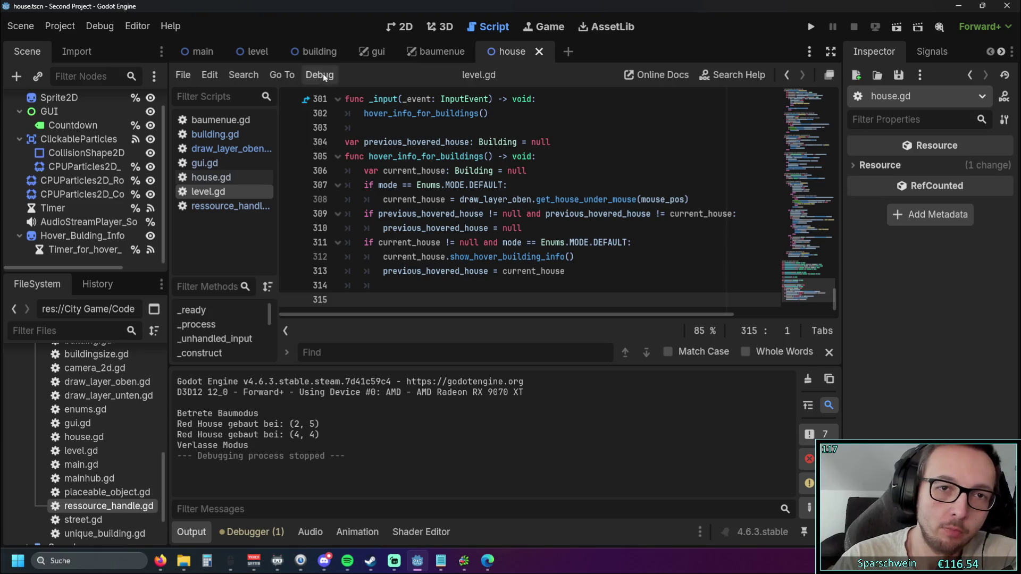
Step: Check the baumenue and house scenes, house.gd and ressource_handle.gd, then find line 306 of level.gd
{"action": "left_click", "coordinate": [445, 53]}
{"action": "left_click", "coordinate": [532, 56]}
{"action": "left_click", "coordinate": [220, 206]}
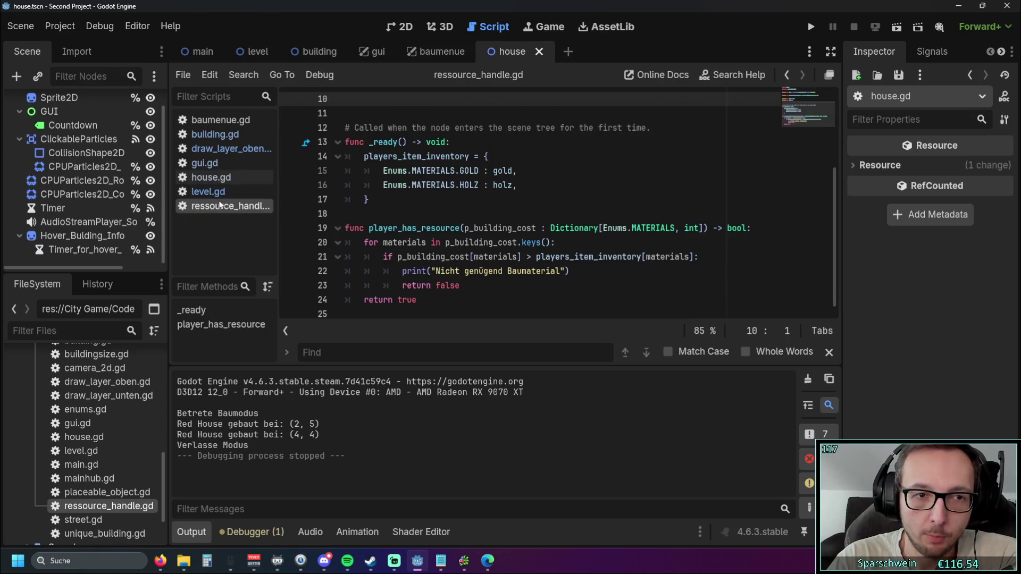
{"action": "scroll", "coordinate": [452, 258], "scroll_direction": "up", "scroll_amount": 2}
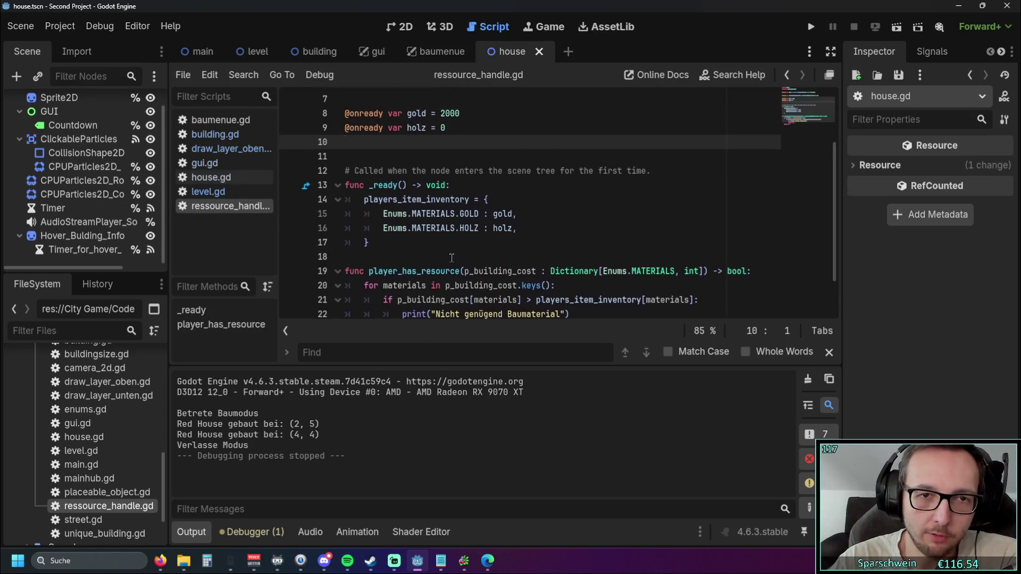
{"action": "scroll", "coordinate": [451, 257], "scroll_direction": "up", "scroll_amount": 2}
{"action": "scroll", "coordinate": [452, 258], "scroll_direction": "down", "scroll_amount": 2}
{"action": "left_click", "coordinate": [211, 178]}
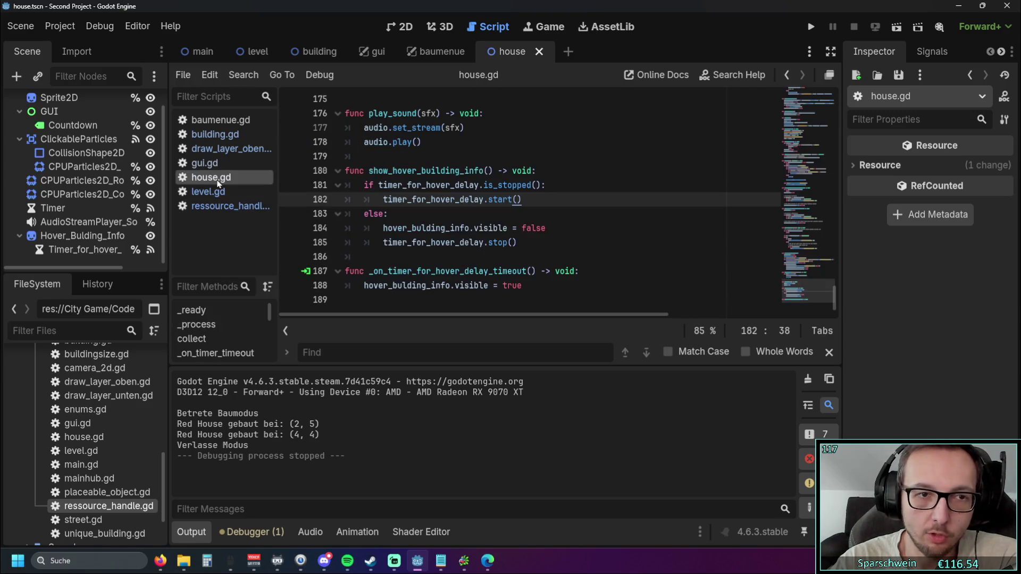
{"action": "scroll", "coordinate": [502, 208], "scroll_direction": "up", "scroll_amount": 4}
{"action": "scroll", "coordinate": [503, 218], "scroll_direction": "down", "scroll_amount": 4}
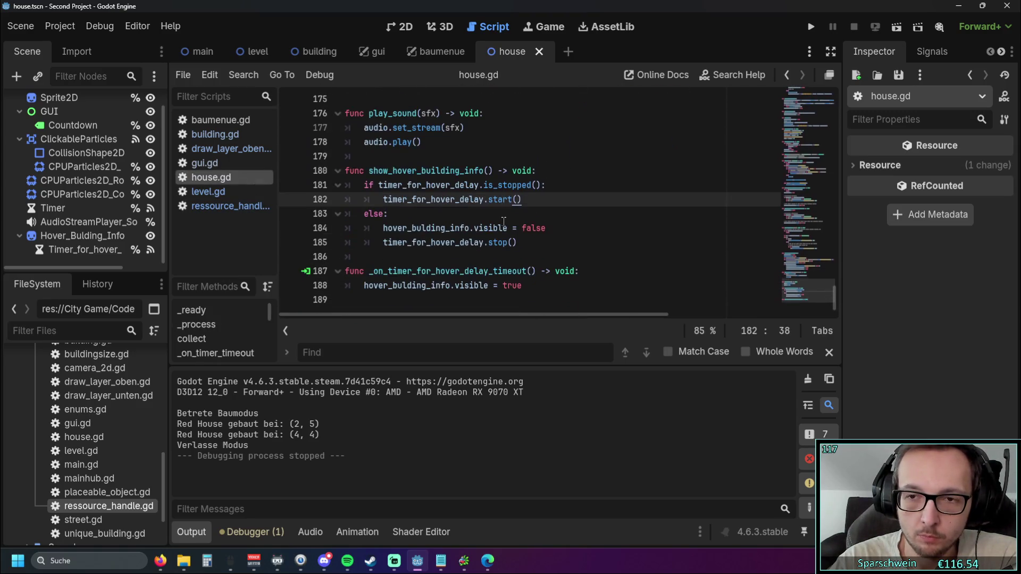
{"action": "left_click", "coordinate": [229, 206]}
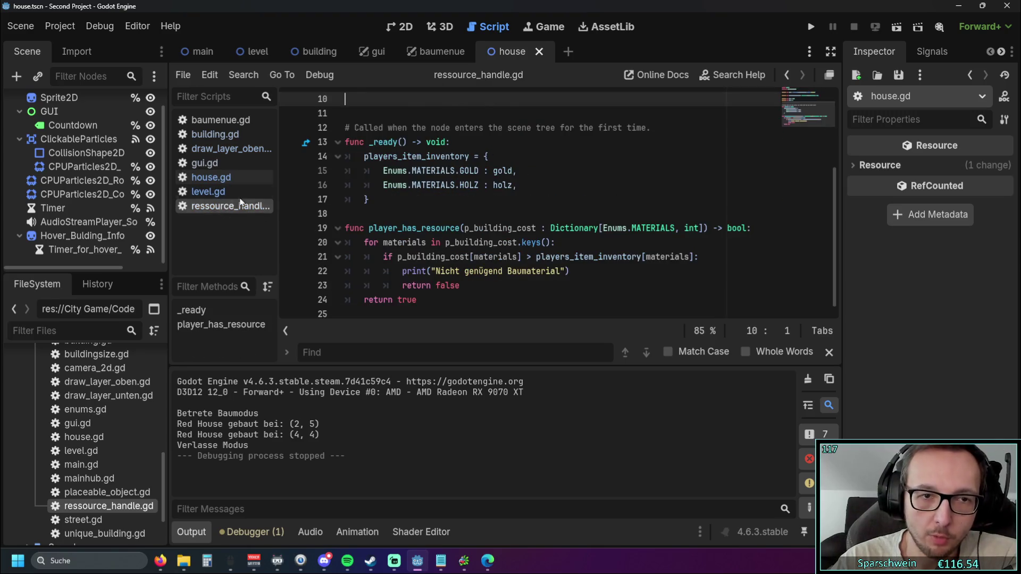
{"action": "left_click", "coordinate": [230, 192]}
{"action": "mouse_move", "coordinate": [616, 219]}
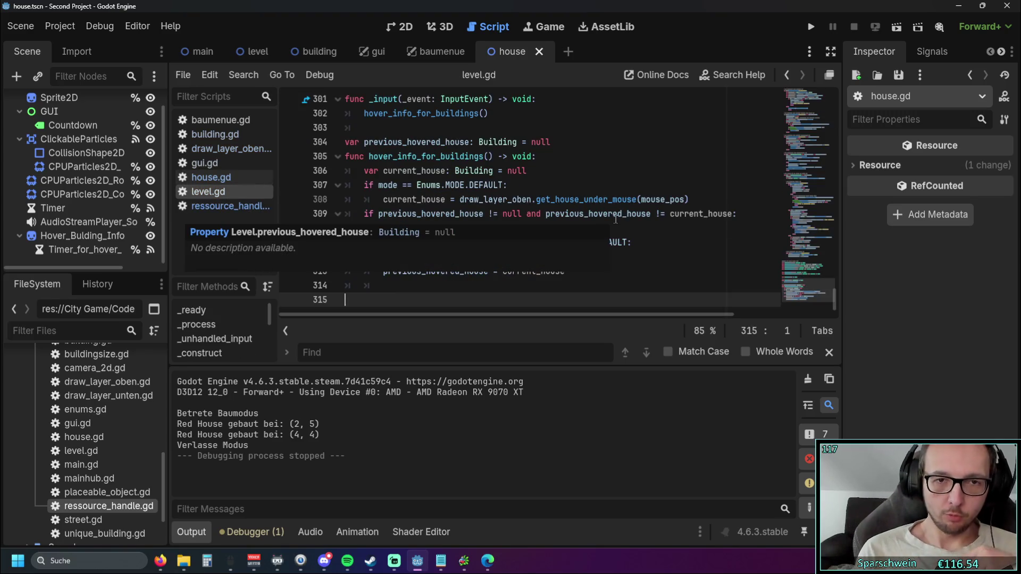
{"action": "left_click", "coordinate": [574, 169]}
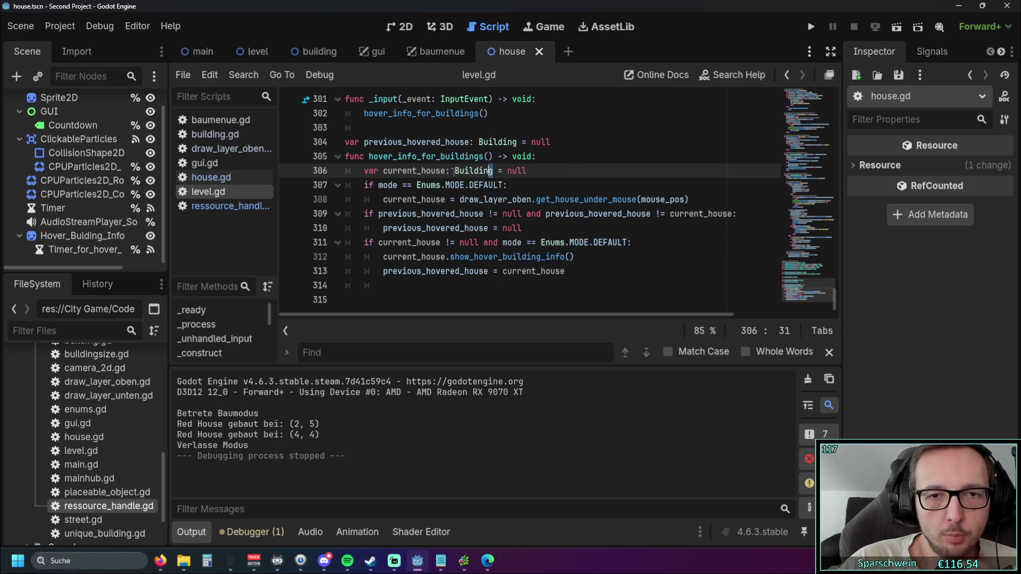
Step: Remove the ': Building' type from current_house on line 306
{"action": "left_click_drag", "start_coordinate": [493, 171], "coordinate": [446, 171]}
{"action": "key", "text": "BackSpace"}
{"action": "left_click", "coordinate": [564, 178]}
Step: Run the game, build a Red House at (5, 6), and stop it
{"action": "left_click", "coordinate": [811, 27]}
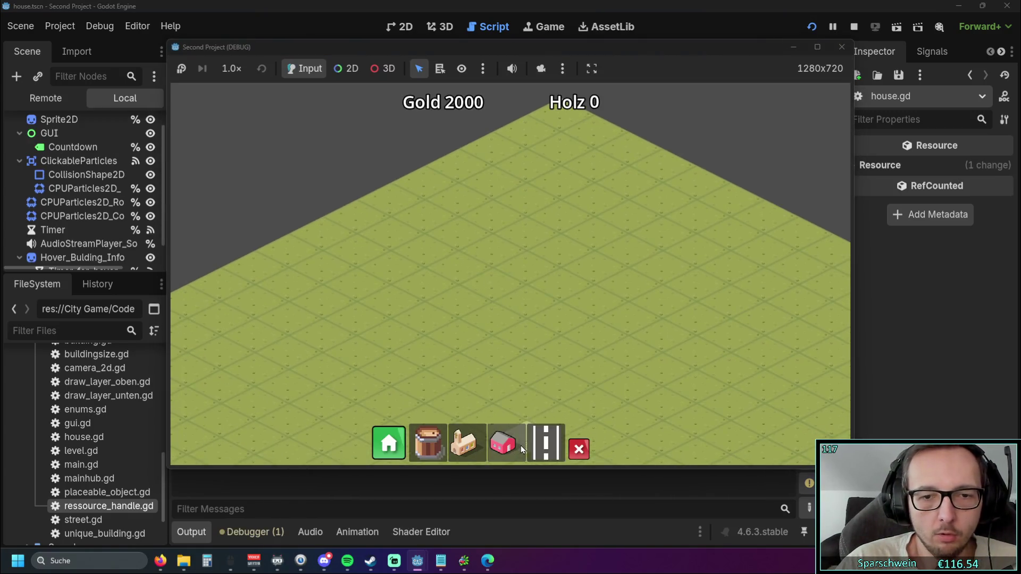
{"action": "left_click", "coordinate": [513, 443]}
{"action": "left_click", "coordinate": [523, 297]}
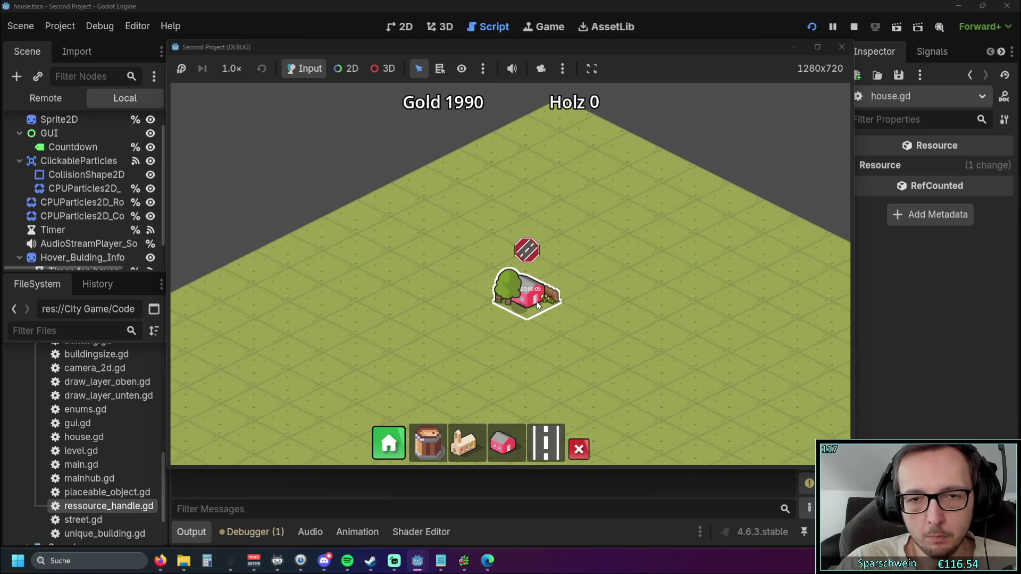
{"action": "left_click", "coordinate": [842, 47]}
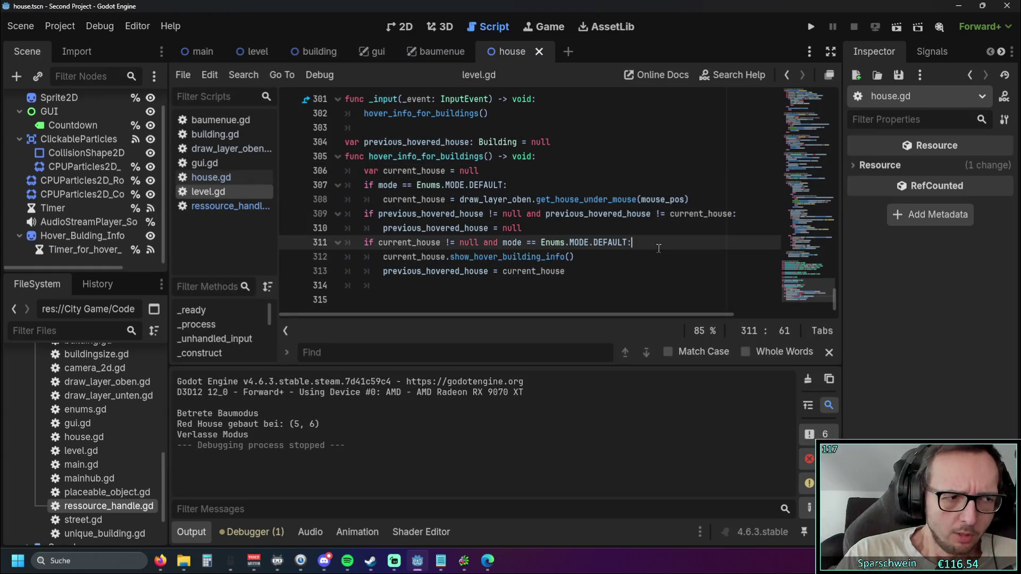
{"action": "left_click", "coordinate": [198, 182]}
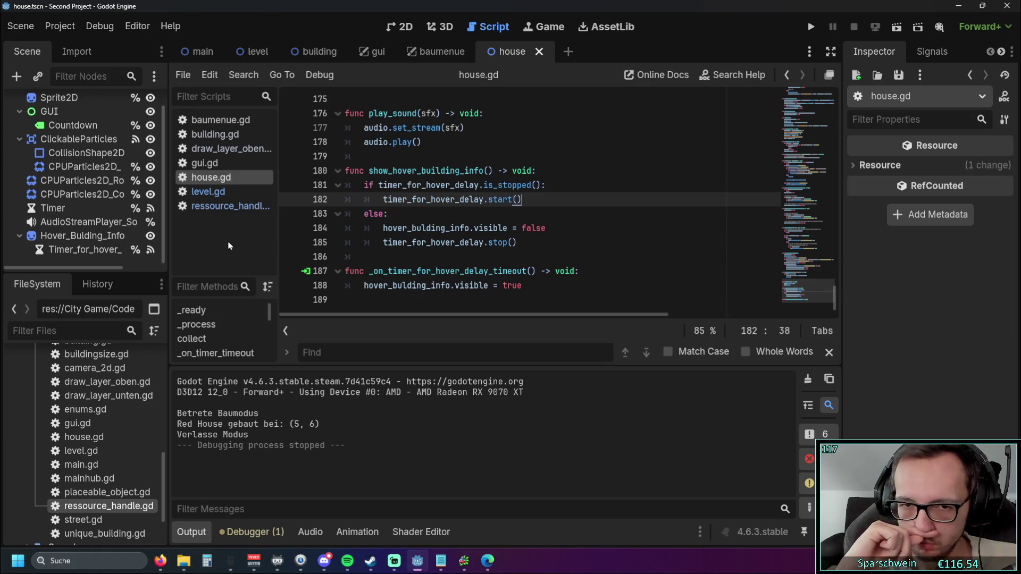
{"action": "left_click", "coordinate": [210, 191]}
{"action": "left_click", "coordinate": [216, 208]}
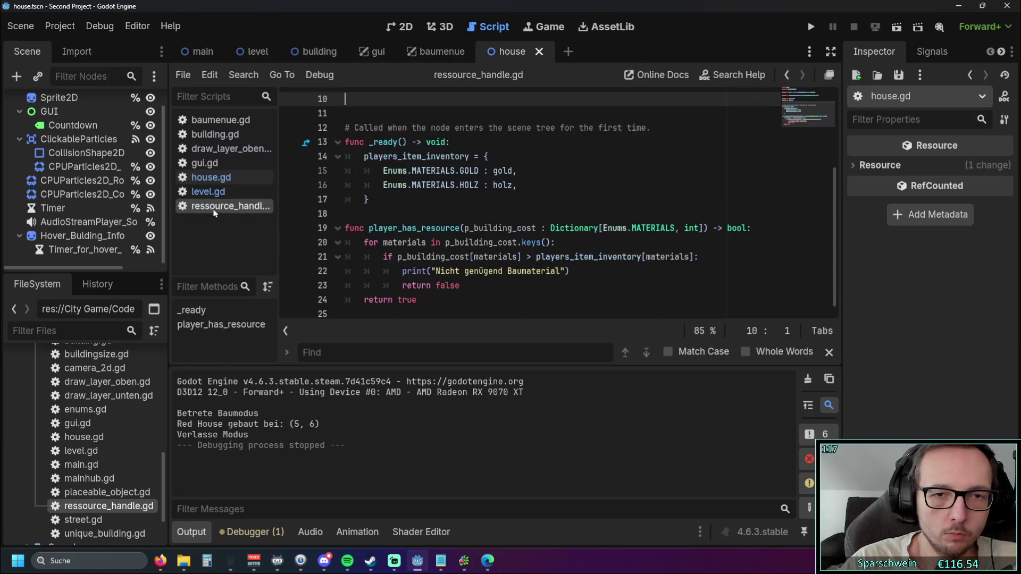
{"action": "left_click", "coordinate": [208, 192]}
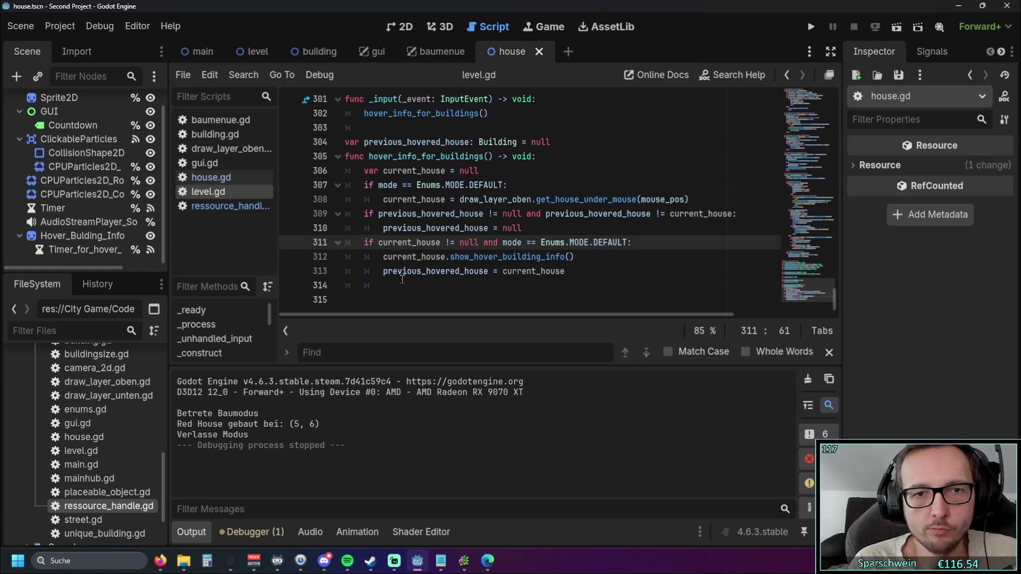
Step: Undo to restore ': Building' on current_house at line 306
{"action": "key", "text": "ctrl+z"}
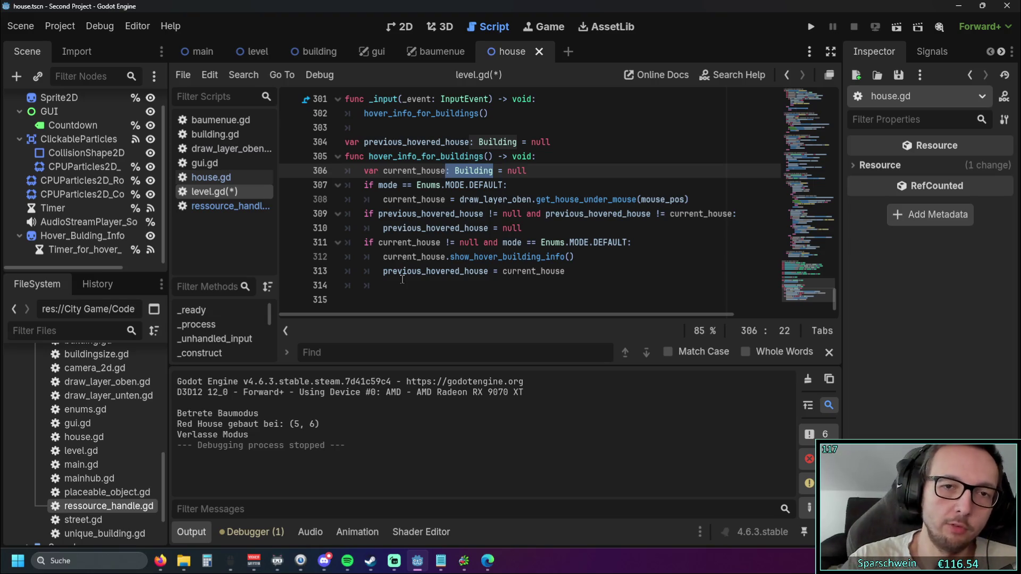
Step: Comment out the previous-house check on lines 309–310 of level.gd, then switch to house.gd
{"action": "left_click", "coordinate": [532, 171]}
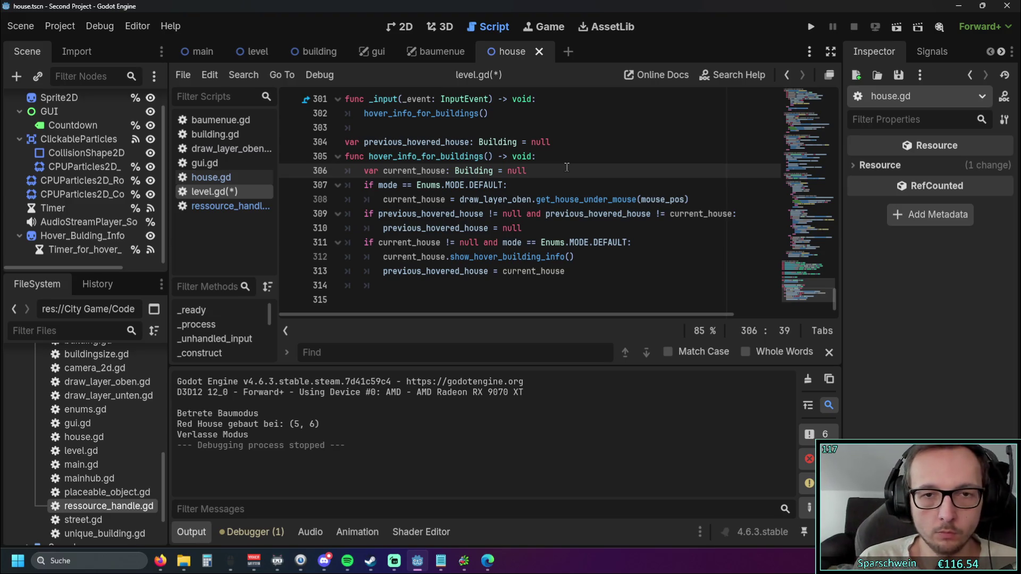
{"action": "mouse_move", "coordinate": [523, 228]}
{"action": "left_mouse_down"}
{"action": "mouse_move", "coordinate": [319, 205]}
{"action": "mouse_move", "coordinate": [295, 214]}
{"action": "left_mouse_up"}
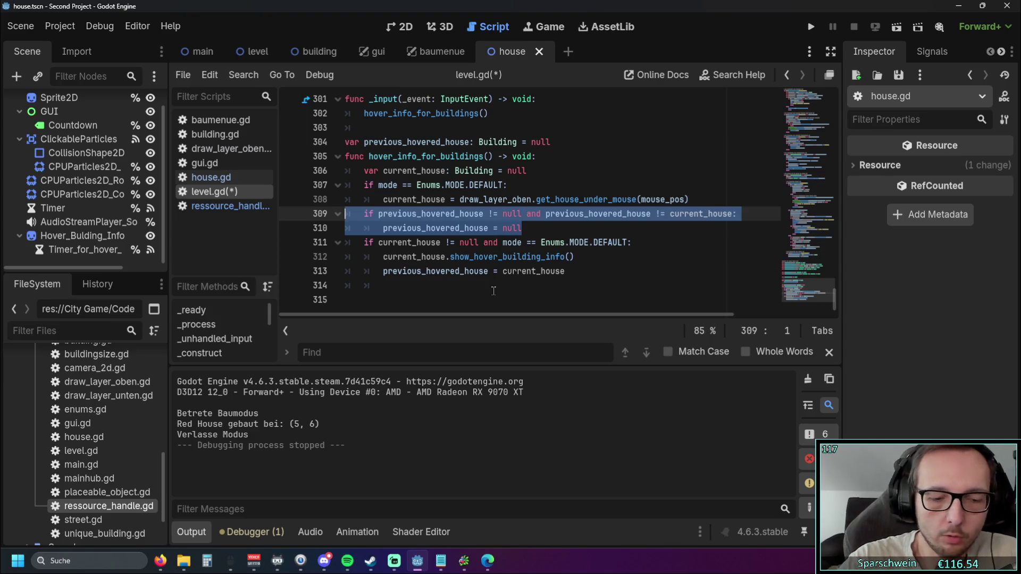
{"action": "key", "text": "ctrl+k"}
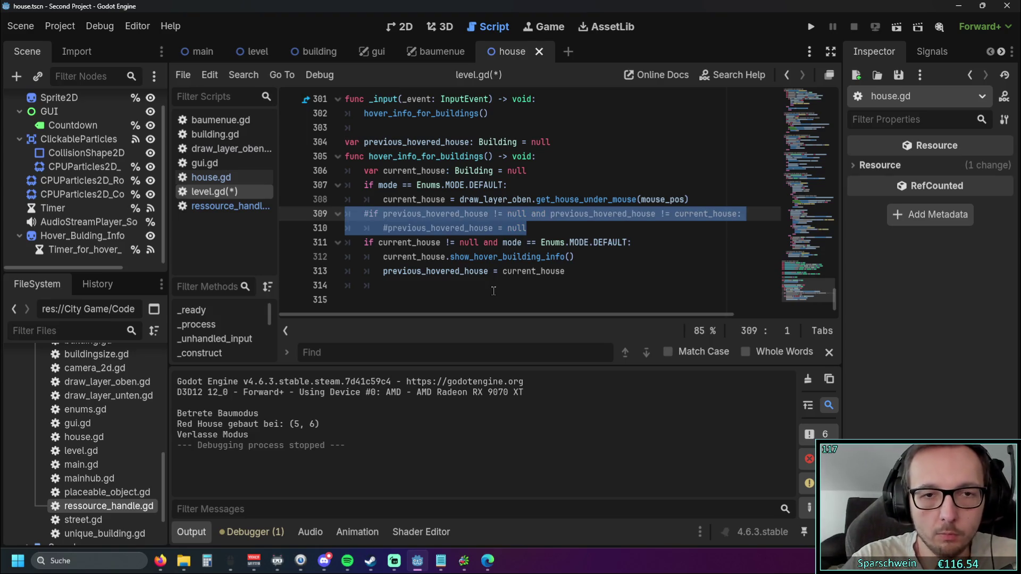
{"action": "left_click", "coordinate": [493, 291]}
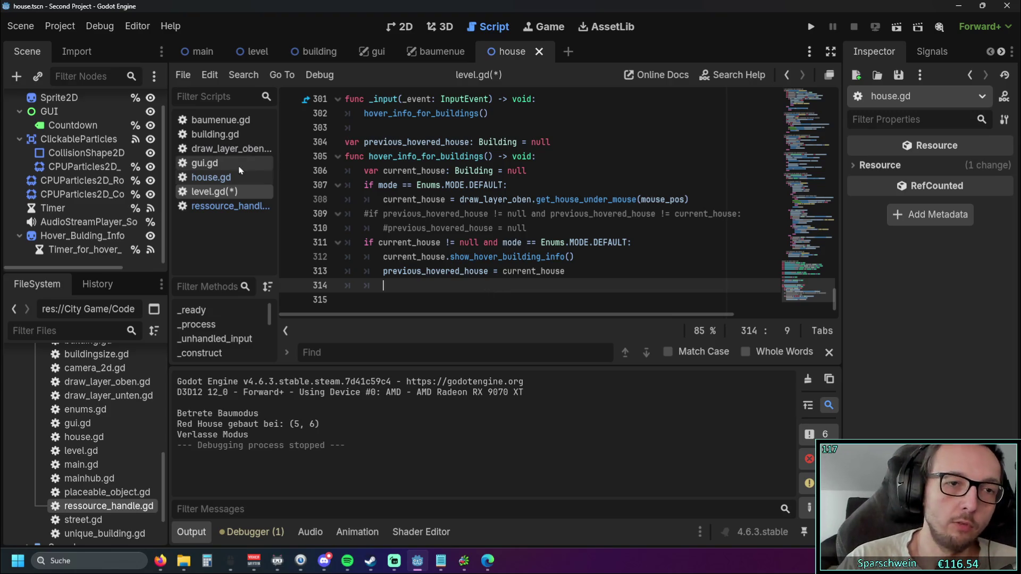
{"action": "left_click", "coordinate": [211, 177]}
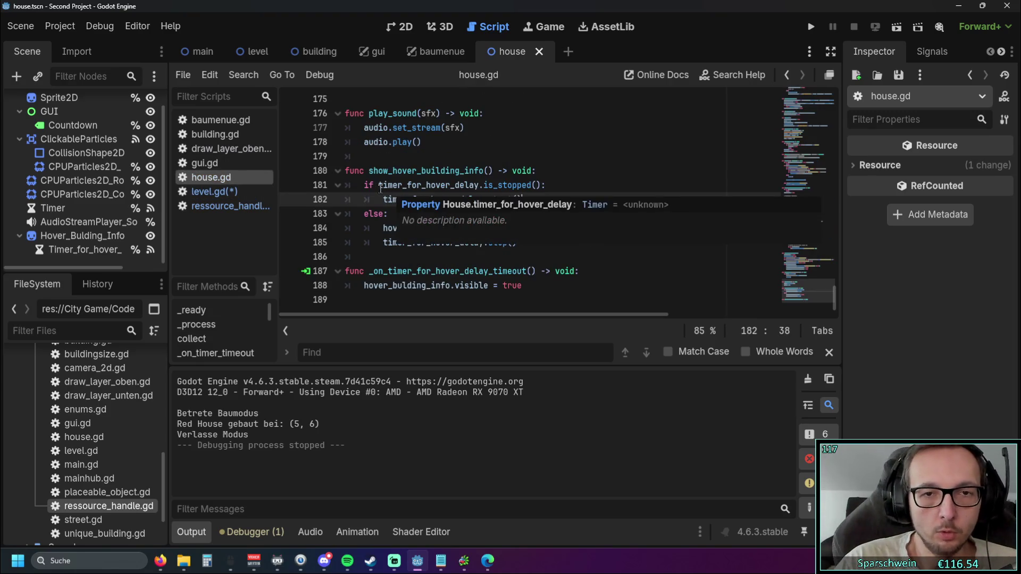
Step: Review the timer-stopped condition and else-branch (lines 181–185) in house.gd, then return to level.gd
{"action": "mouse_move", "coordinate": [364, 185]}
{"action": "left_mouse_down"}
{"action": "mouse_move", "coordinate": [534, 185]}
{"action": "mouse_move", "coordinate": [510, 200]}
{"action": "mouse_move", "coordinate": [382, 199]}
{"action": "left_mouse_up"}
{"action": "left_click", "coordinate": [483, 214]}
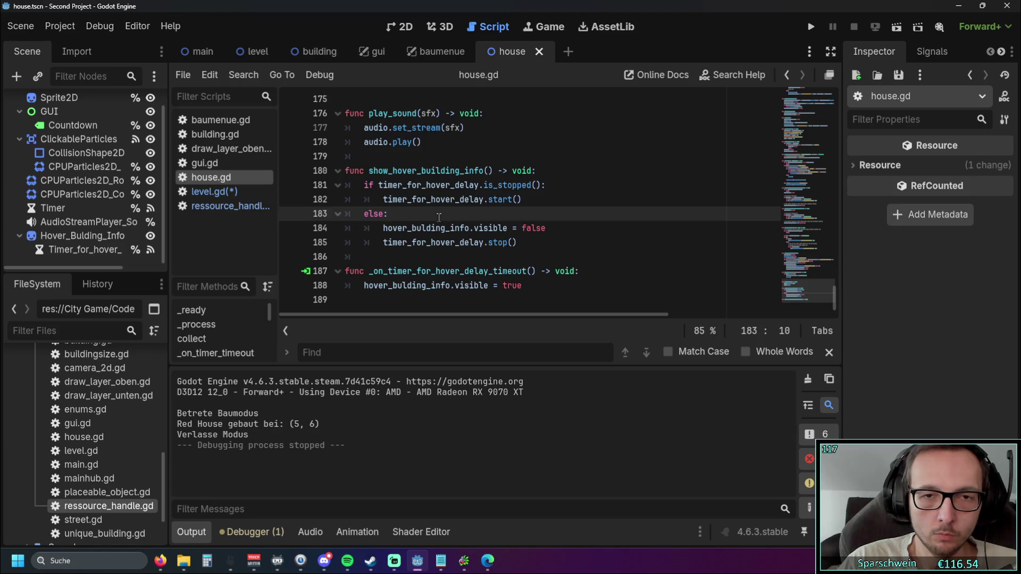
{"action": "left_click_drag", "start_coordinate": [526, 242], "coordinate": [302, 231]}
{"action": "left_click", "coordinate": [518, 242]}
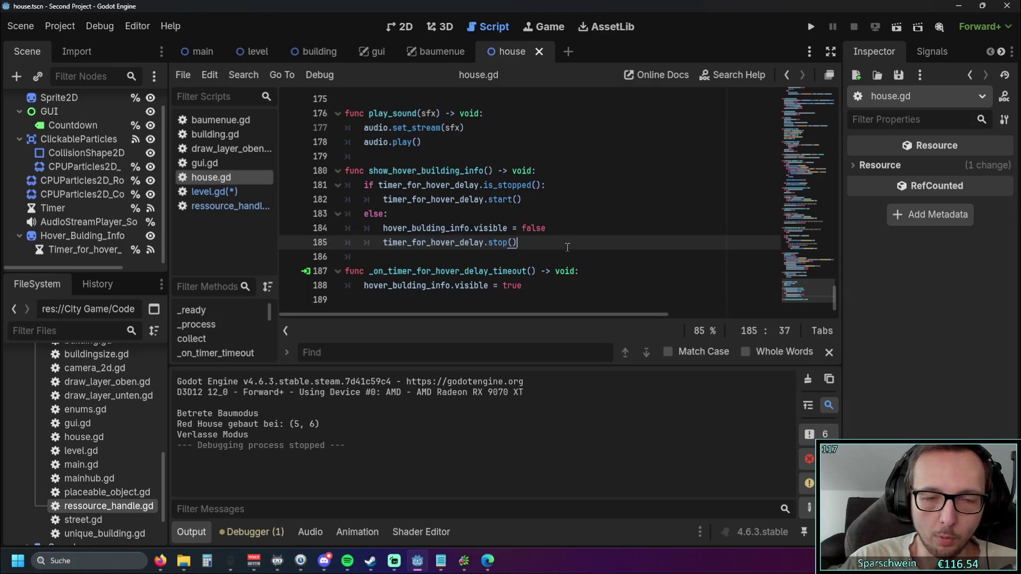
{"action": "left_click_drag", "start_coordinate": [518, 242], "coordinate": [319, 233]}
{"action": "left_click", "coordinate": [525, 241]}
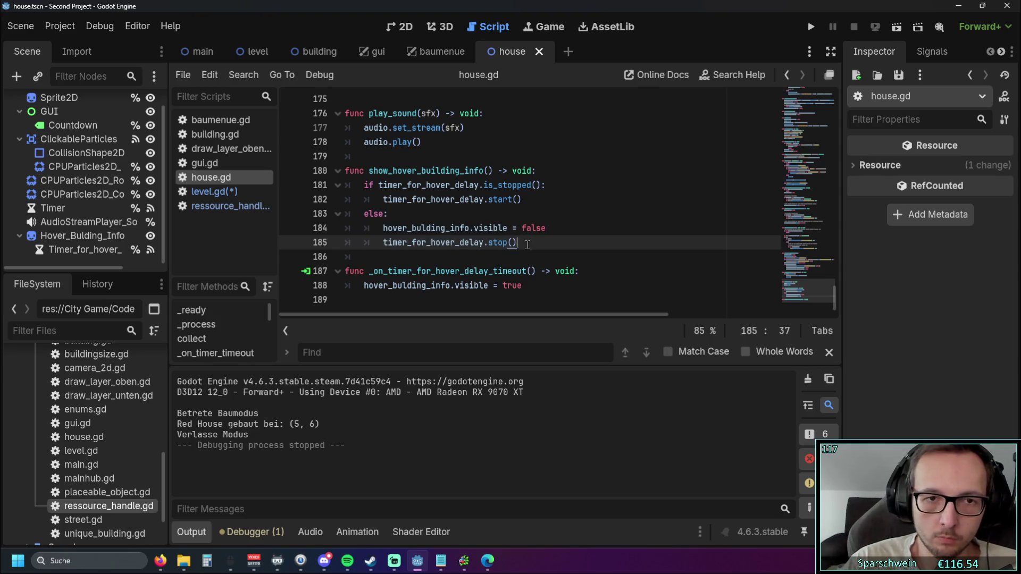
{"action": "left_click", "coordinate": [222, 191]}
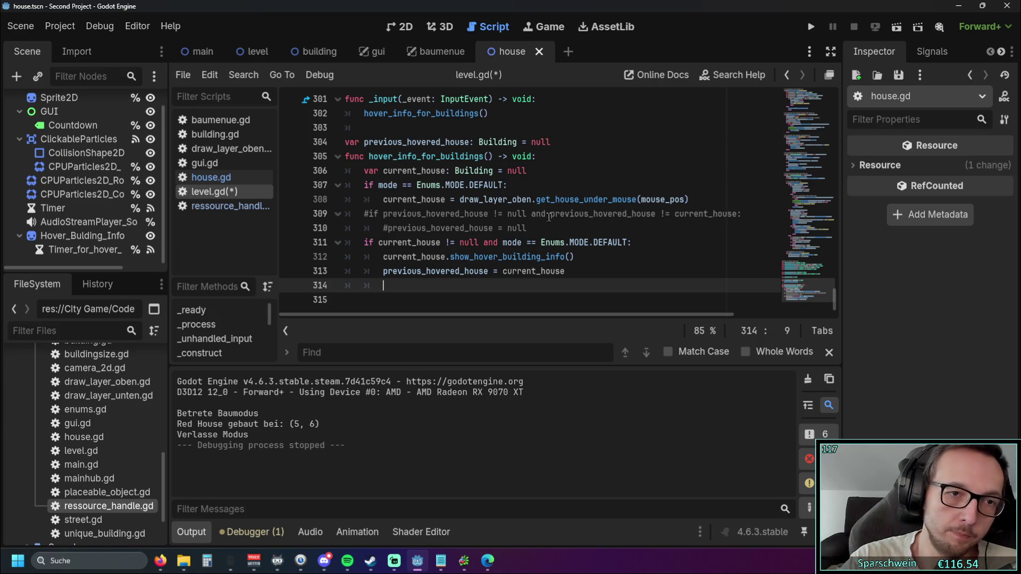
{"action": "left_click", "coordinate": [194, 209]}
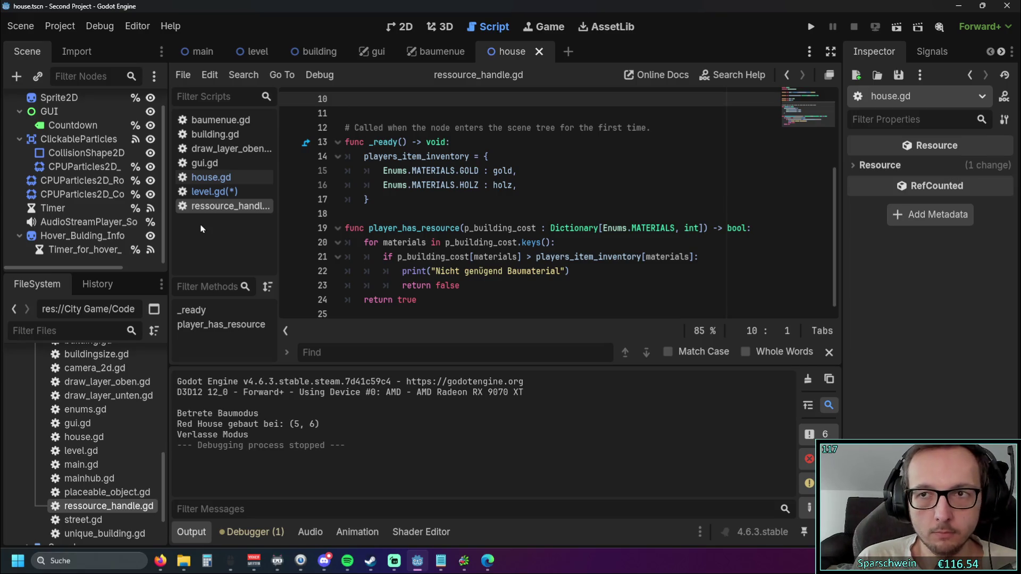
{"action": "left_click", "coordinate": [214, 192]}
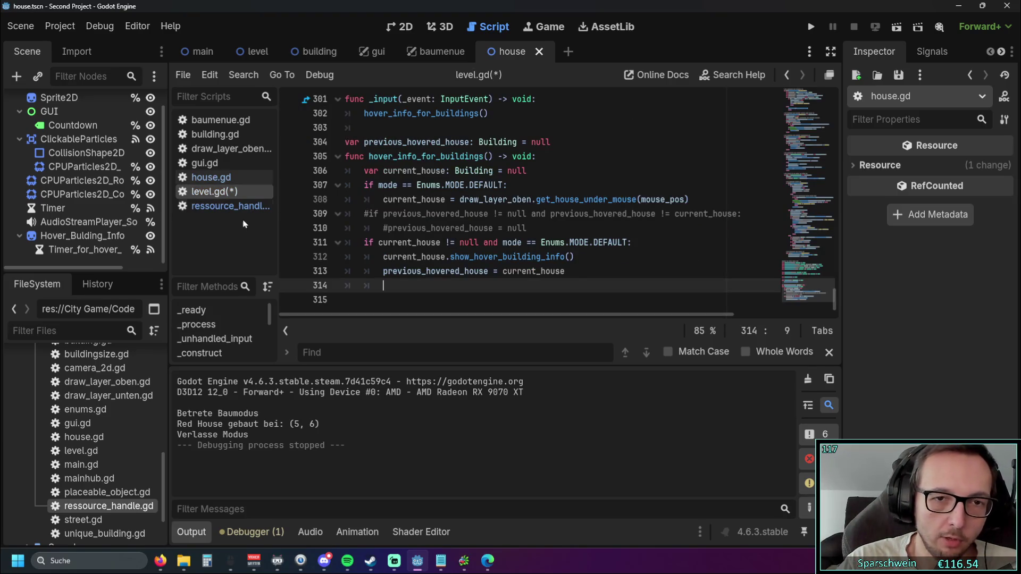
{"action": "mouse_move", "coordinate": [468, 276]}
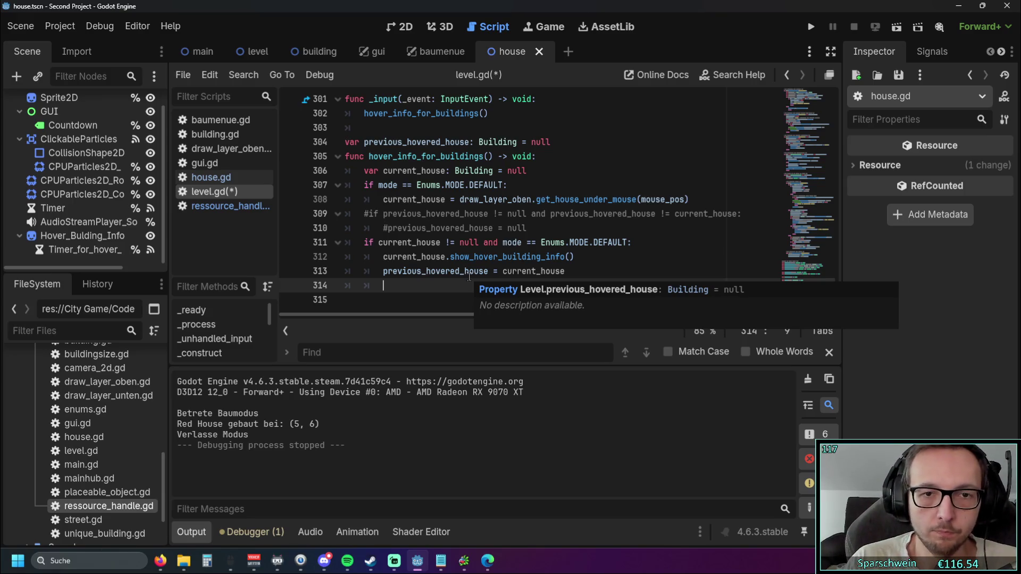
Step: Comment out the show_hover_building_info if-block on lines 311–313, undoing an accidental deletion first
{"action": "left_click_drag", "start_coordinate": [576, 271], "coordinate": [334, 243]}
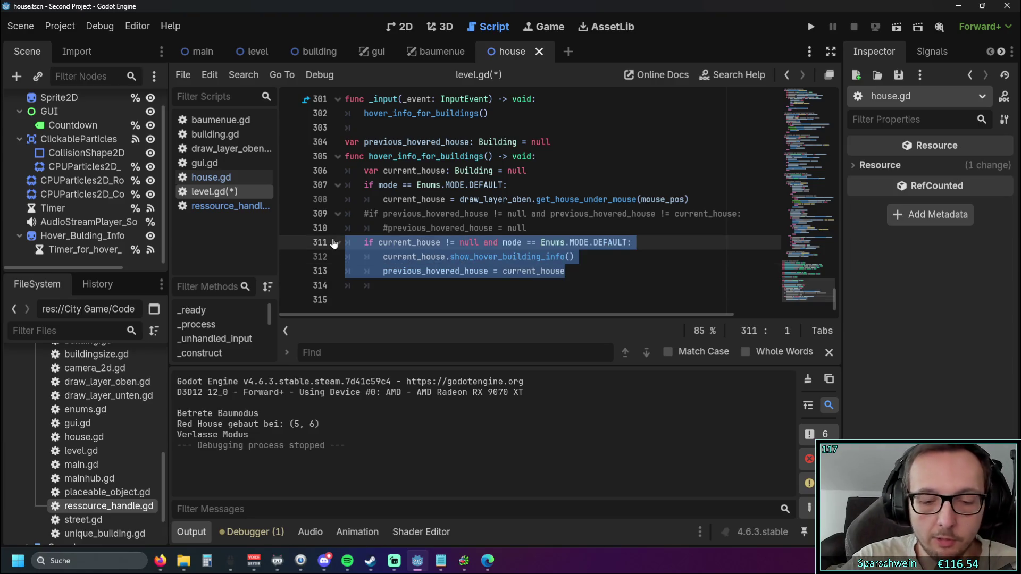
{"action": "key", "text": "BackSpace"}
{"action": "type", "text": "k"}
{"action": "key", "text": "BackSpace"}
{"action": "key", "text": "Escape"}
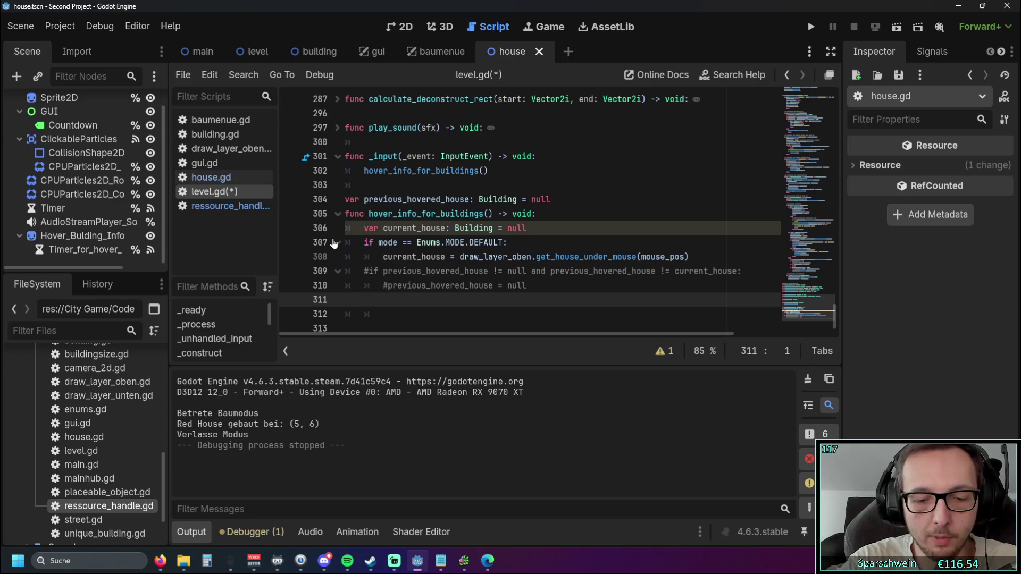
{"action": "key", "text": "ctrl+z"}
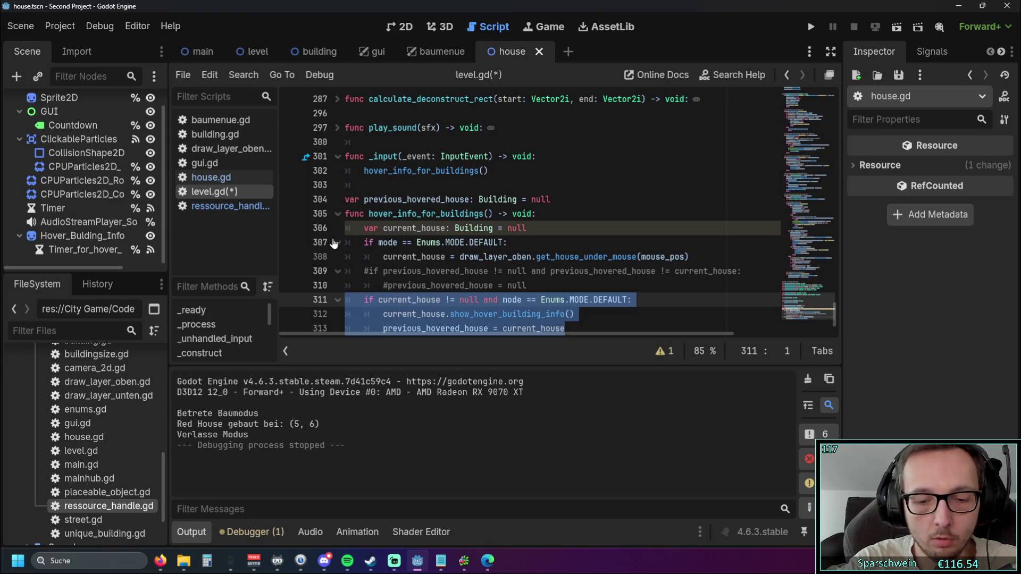
{"action": "key", "text": "ctrl+k"}
{"action": "scroll", "coordinate": [532, 266], "scroll_direction": "down", "scroll_amount": 2}
{"action": "left_click", "coordinate": [601, 295]}
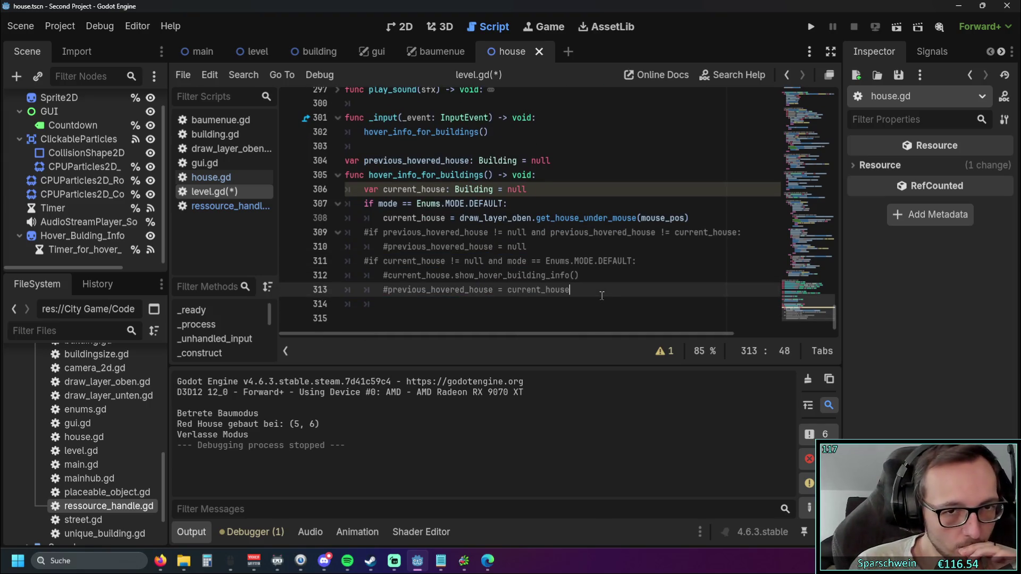
Step: Add print("hi") on a new line 309 after the get_house_under_mouse call, then launch the game
{"action": "left_click", "coordinate": [710, 219]}
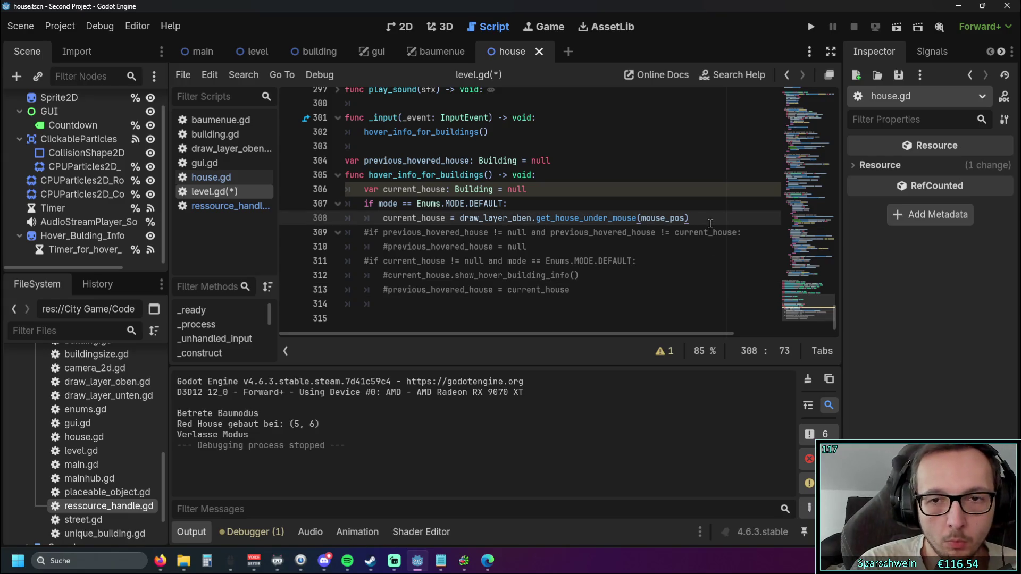
{"action": "key", "text": "Return"}
{"action": "type", "text": "print"}
{"action": "key", "text": "BackSpace"}
{"action": "type", "text": "(hi"}
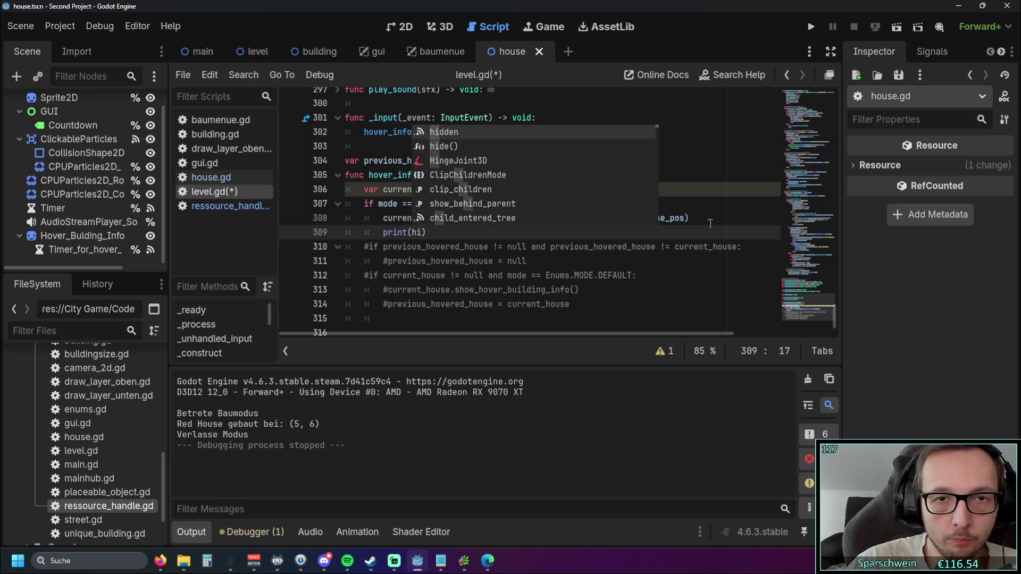
{"action": "type", "text": "\""}
{"action": "key", "text": "BackSpace"}
{"action": "left_click", "coordinate": [412, 232]}
{"action": "type", "text": "\"hi"}
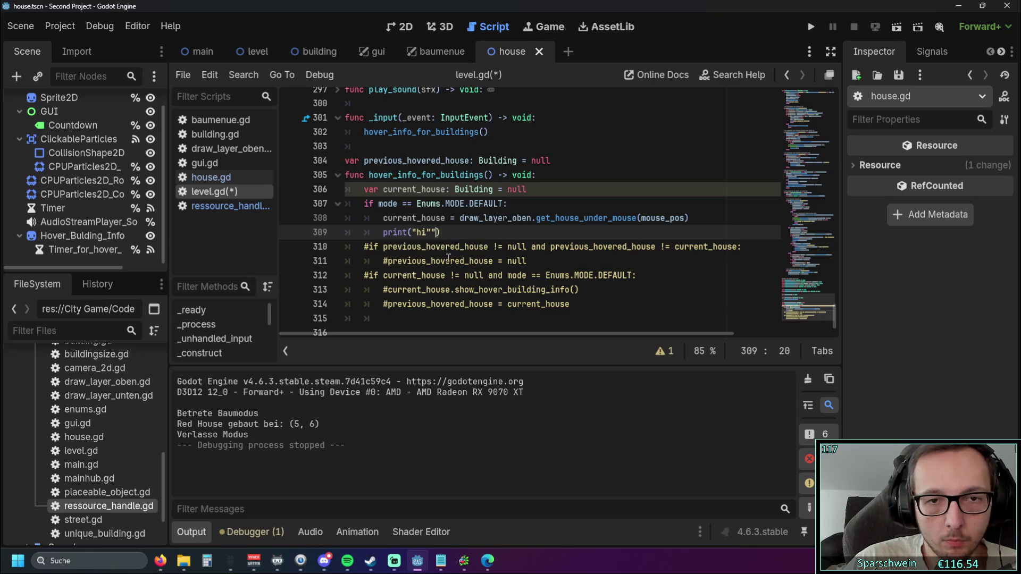
{"action": "left_click", "coordinate": [531, 275]}
{"action": "left_click", "coordinate": [810, 26]}
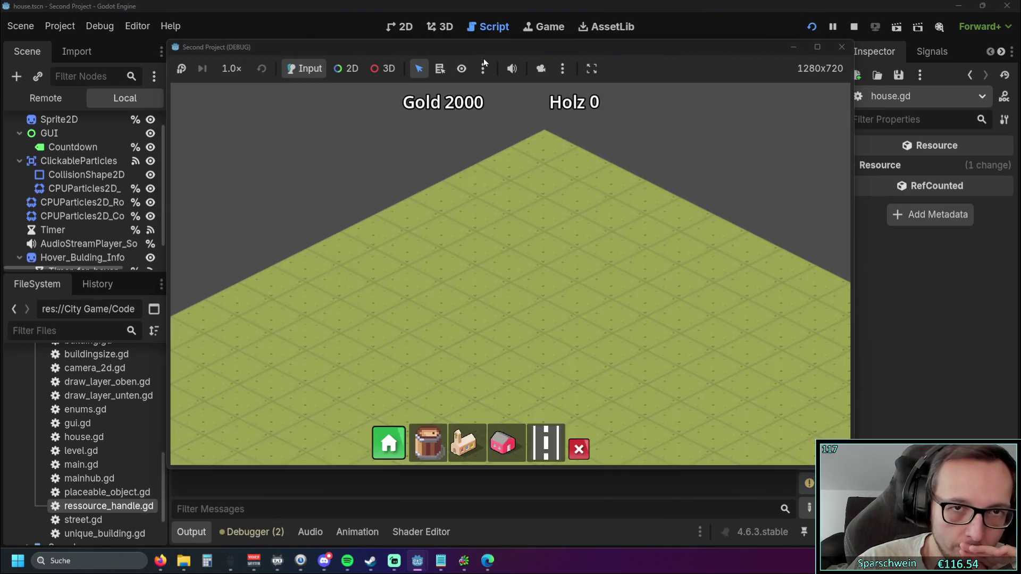
Step: Build a Red House at (3, 6) while "hi" prints repeatedly, then close the game
{"action": "left_click_drag", "start_coordinate": [471, 47], "coordinate": [702, 36]}
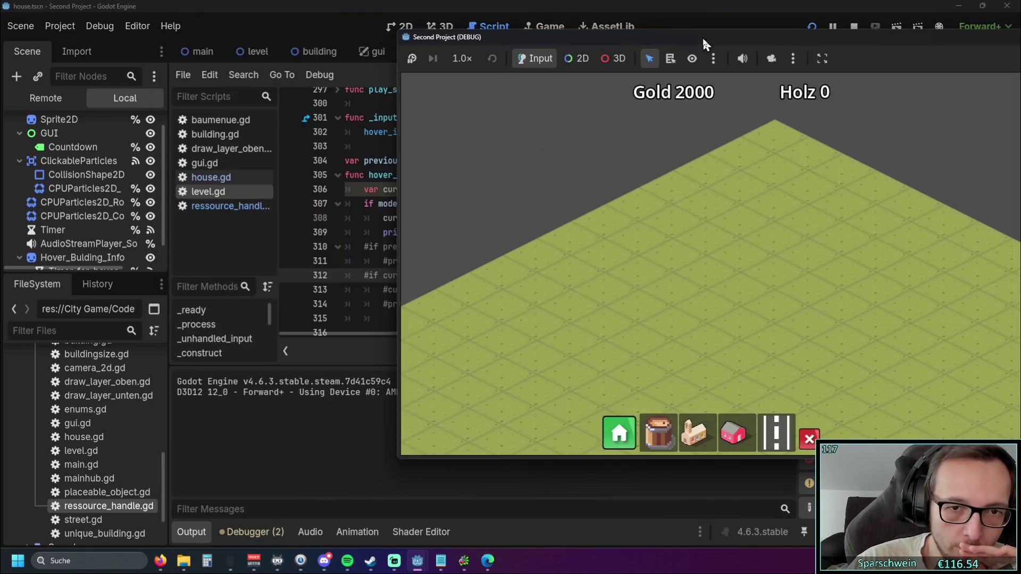
{"action": "left_click", "coordinate": [734, 434]}
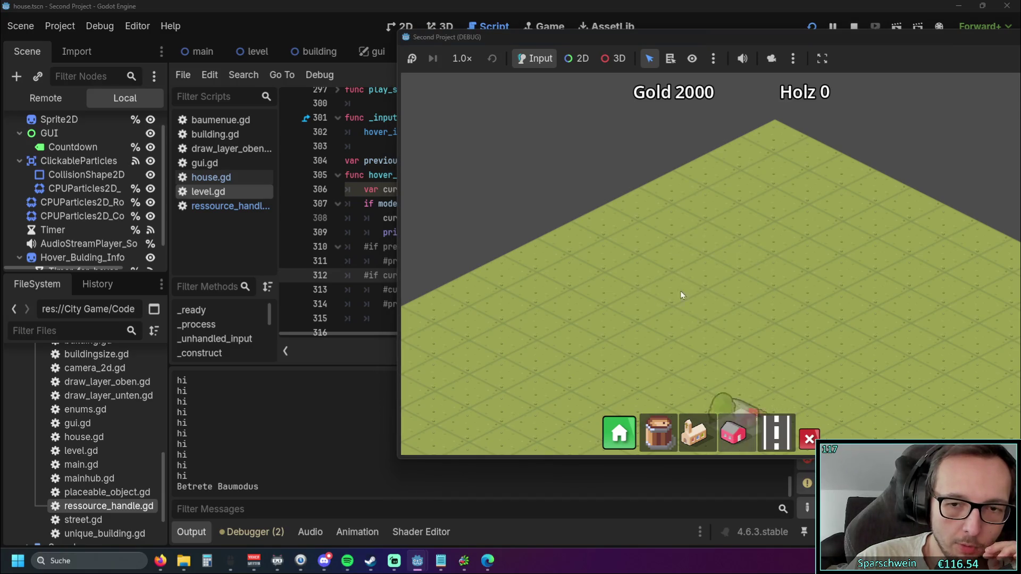
{"action": "left_click", "coordinate": [671, 282]}
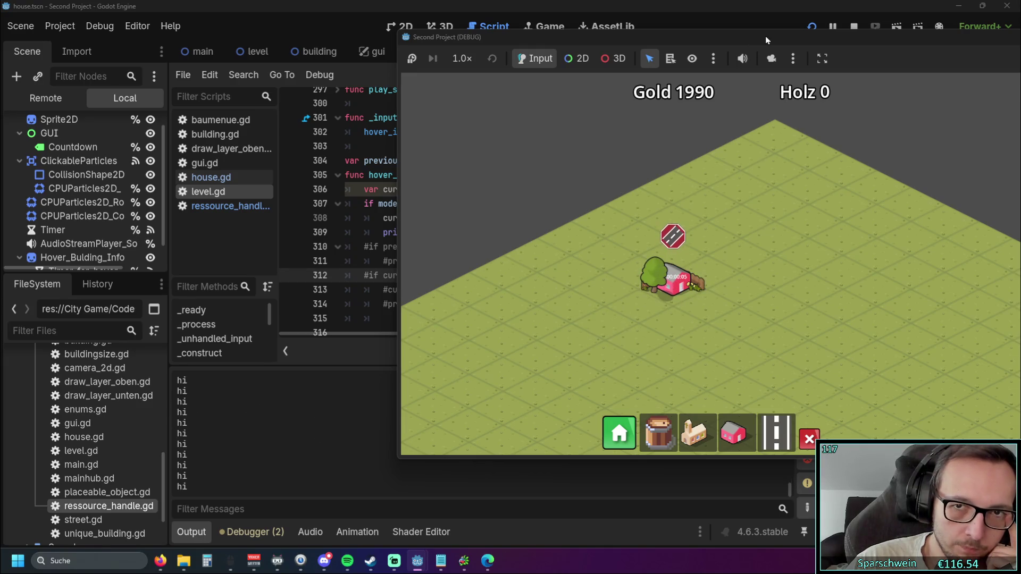
{"action": "left_click_drag", "start_coordinate": [764, 36], "coordinate": [507, 48]}
{"action": "left_click", "coordinate": [812, 53]}
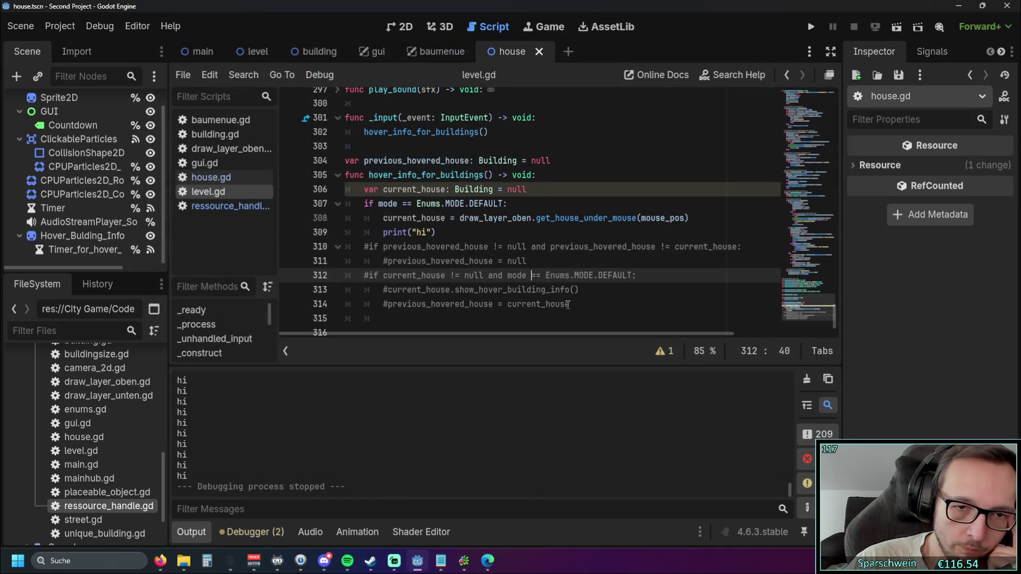
Step: Copy the previous_hovered_house assignment from line 314 to a new line 309
{"action": "left_click_drag", "start_coordinate": [568, 304], "coordinate": [388, 304]}
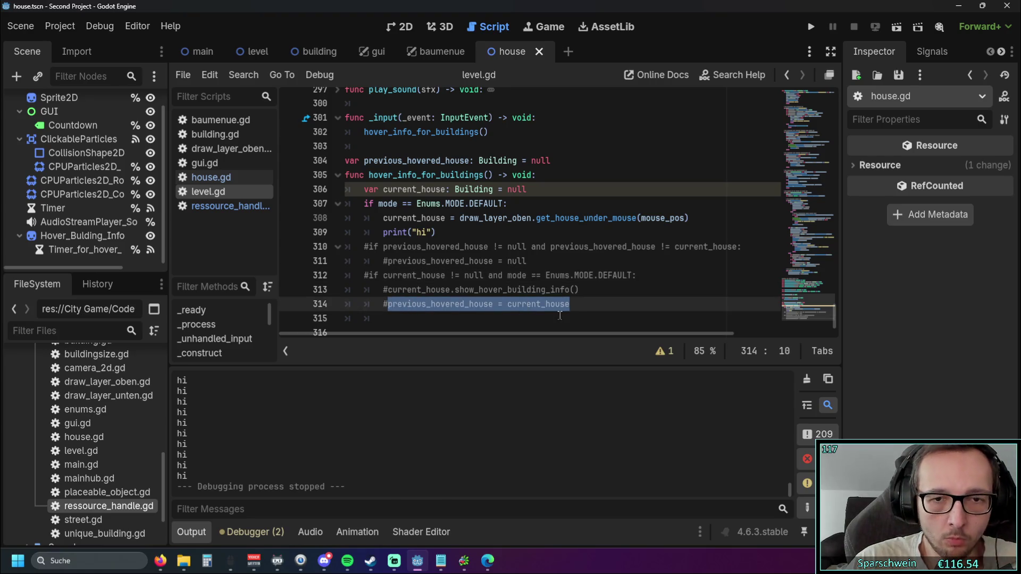
{"action": "key", "text": "ctrl+c"}
{"action": "left_click", "coordinate": [702, 224]}
{"action": "key", "text": "Return"}
{"action": "key", "text": "ctrl+v"}
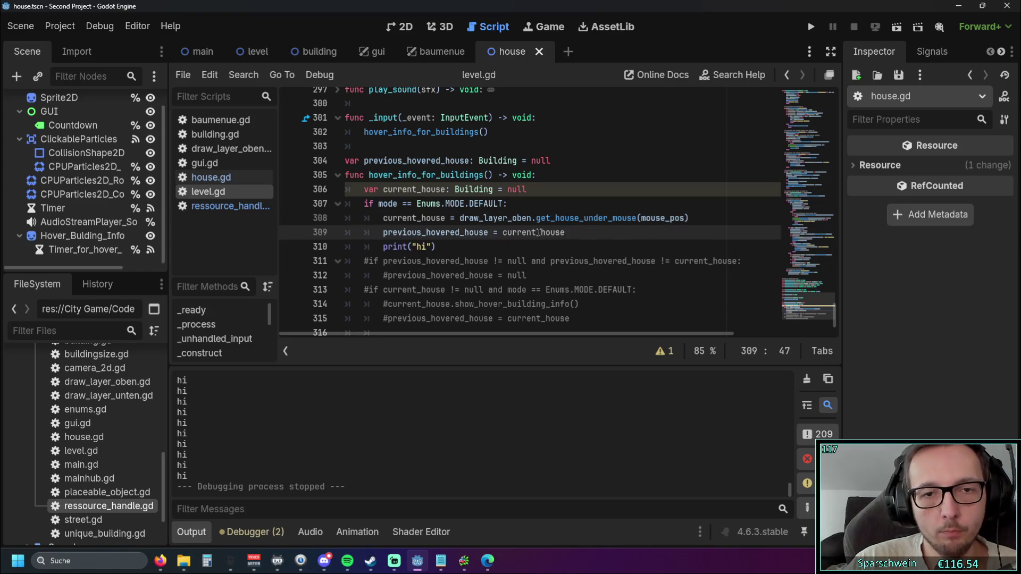
{"action": "left_click", "coordinate": [477, 247]}
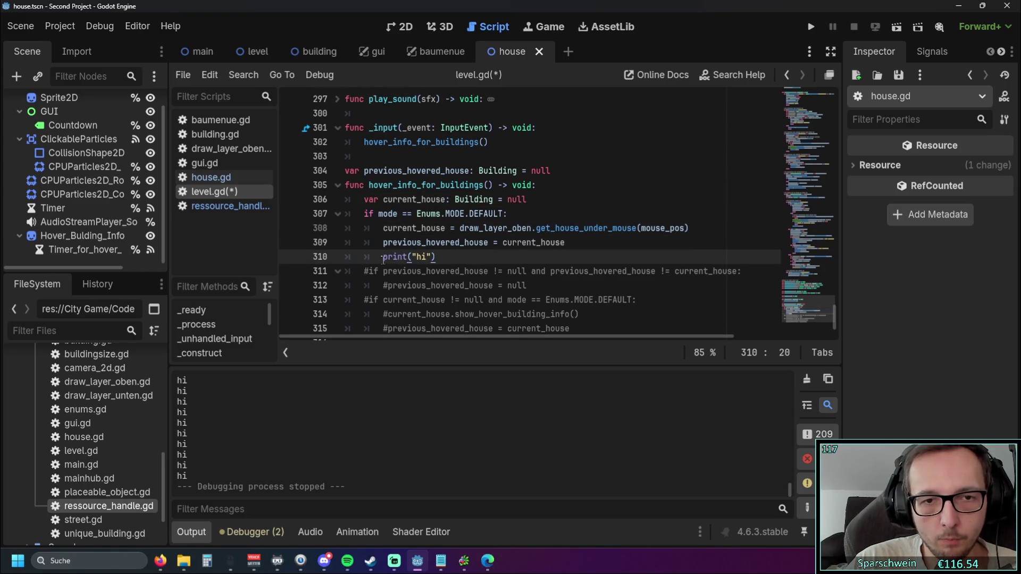
{"action": "left_click", "coordinate": [575, 248]}
{"action": "key", "text": "Return"}
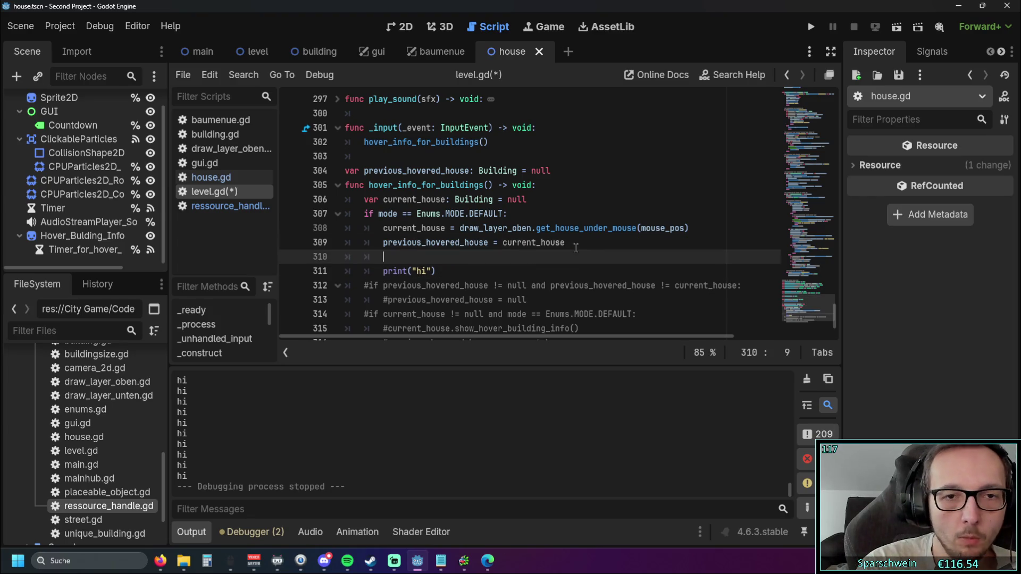
{"action": "key", "text": "BackSpace"}
Step: Guard print("hi") with if current_house != previous_hovered_house: on line 310 and run the game
{"action": "type", "text": "if "}
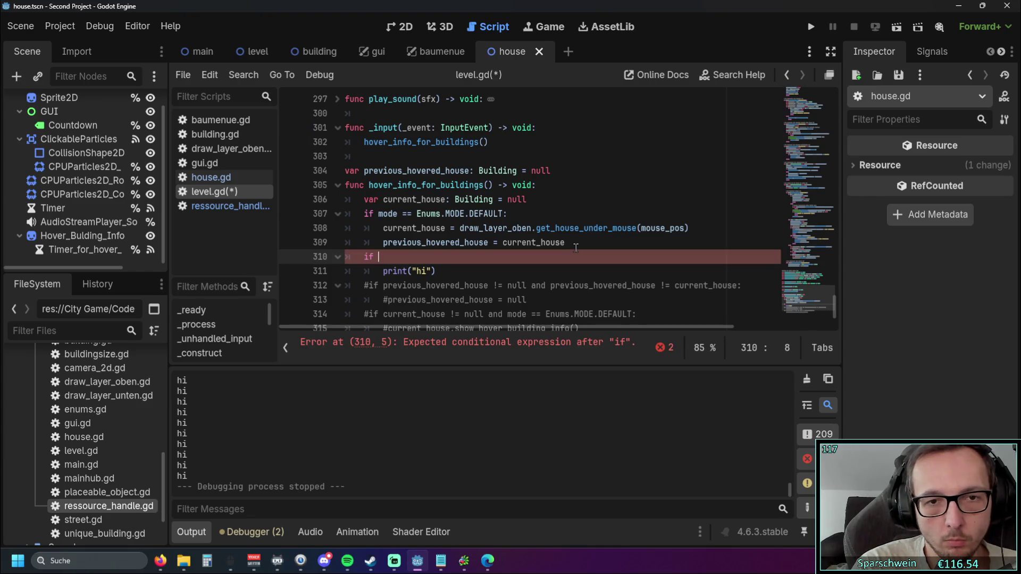
{"action": "type", "text": "curr"}
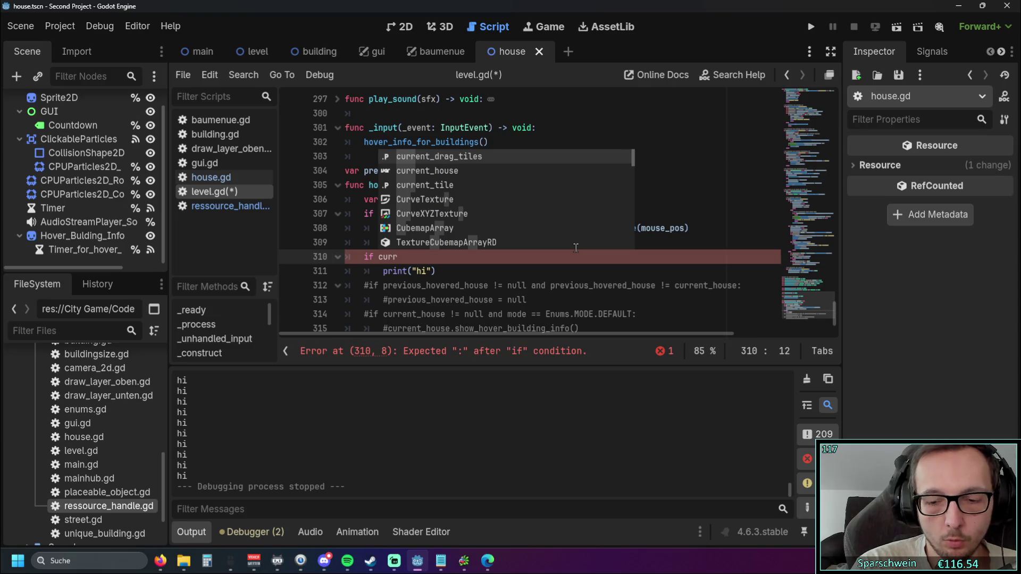
{"action": "key", "text": "Down"}
{"action": "key", "text": "Return"}
{"action": "type", "text": "!"}
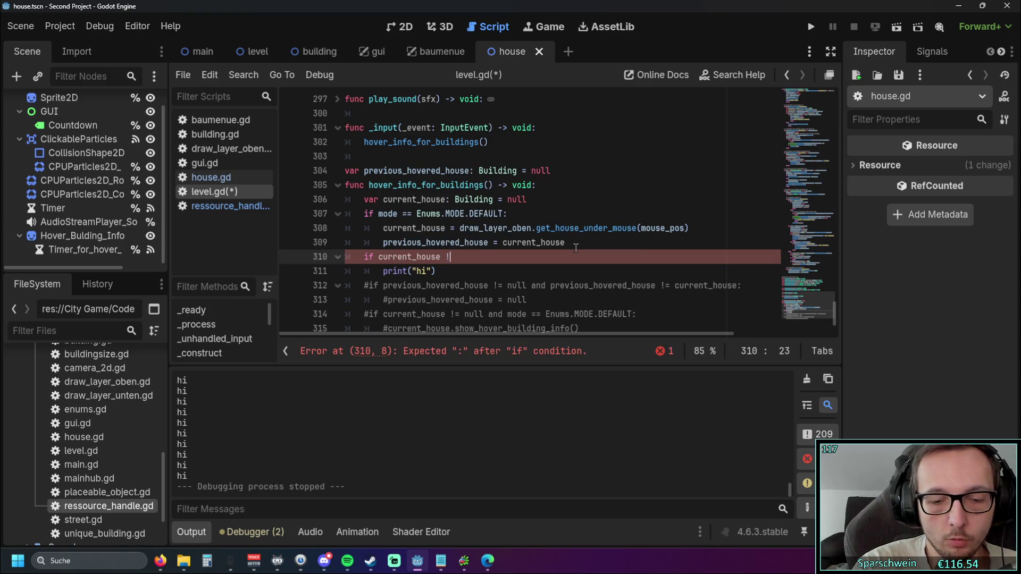
{"action": "type", "text": "= prev"}
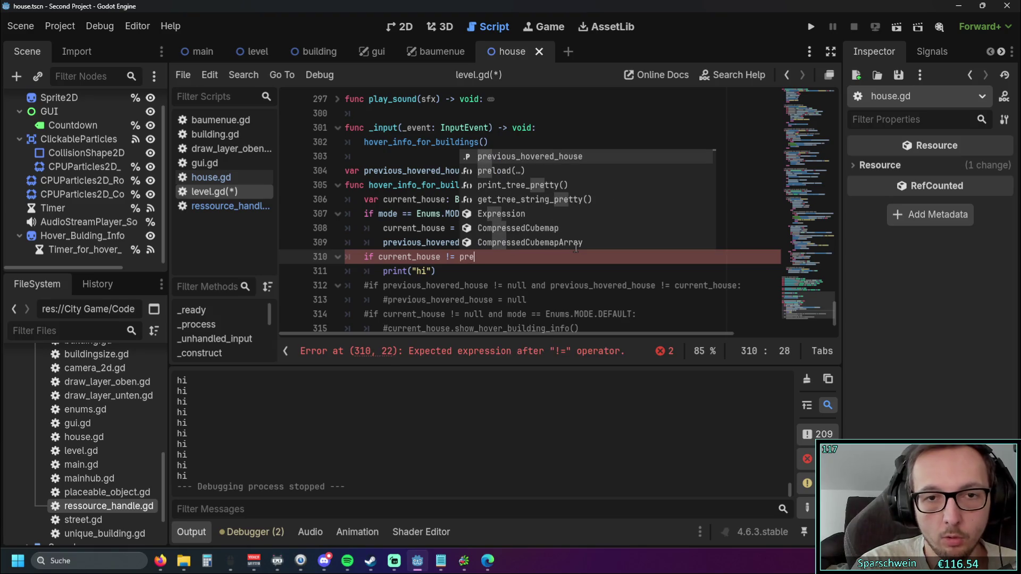
{"action": "key", "text": "Return"}
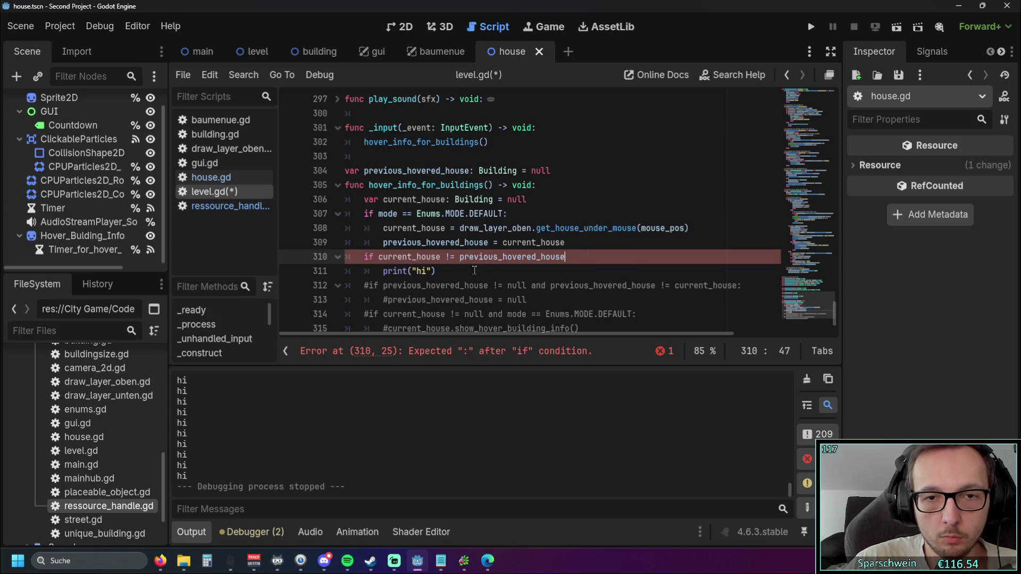
{"action": "type", "text": ":"}
{"action": "left_click", "coordinate": [372, 274]}
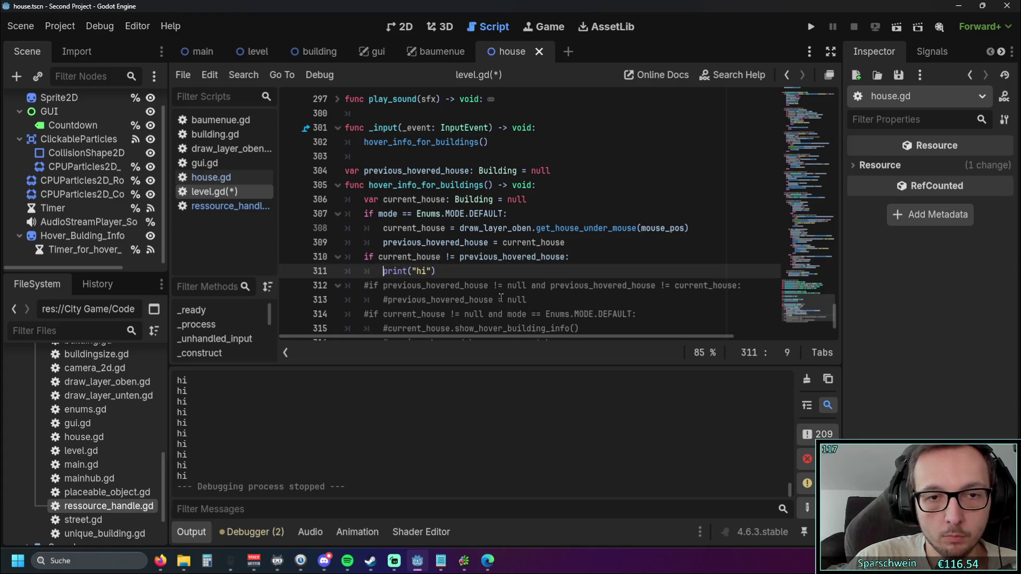
{"action": "left_click", "coordinate": [534, 287]}
Step: Test-run the game, place a Red House at (5, 7) with no "hi" output, then close it
{"action": "left_click", "coordinate": [814, 31]}
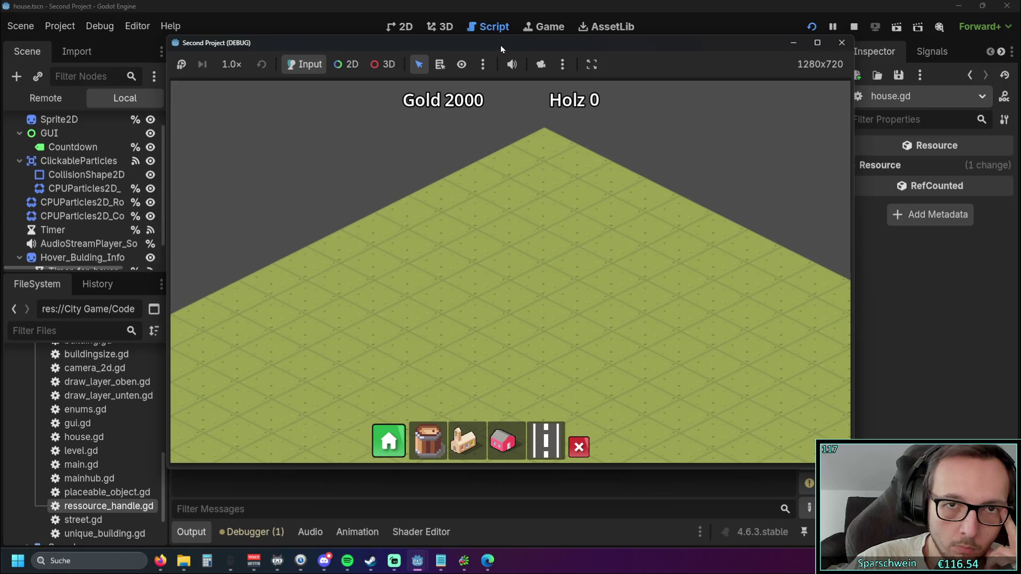
{"action": "left_click_drag", "start_coordinate": [500, 45], "coordinate": [738, 34]}
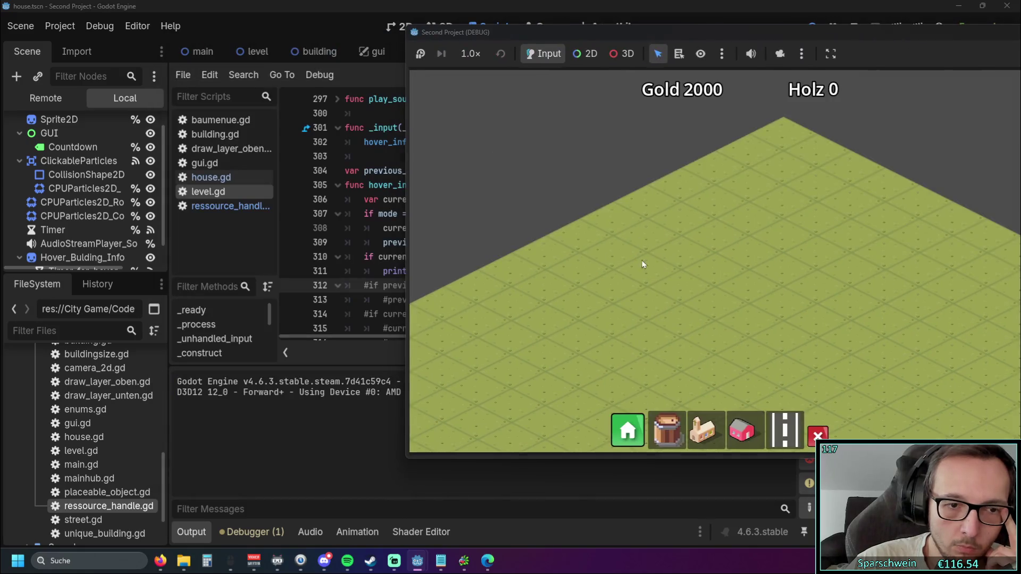
{"action": "left_click", "coordinate": [741, 430]}
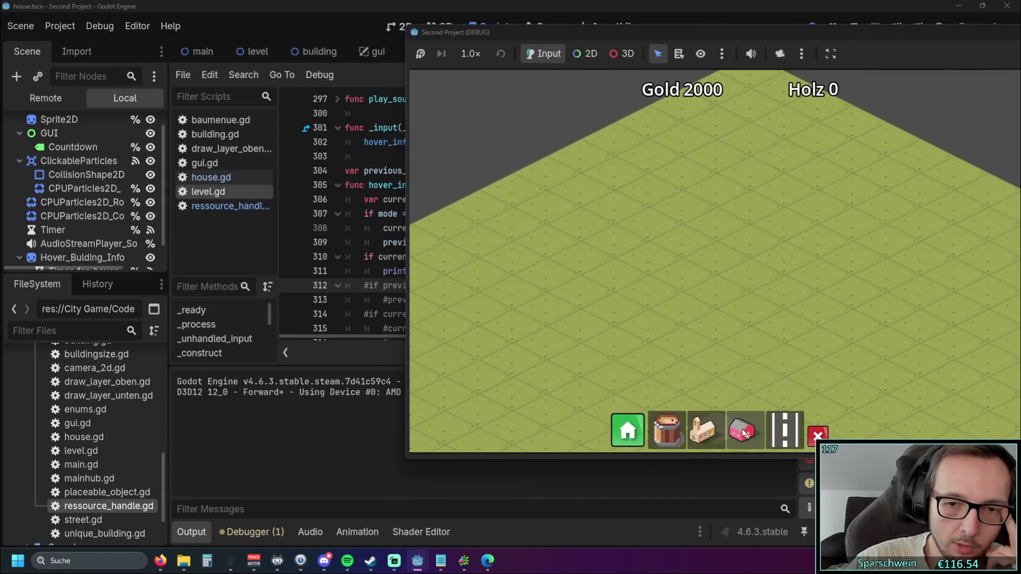
{"action": "left_click", "coordinate": [687, 274]}
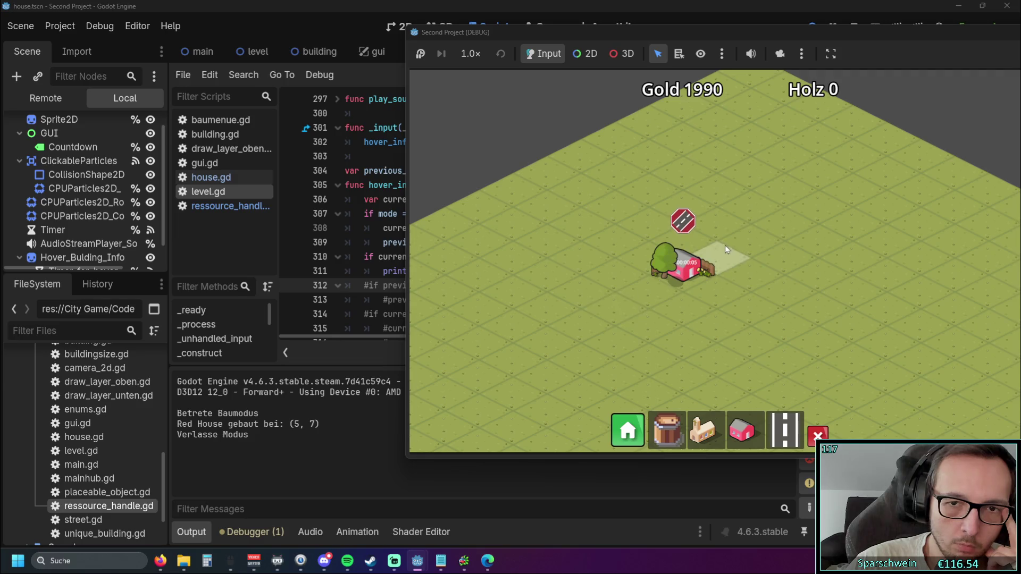
{"action": "mouse_move", "coordinate": [736, 40]}
{"action": "left_mouse_down"}
{"action": "mouse_move", "coordinate": [910, 173]}
{"action": "mouse_move", "coordinate": [911, 117]}
{"action": "mouse_move", "coordinate": [943, 88]}
{"action": "mouse_move", "coordinate": [889, 75]}
{"action": "mouse_move", "coordinate": [661, 78]}
{"action": "left_mouse_up"}
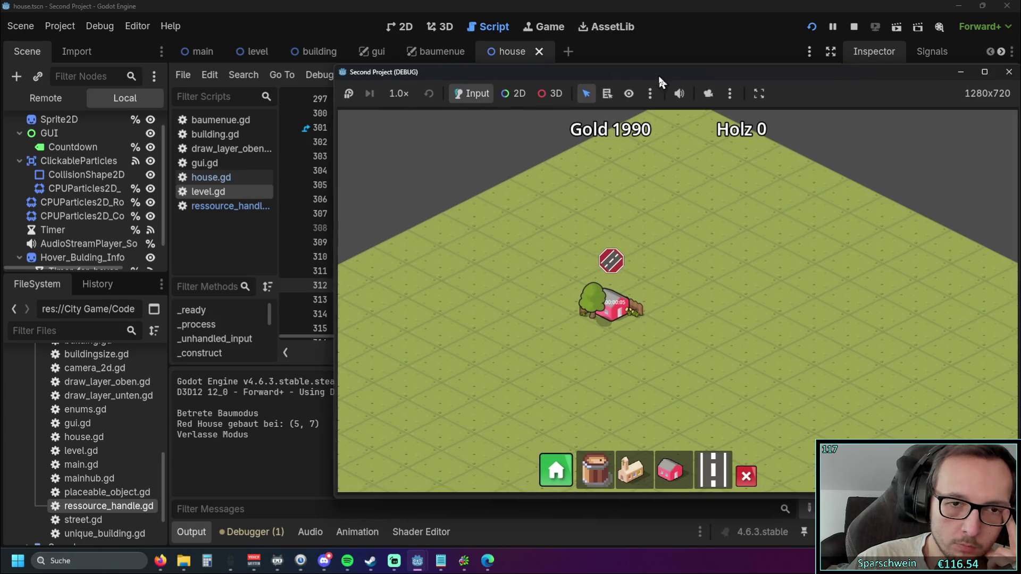
{"action": "left_click_drag", "start_coordinate": [854, 70], "coordinate": [731, 74]}
{"action": "left_click", "coordinate": [888, 74]}
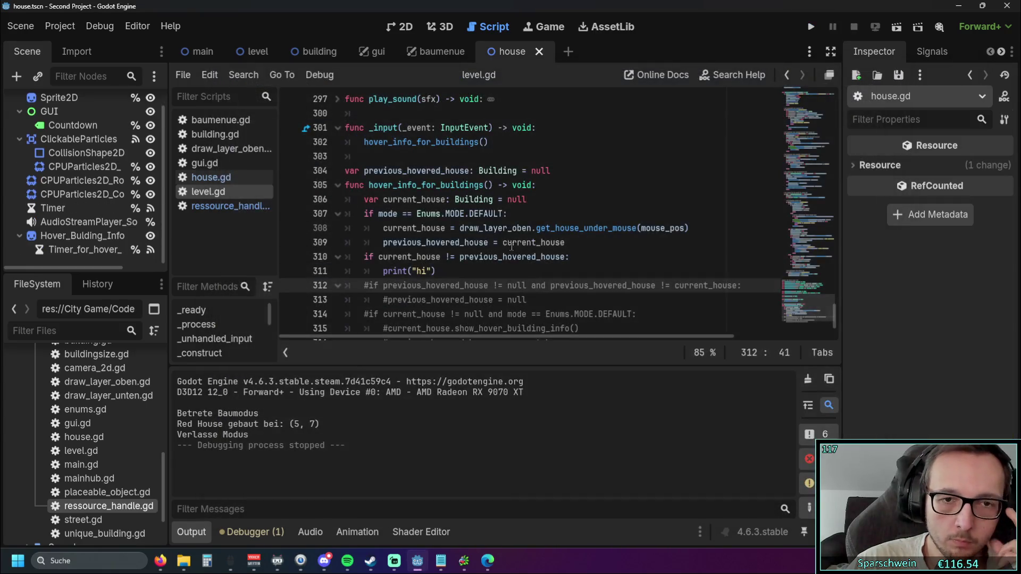
Step: Switch the line 310 comparison to == and test-run the game
{"action": "key", "text": "Up"}
{"action": "key", "text": "Up"}
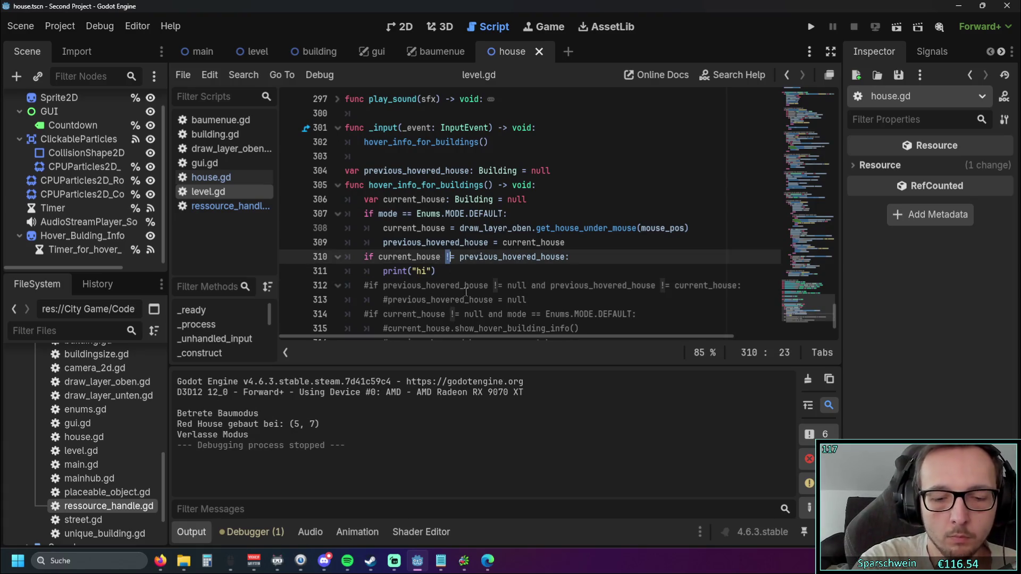
{"action": "type", "text": "="}
{"action": "key", "text": "Escape"}
{"action": "key", "text": "Down"}
{"action": "key", "text": "F5"}
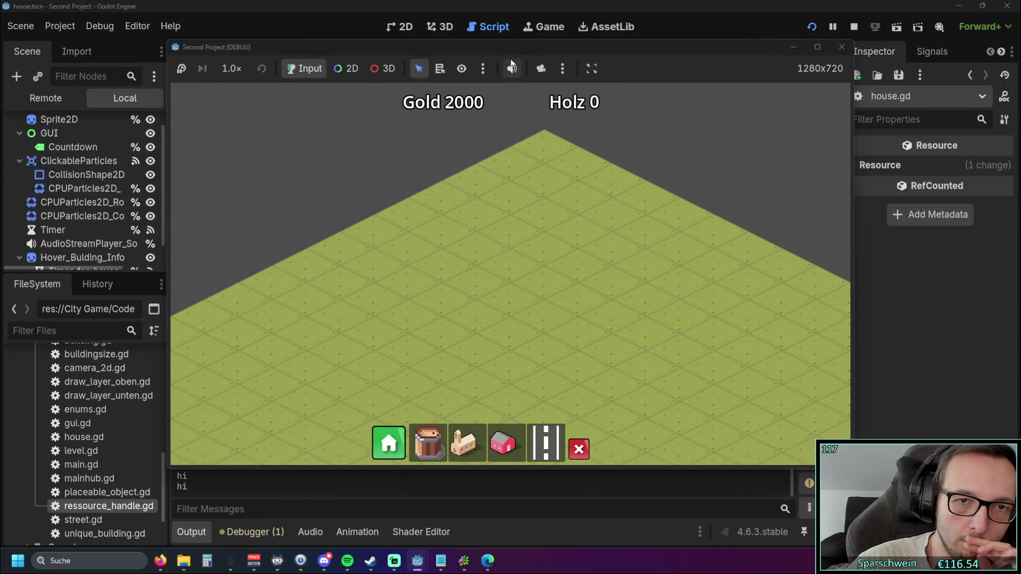
{"action": "left_click_drag", "start_coordinate": [763, 47], "coordinate": [996, 54]}
{"action": "left_click_drag", "start_coordinate": [771, 54], "coordinate": [565, 62]}
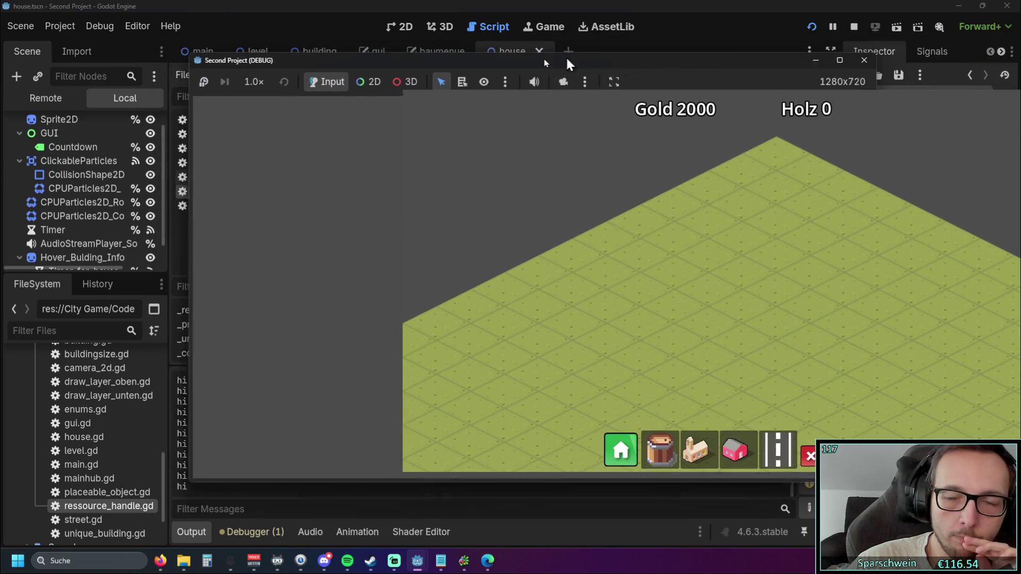
{"action": "left_click", "coordinate": [815, 66]}
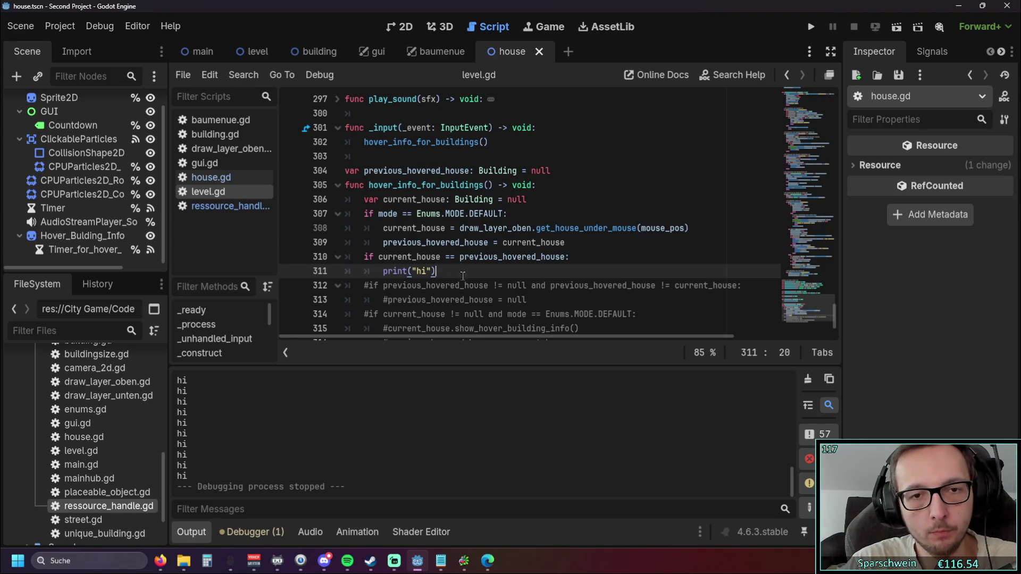
Step: Restore != in the line 310 comparison and relaunch the game
{"action": "left_click", "coordinate": [446, 257]}
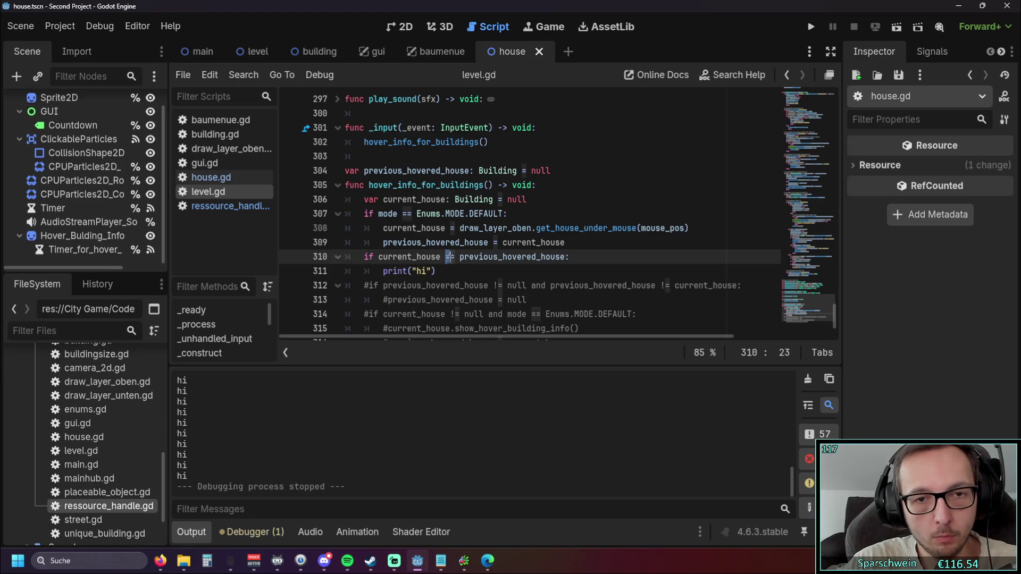
{"action": "left_click", "coordinate": [467, 271]}
{"action": "left_click", "coordinate": [446, 257]}
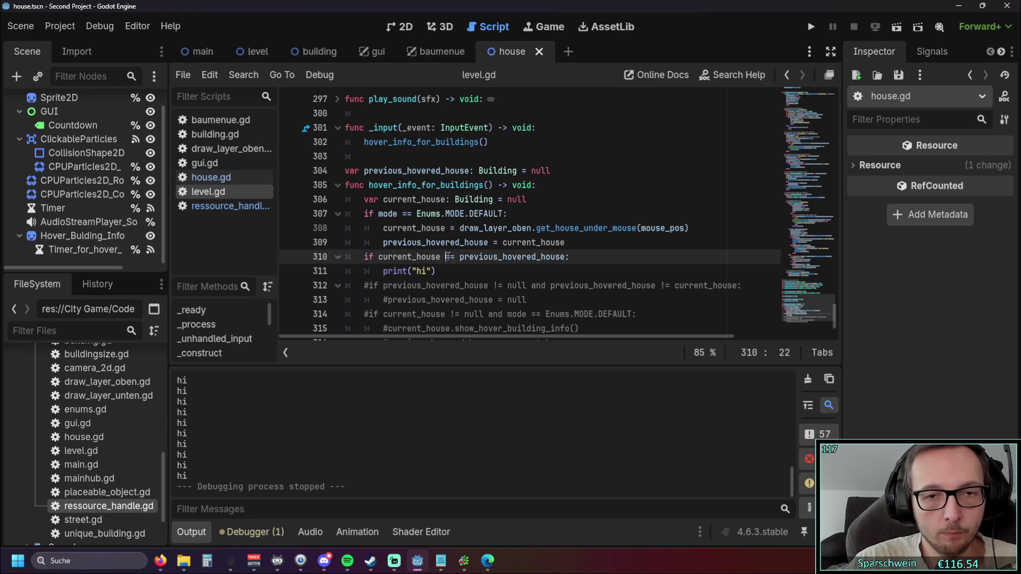
{"action": "key", "text": "Delete"}
{"action": "type", "text": "!"}
{"action": "left_click", "coordinate": [475, 275]}
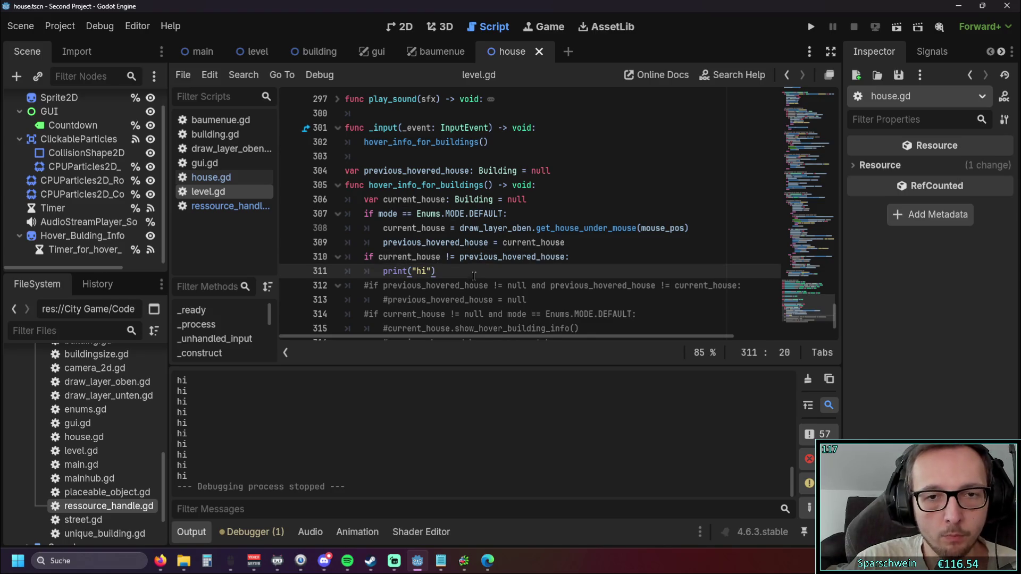
{"action": "left_click", "coordinate": [810, 27]}
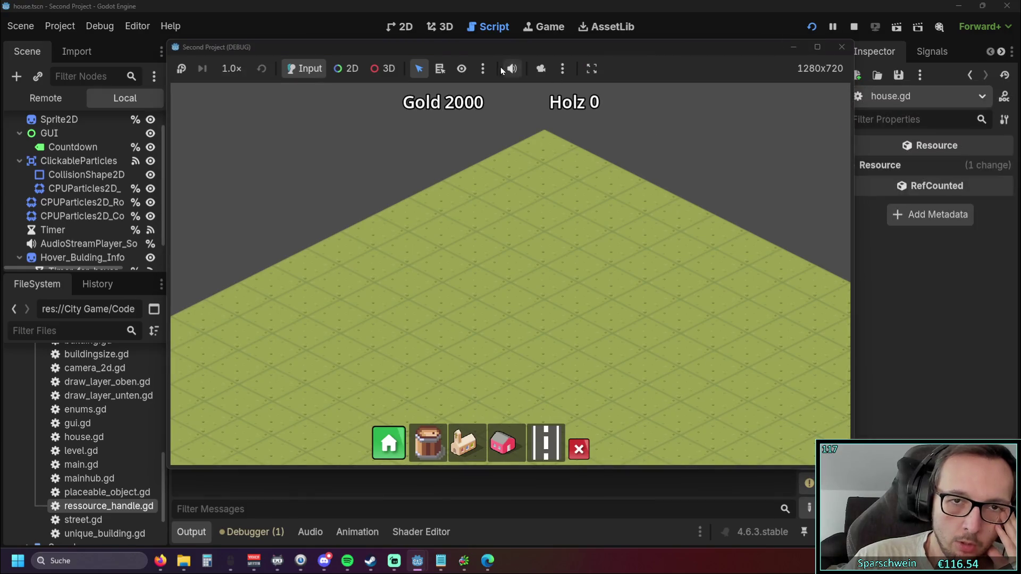
Step: In the test run, build a Red House at tile (3, 6), then close the game window
{"action": "left_click_drag", "start_coordinate": [488, 46], "coordinate": [845, 53]}
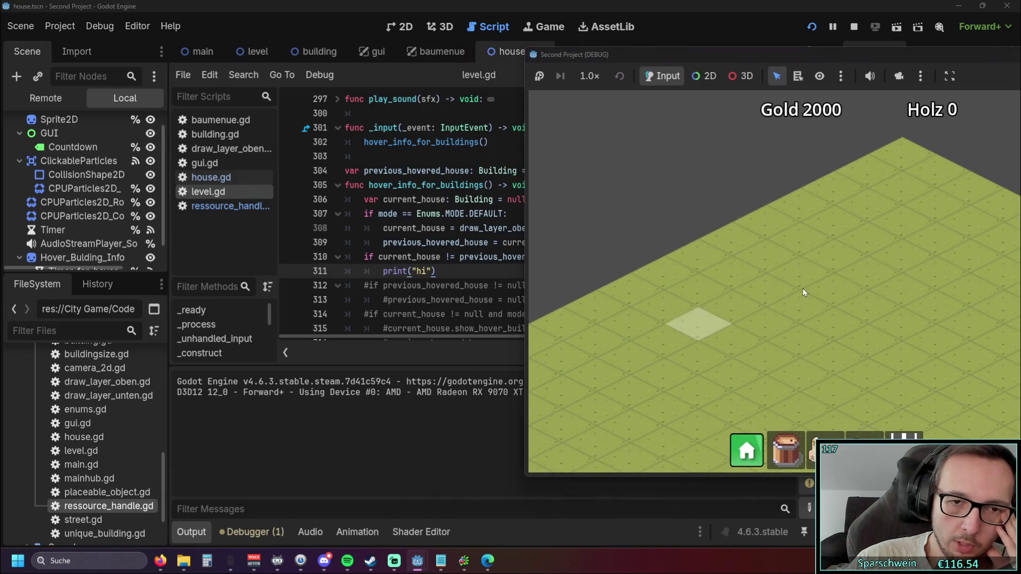
{"action": "left_click", "coordinate": [747, 450]}
{"action": "left_click", "coordinate": [796, 296]}
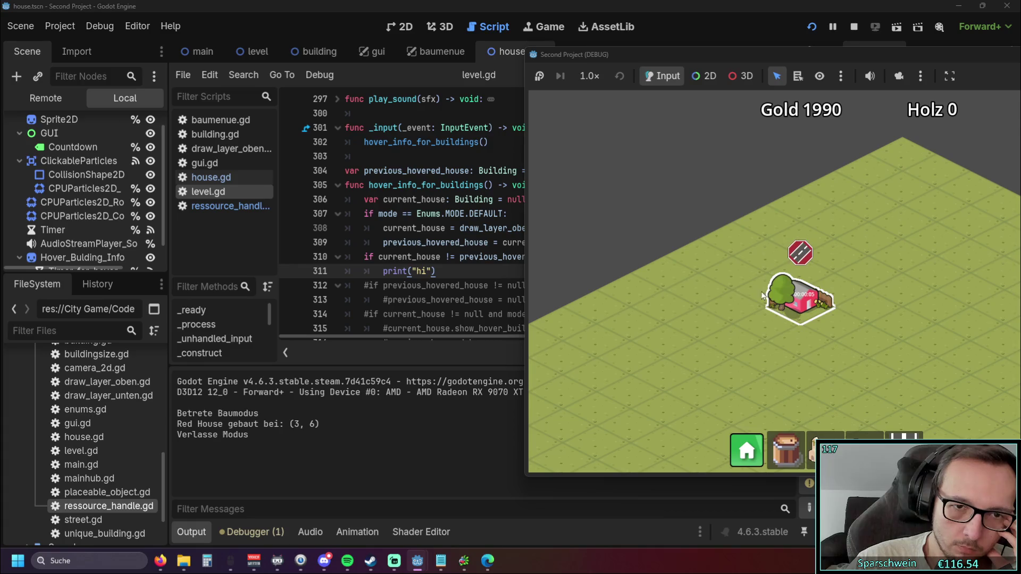
{"action": "left_click_drag", "start_coordinate": [824, 60], "coordinate": [732, 59]}
{"action": "mouse_move", "coordinate": [676, 65]}
{"action": "left_mouse_down"}
{"action": "mouse_move", "coordinate": [572, 60]}
{"action": "mouse_move", "coordinate": [767, 45]}
{"action": "mouse_move", "coordinate": [597, 55]}
{"action": "left_mouse_up"}
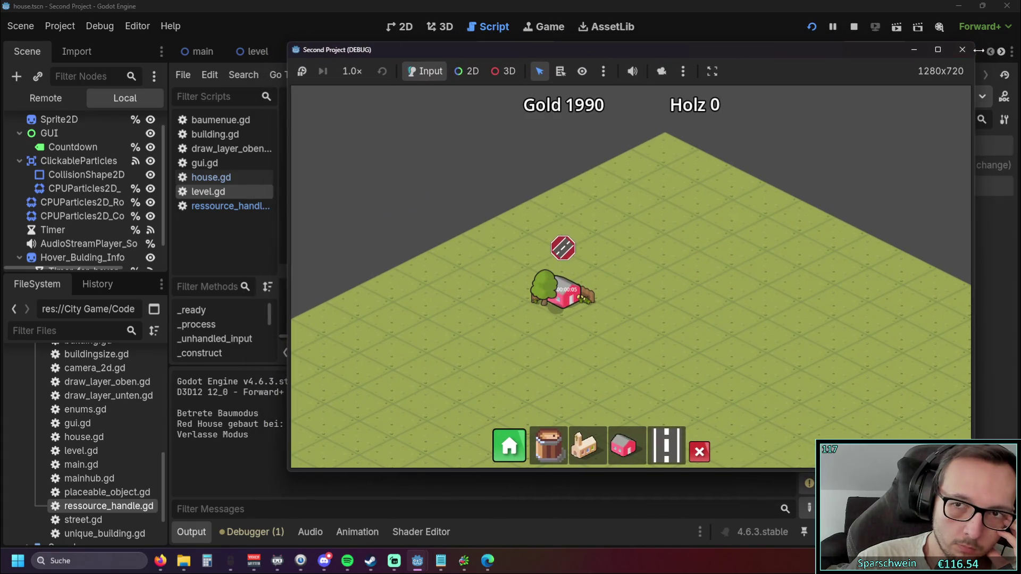
{"action": "left_click", "coordinate": [961, 49]}
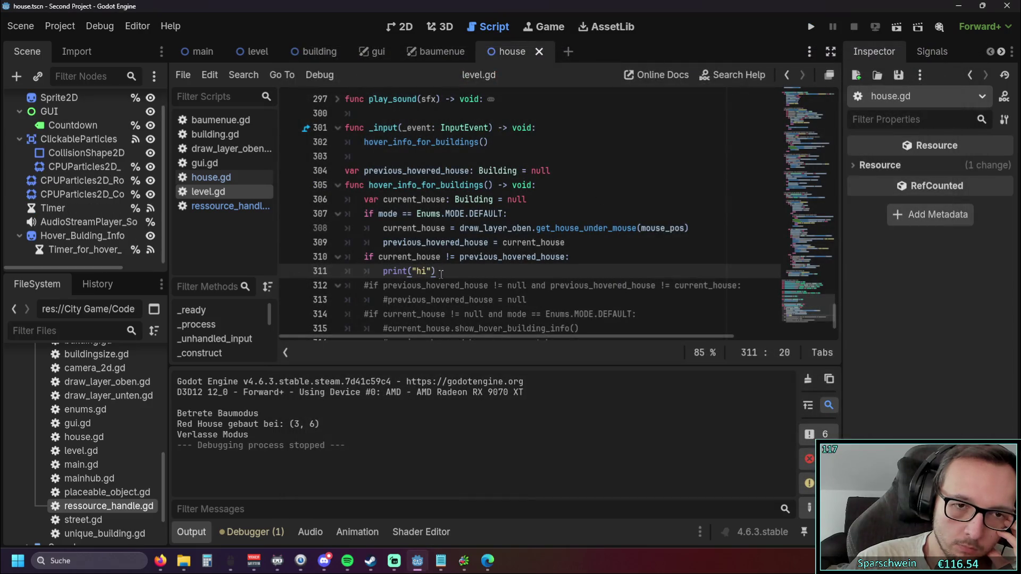
Step: Remove the line-310 if check and change print("hi") to print(current_house.object_size)
{"action": "left_click_drag", "start_coordinate": [585, 257], "coordinate": [309, 259]}
{"action": "key", "text": "BackSpace"}
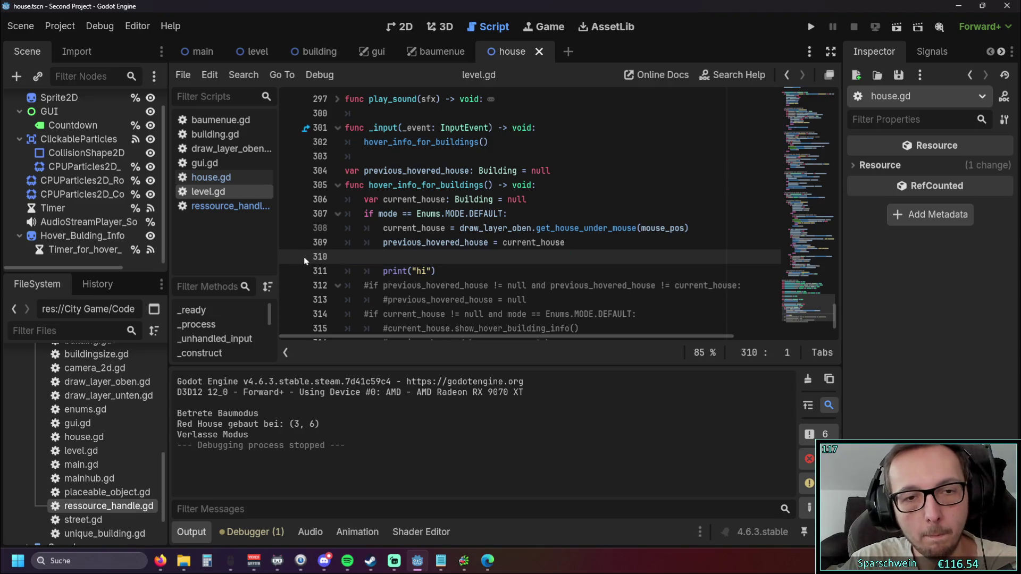
{"action": "key", "text": "BackSpace"}
{"action": "mouse_move", "coordinate": [382, 229]}
{"action": "left_mouse_down"}
{"action": "mouse_move", "coordinate": [440, 230]}
{"action": "mouse_move", "coordinate": [433, 258]}
{"action": "left_mouse_up"}
{"action": "left_click", "coordinate": [415, 258]}
{"action": "type", "text": "current_house"}
{"action": "type", "text": ".sprite"}
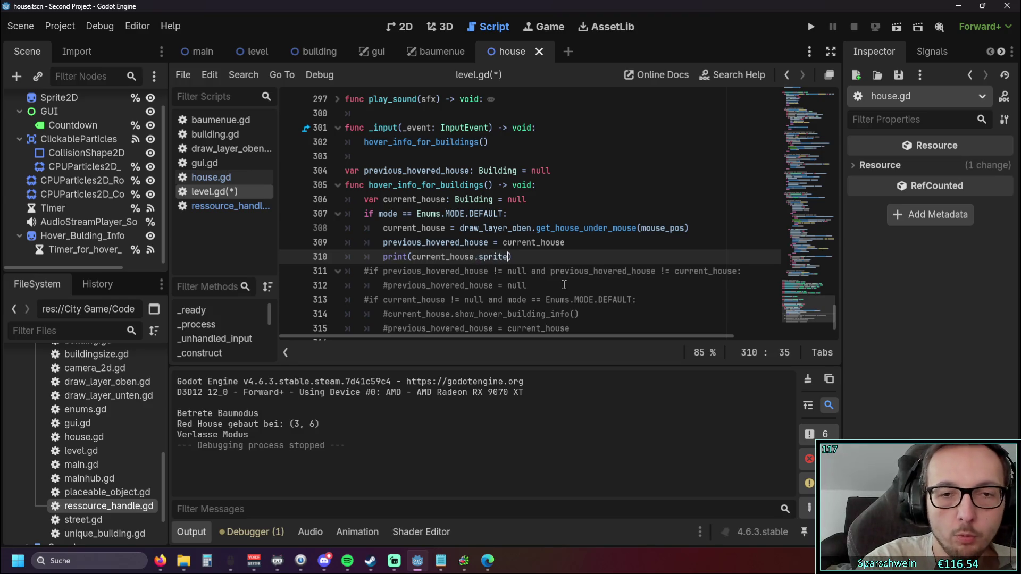
{"action": "left_click", "coordinate": [555, 282]}
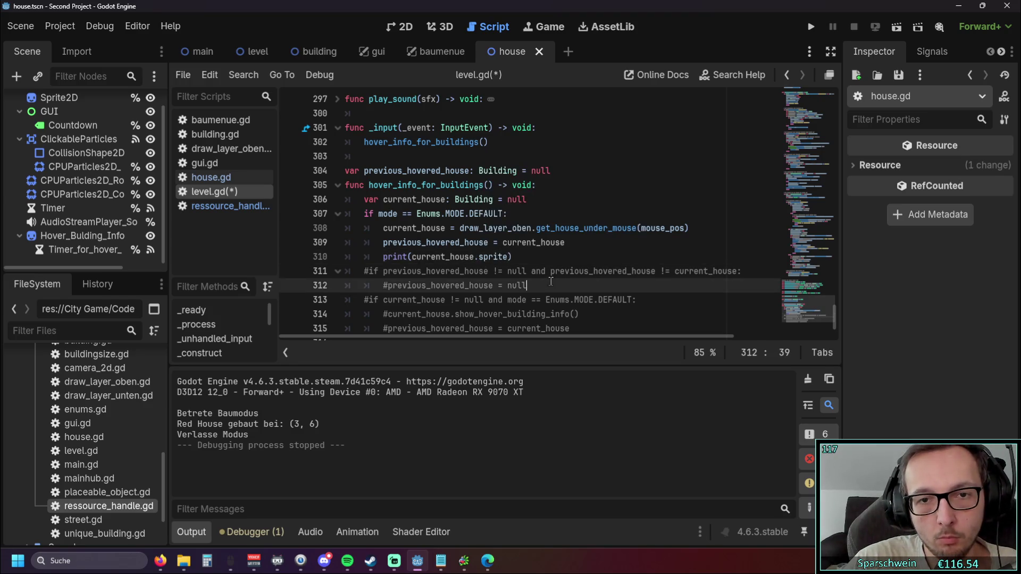
{"action": "double_click", "coordinate": [497, 257]}
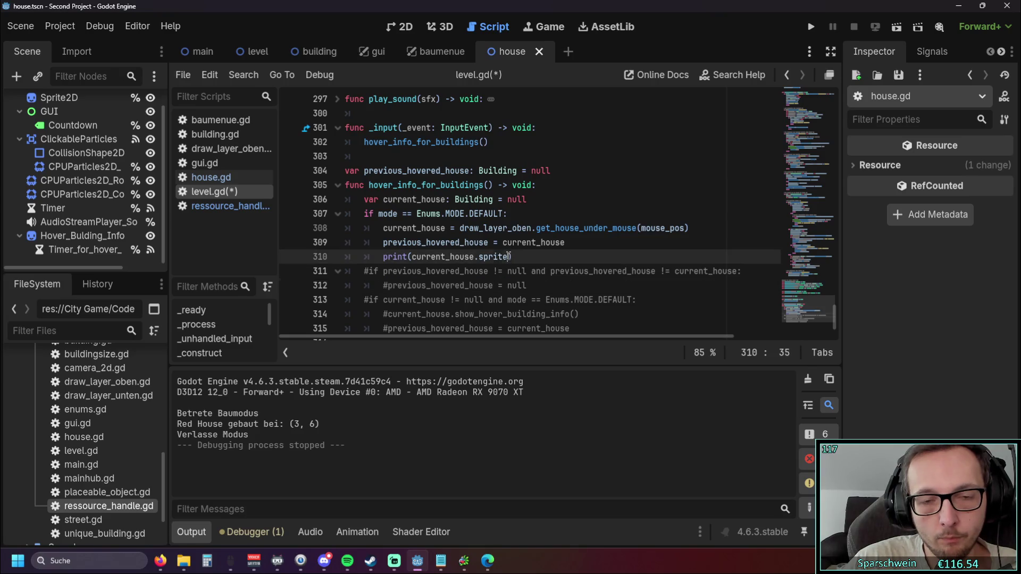
{"action": "type", "text": "obje"}
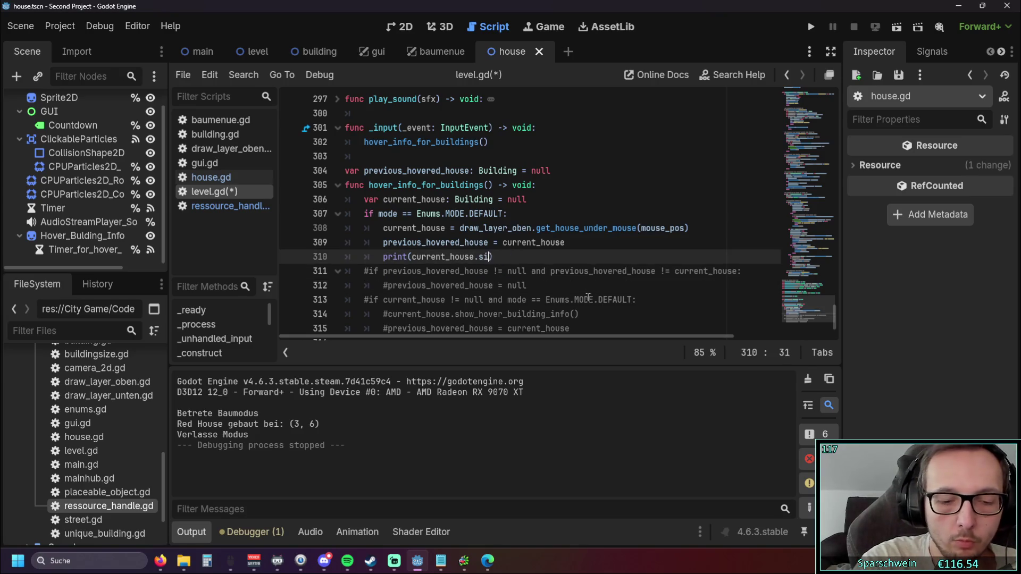
{"action": "key", "text": "Return"}
{"action": "key", "text": "Down"}
{"action": "key", "text": "Down"}
{"action": "key", "text": "Down"}
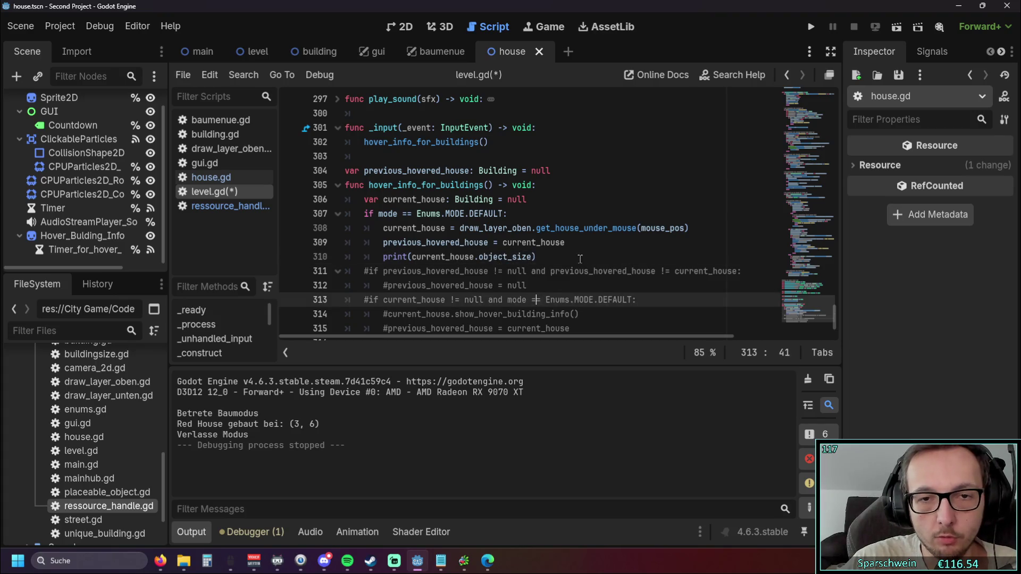
Step: Delete the previous_hovered_house assignment line, then save and run the game with F5
{"action": "left_click_drag", "start_coordinate": [567, 242], "coordinate": [253, 244]}
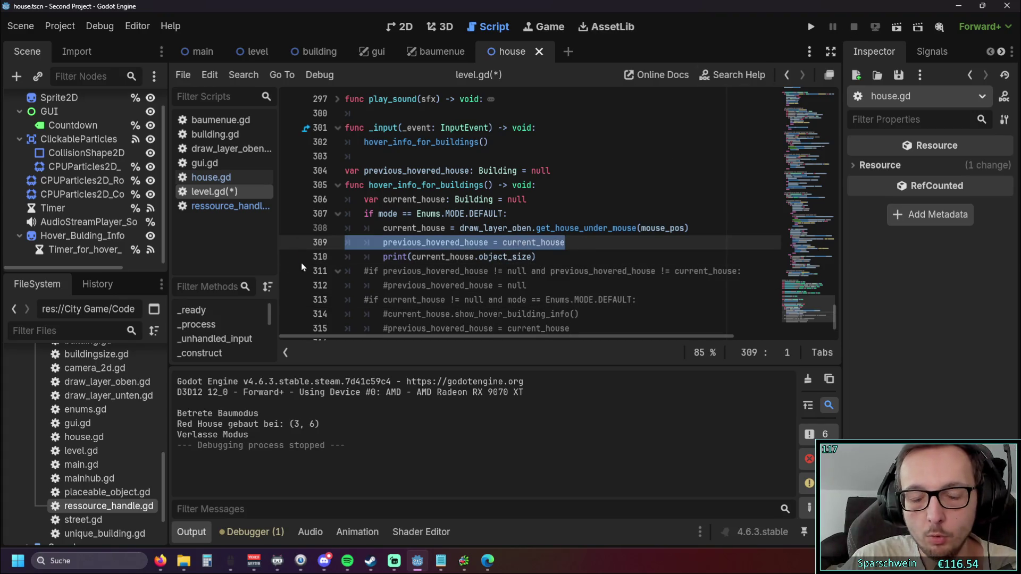
{"action": "key", "text": "BackSpace"}
{"action": "key", "text": "BackSpace"}
{"action": "key", "text": "F5"}
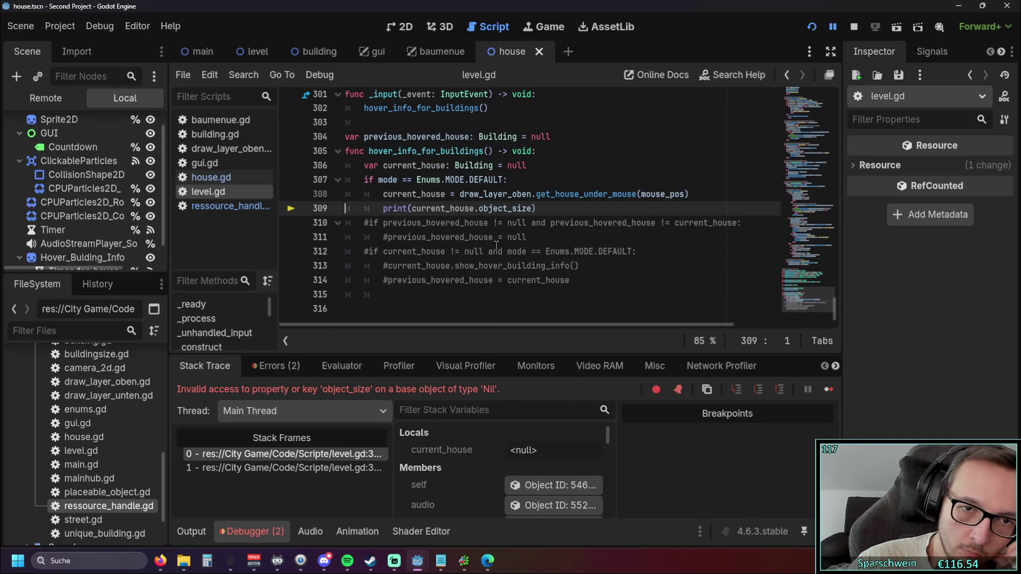
Step: Extend line 307 to 'if mode == Enums.MODE.DEFAULT and current_house != null:' and rerun the game
{"action": "scroll", "coordinate": [487, 258], "scroll_direction": "up", "scroll_amount": 1}
{"action": "scroll", "coordinate": [487, 258], "scroll_direction": "down", "scroll_amount": 1}
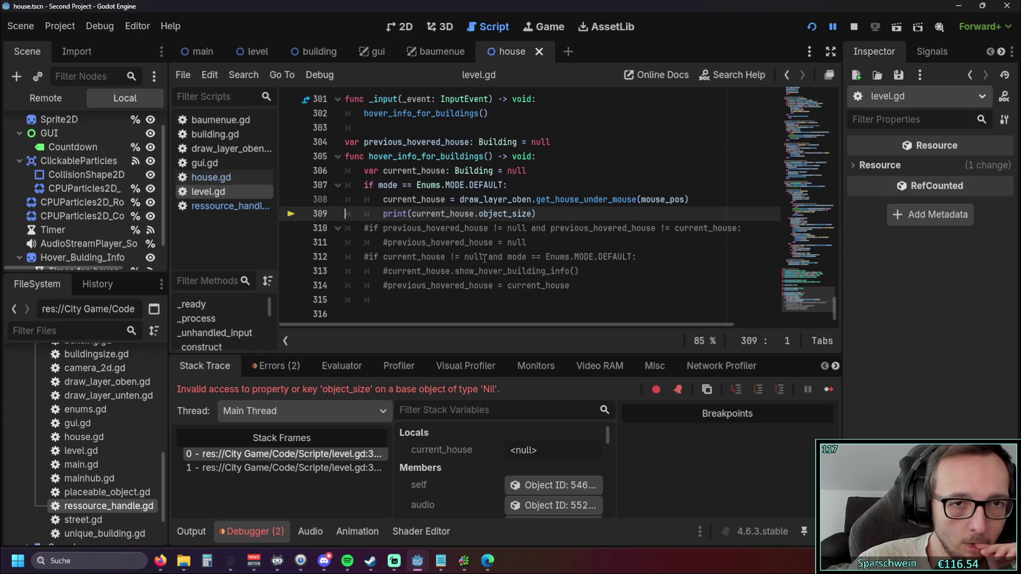
{"action": "left_click", "coordinate": [505, 185]}
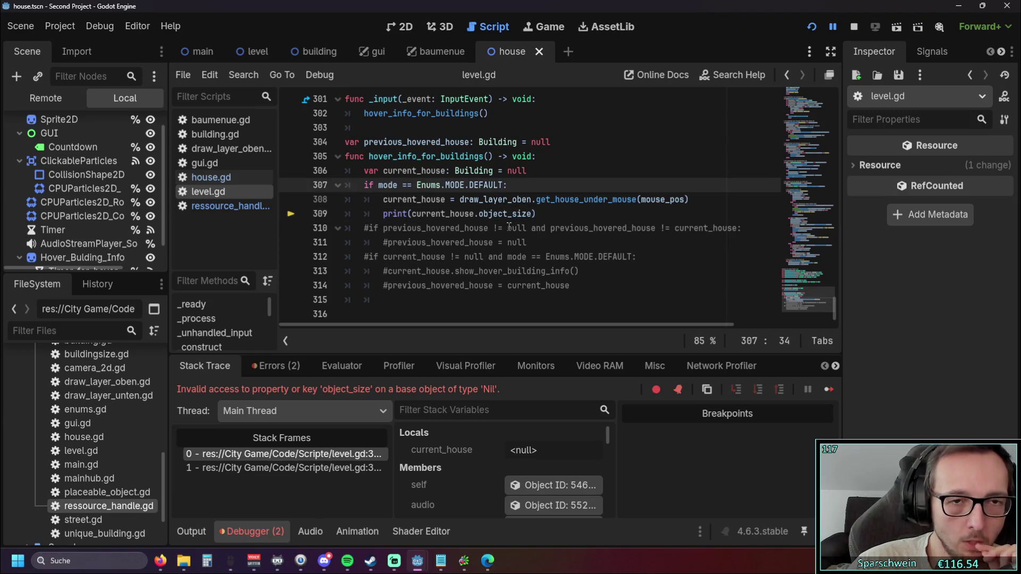
{"action": "type", "text": "and "}
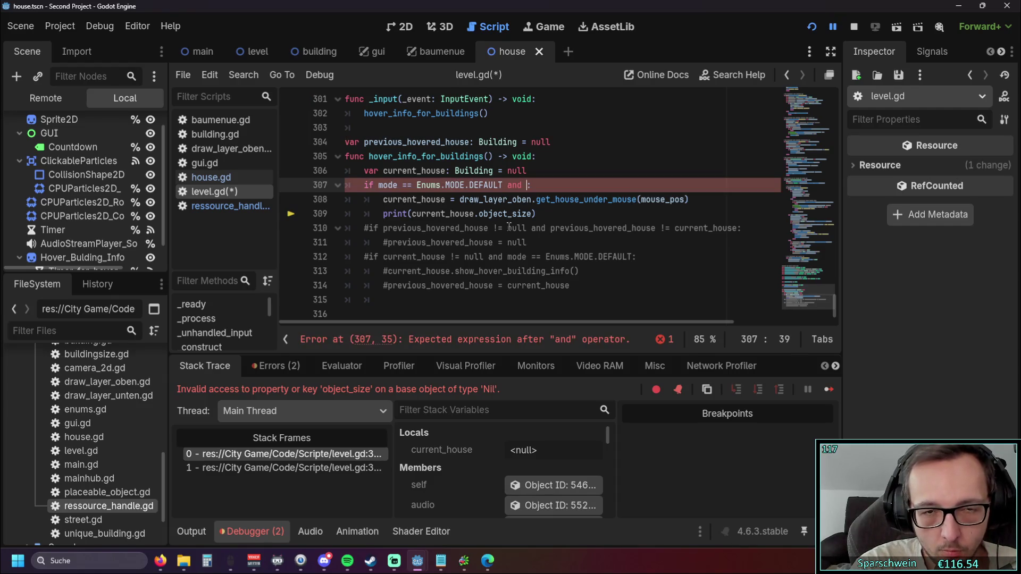
{"action": "type", "text": "curr"}
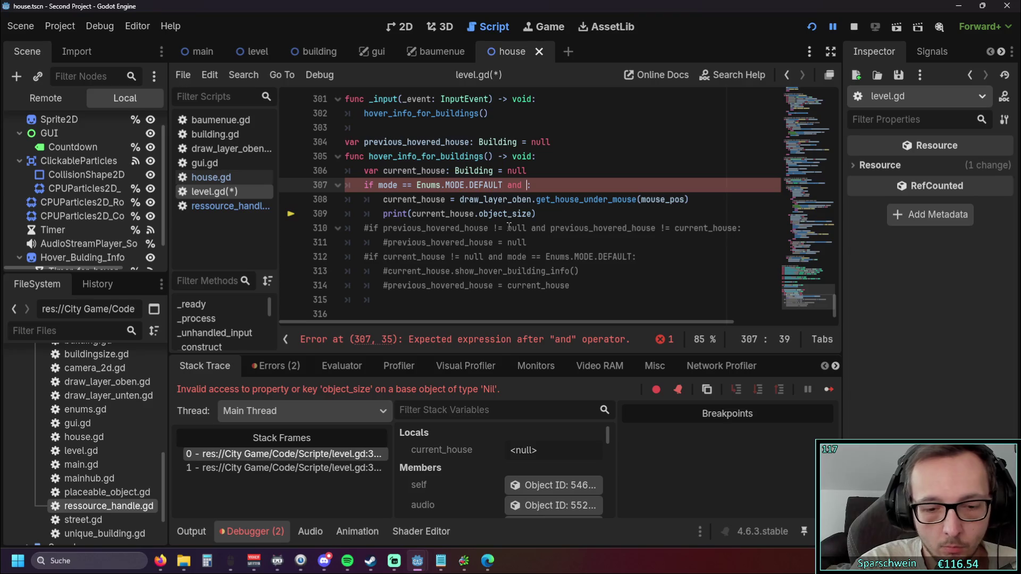
{"action": "key", "text": "Down"}
{"action": "key", "text": "Return"}
{"action": "type", "text": "!="}
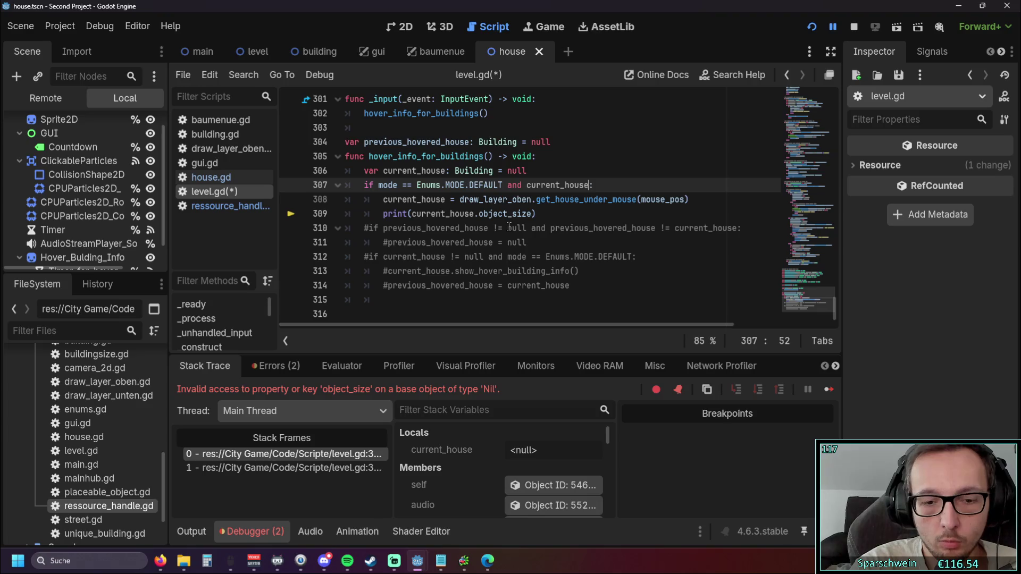
{"action": "type", "text": " null"}
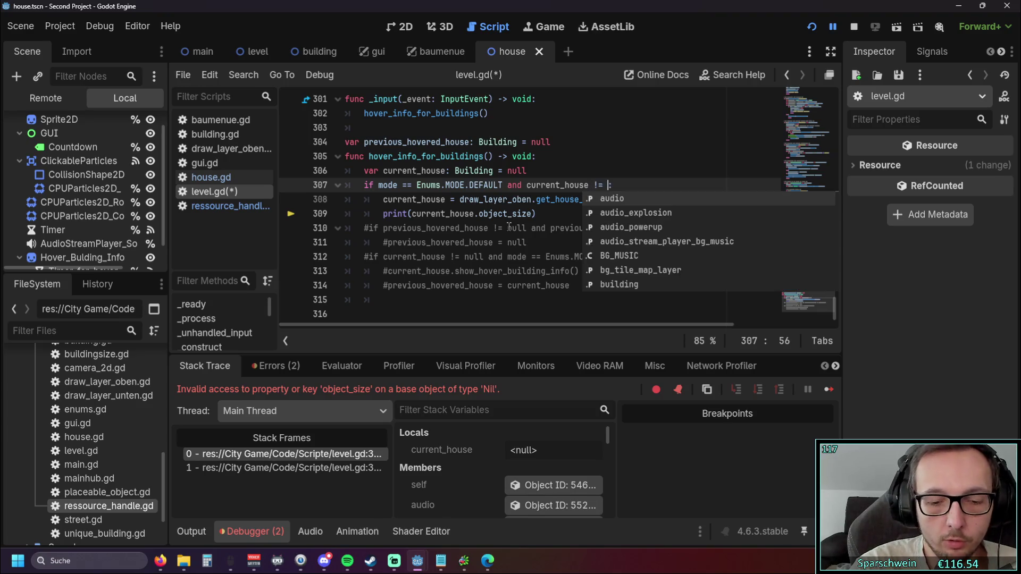
{"action": "left_click", "coordinate": [622, 244]}
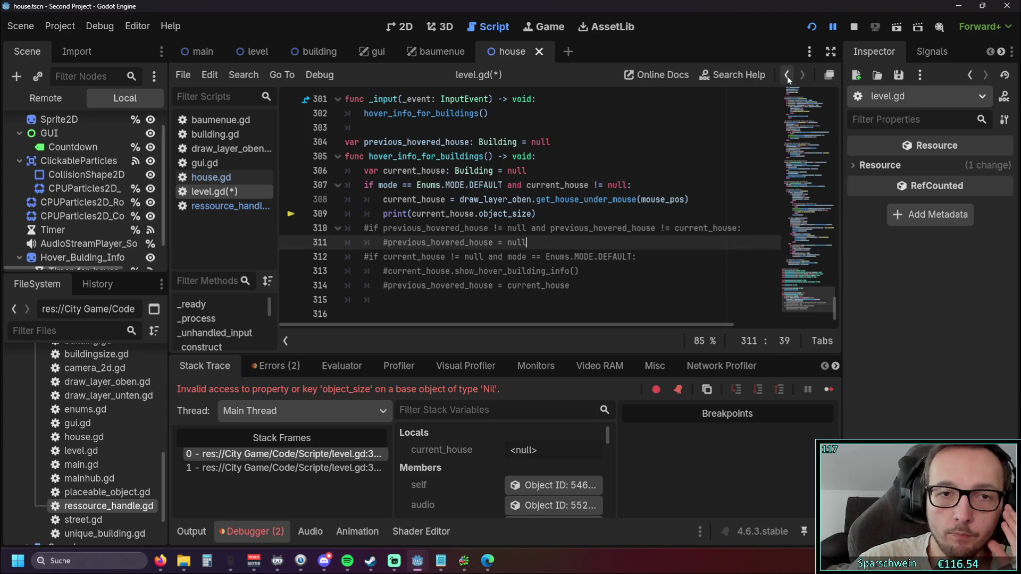
{"action": "left_click", "coordinate": [811, 27]}
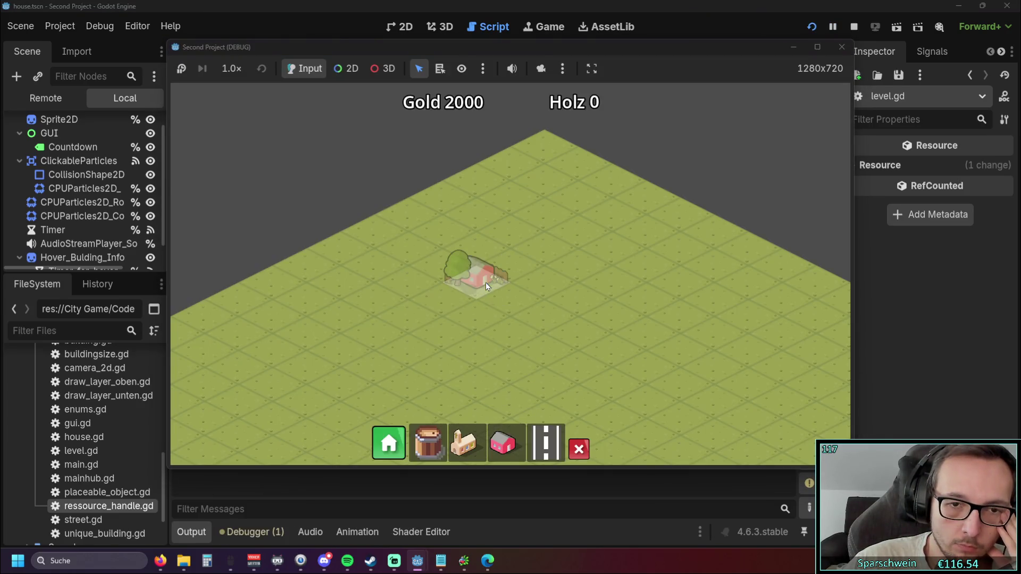
Step: Build a red house in the middle of the map, then stop the game with F8
{"action": "left_click", "coordinate": [486, 283]}
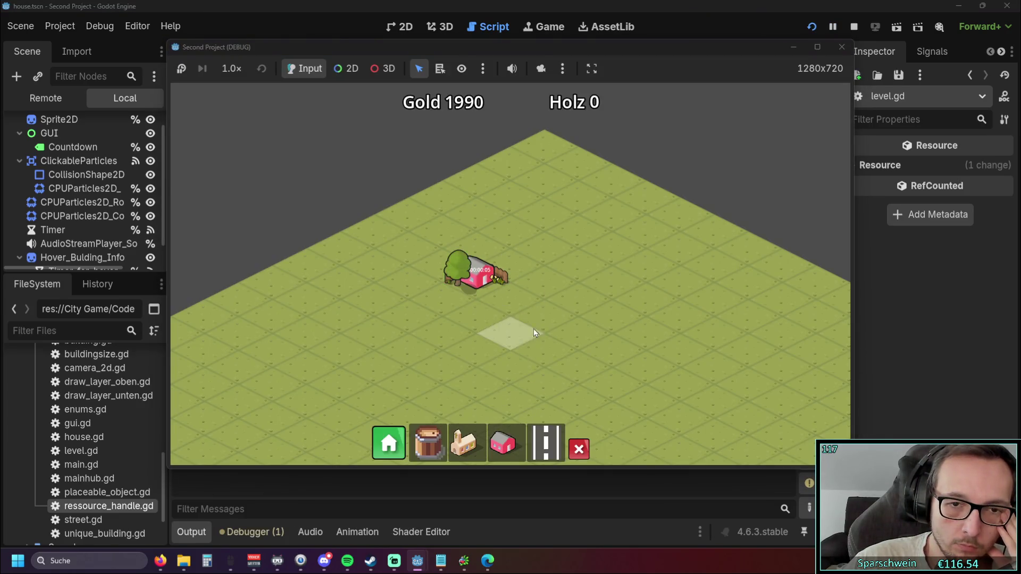
{"action": "left_click_drag", "start_coordinate": [523, 52], "coordinate": [714, 48]}
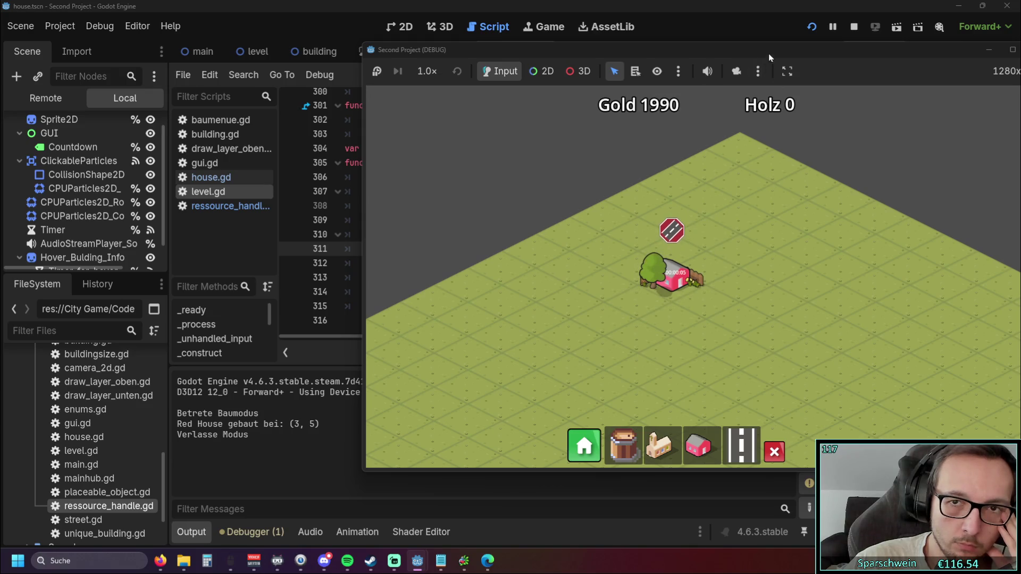
{"action": "key", "text": "F8"}
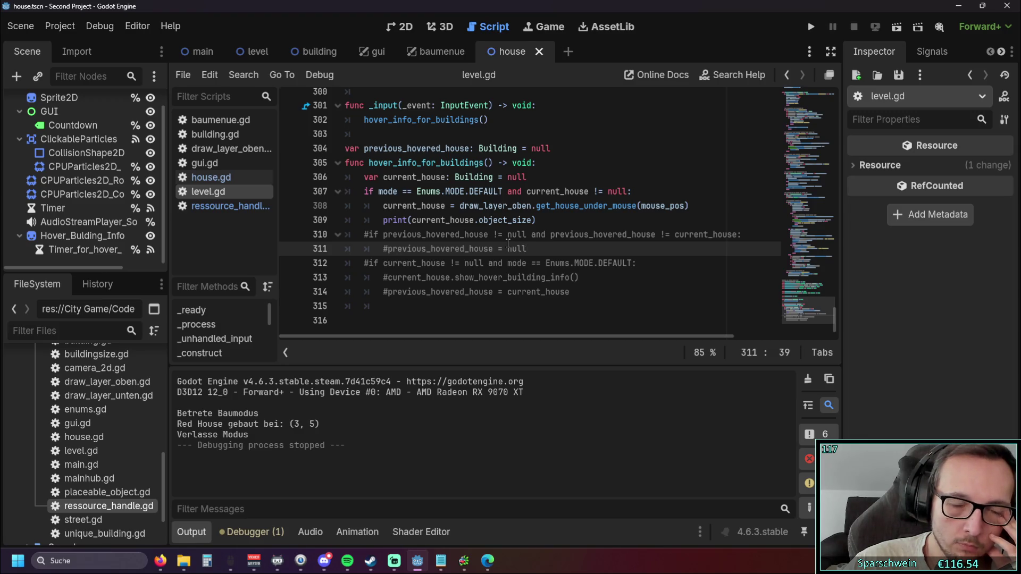
Step: Rerun the project, place another red house at (4, 5), and close the game
{"action": "mouse_move", "coordinate": [468, 217]}
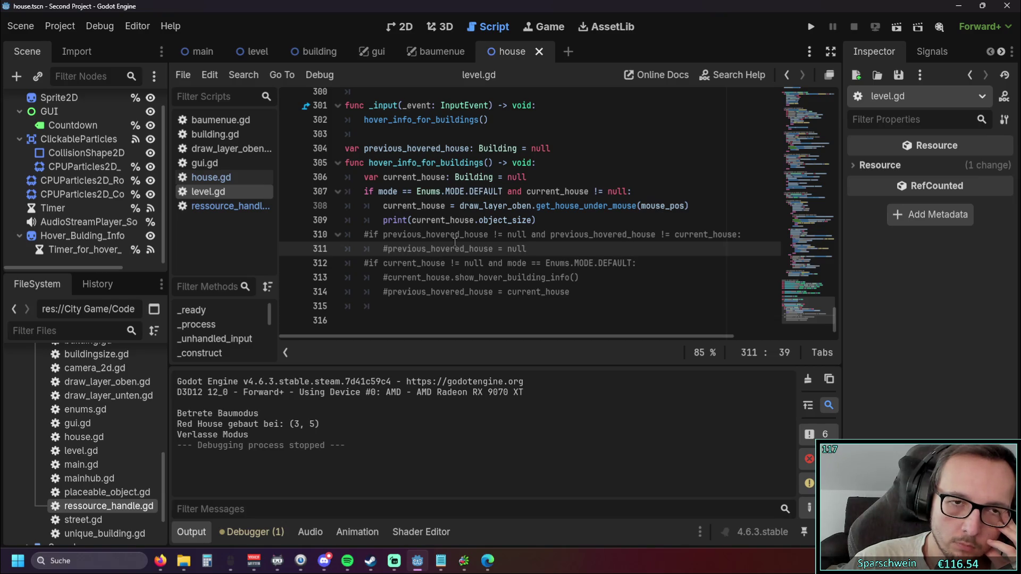
{"action": "left_click", "coordinate": [811, 27]}
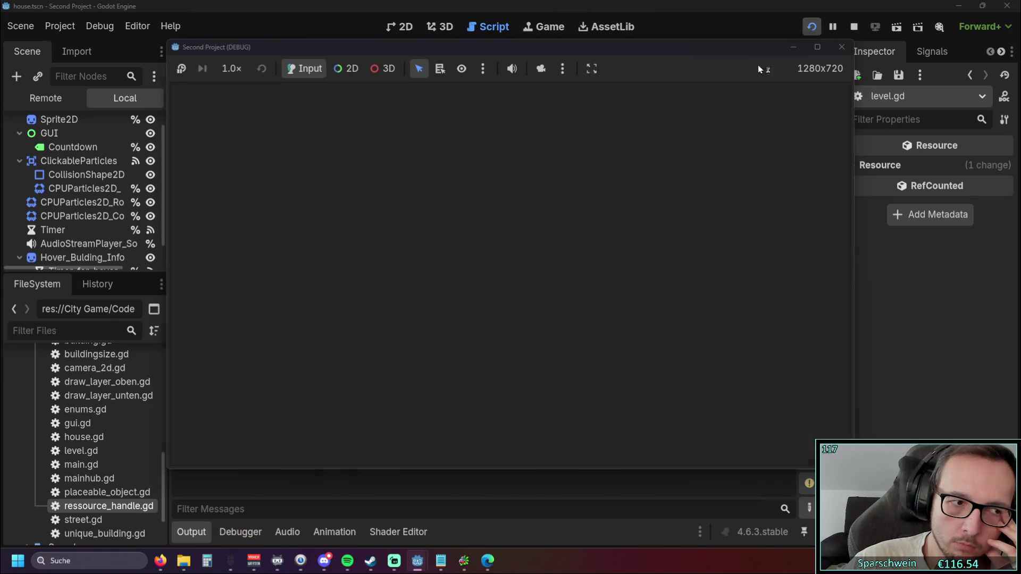
{"action": "left_click", "coordinate": [509, 295]}
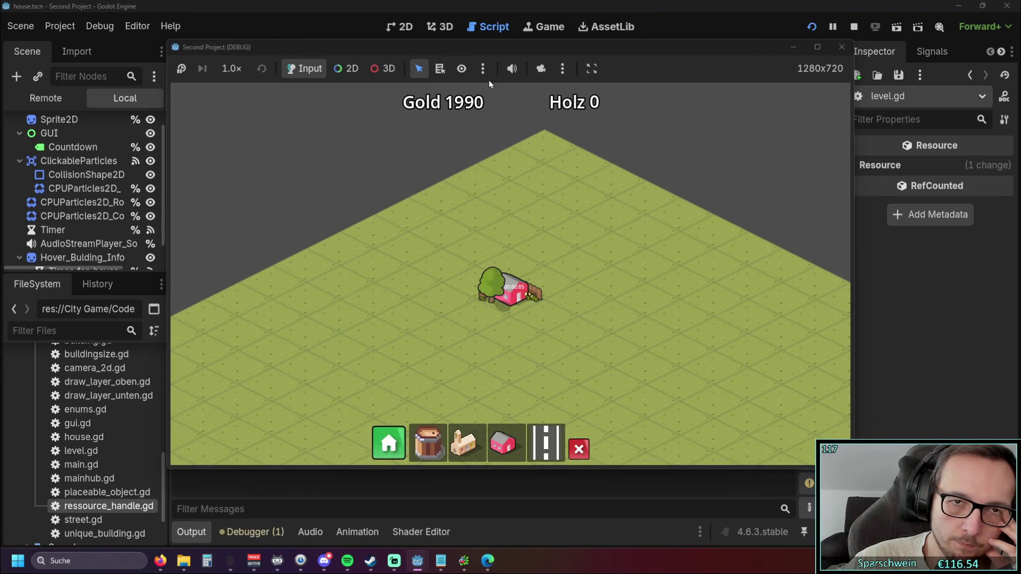
{"action": "left_click_drag", "start_coordinate": [468, 49], "coordinate": [672, 40]}
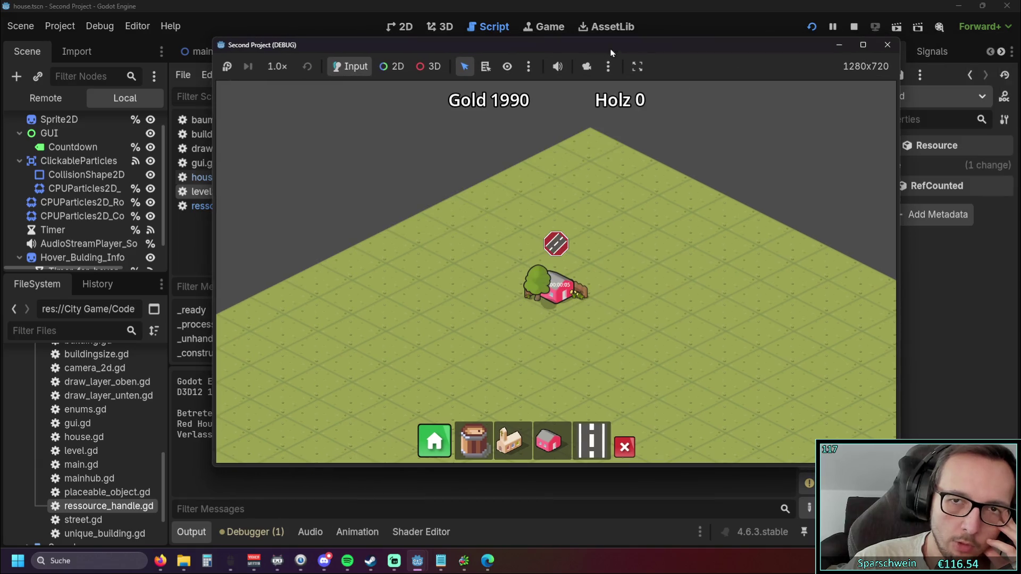
{"action": "left_click", "coordinate": [853, 26]}
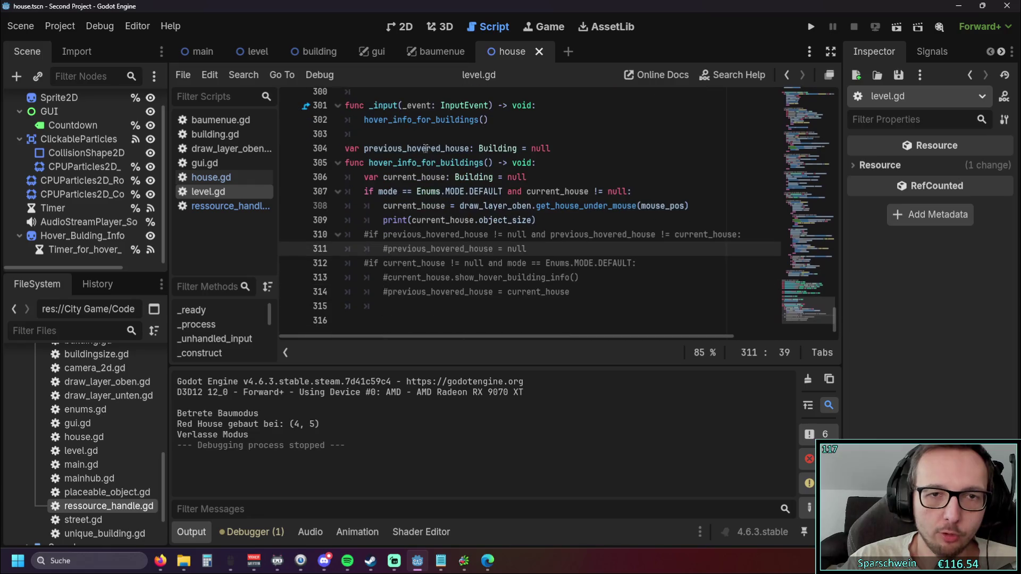
Step: Move 'var current_house: Building = null' to script level below previous_hovered_house and run the game
{"action": "left_click_drag", "start_coordinate": [364, 120], "coordinate": [515, 119]}
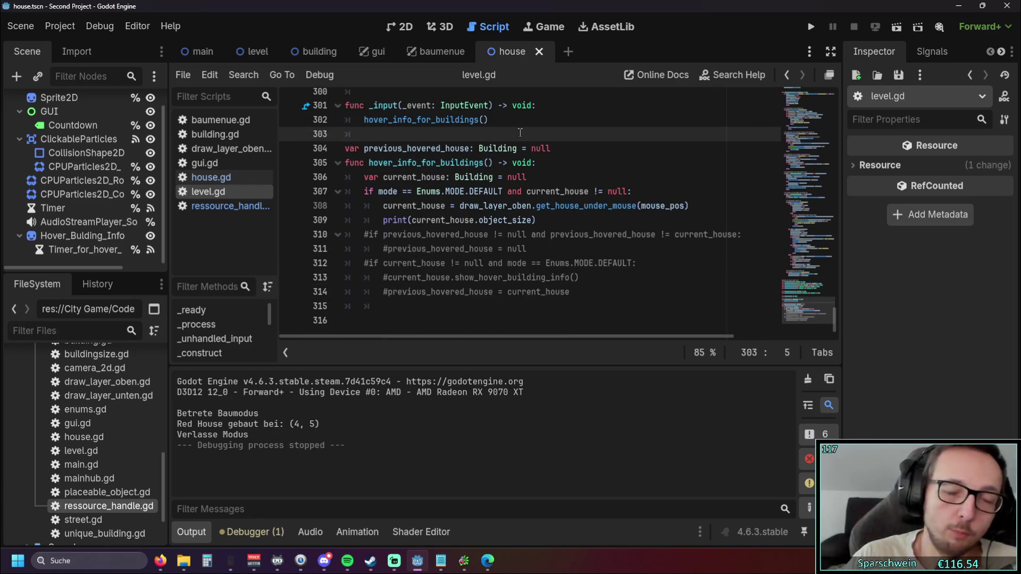
{"action": "left_click_drag", "start_coordinate": [527, 176], "coordinate": [364, 179]}
{"action": "key", "text": "ctrl+c"}
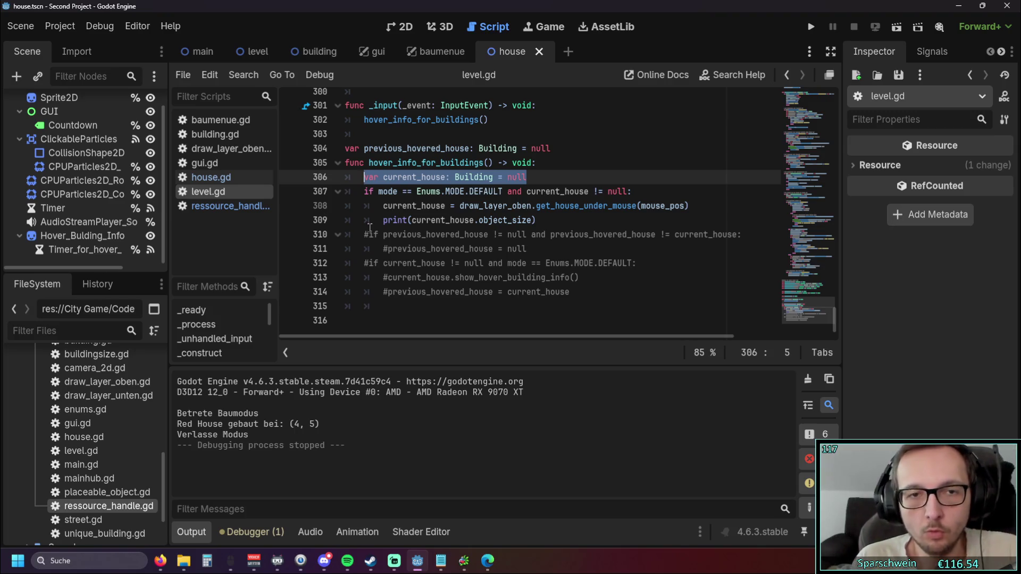
{"action": "key", "text": "BackSpace"}
{"action": "key", "text": "BackSpace"}
{"action": "key", "text": "BackSpace"}
{"action": "left_click", "coordinate": [563, 149]}
{"action": "key", "text": "Return"}
{"action": "key", "text": "ctrl+v"}
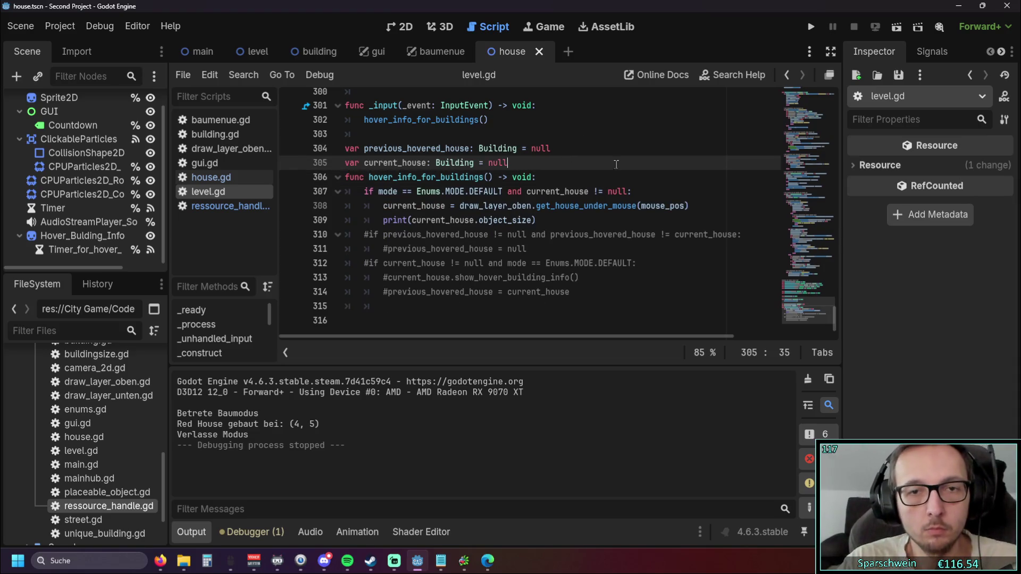
{"action": "left_click", "coordinate": [804, 29]}
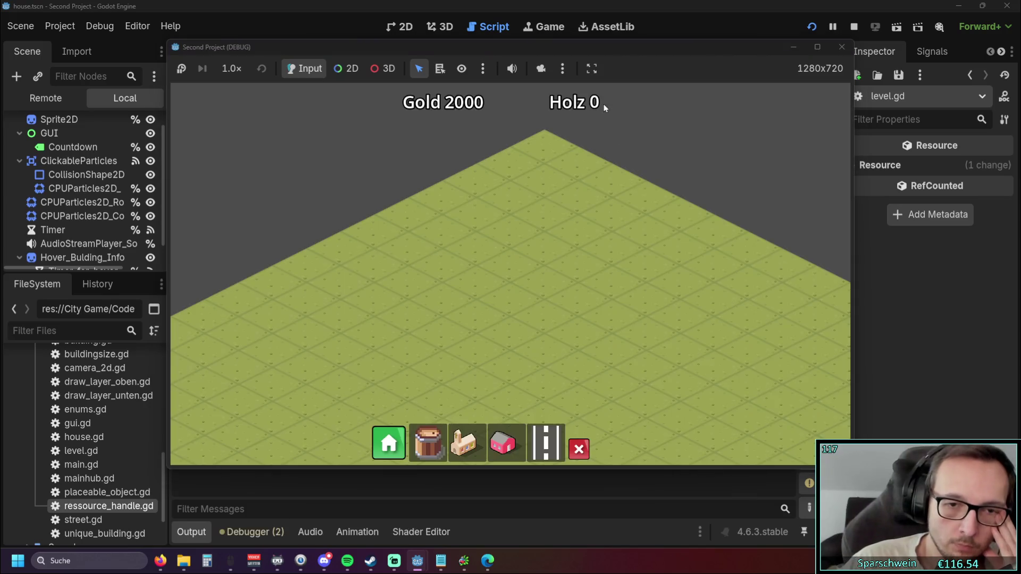
Step: Build a red house on the grid, leave build mode, and stop the game with F8
{"action": "left_click_drag", "start_coordinate": [486, 48], "coordinate": [767, 53]}
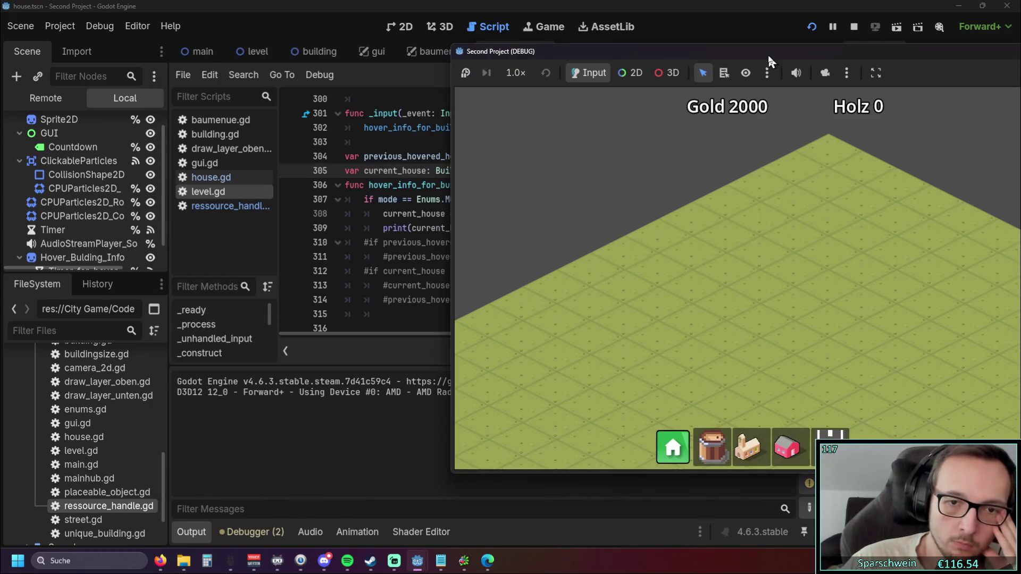
{"action": "left_click", "coordinate": [779, 436]}
{"action": "left_click", "coordinate": [744, 293]}
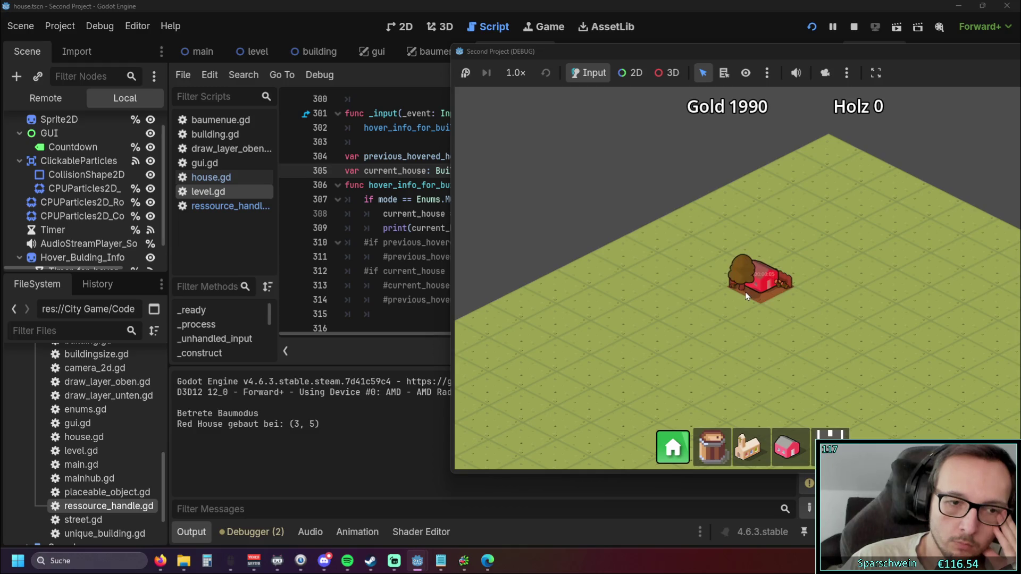
{"action": "right_click", "coordinate": [737, 346]}
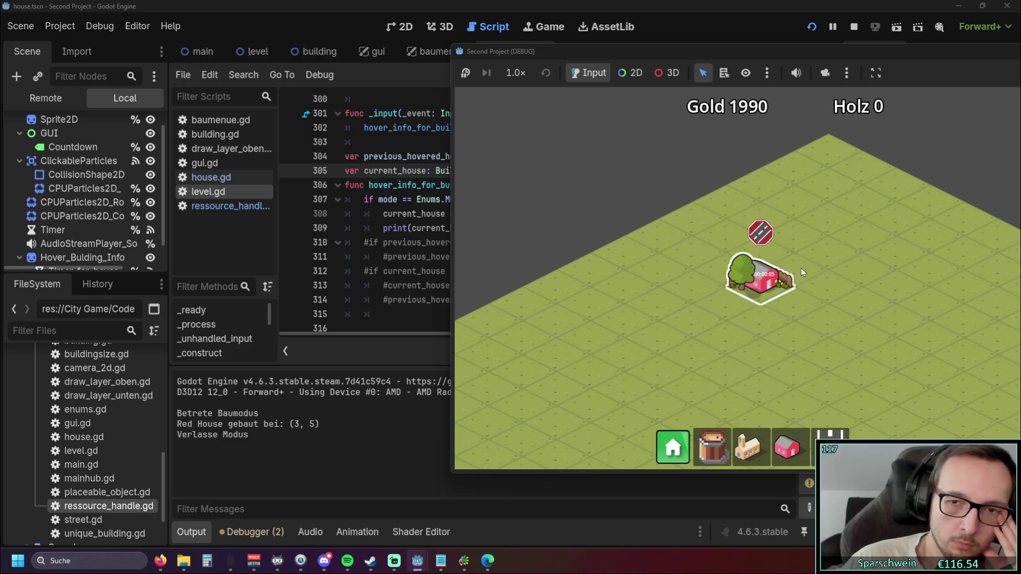
{"action": "key", "text": "F8"}
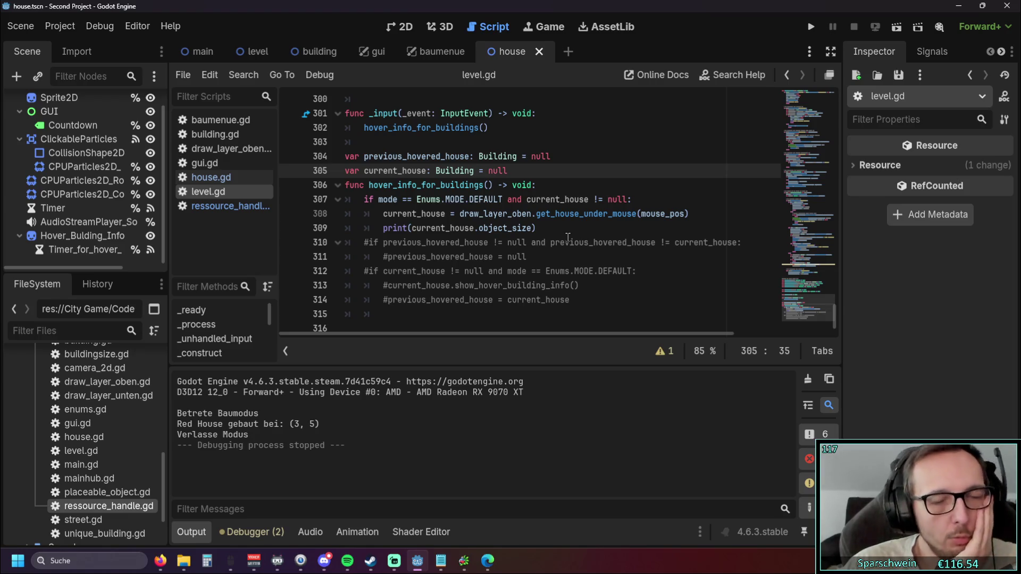
Step: Rerun the project, build a red house at (3, 5), leave build mode, and stop debugging
{"action": "left_click", "coordinate": [808, 28]}
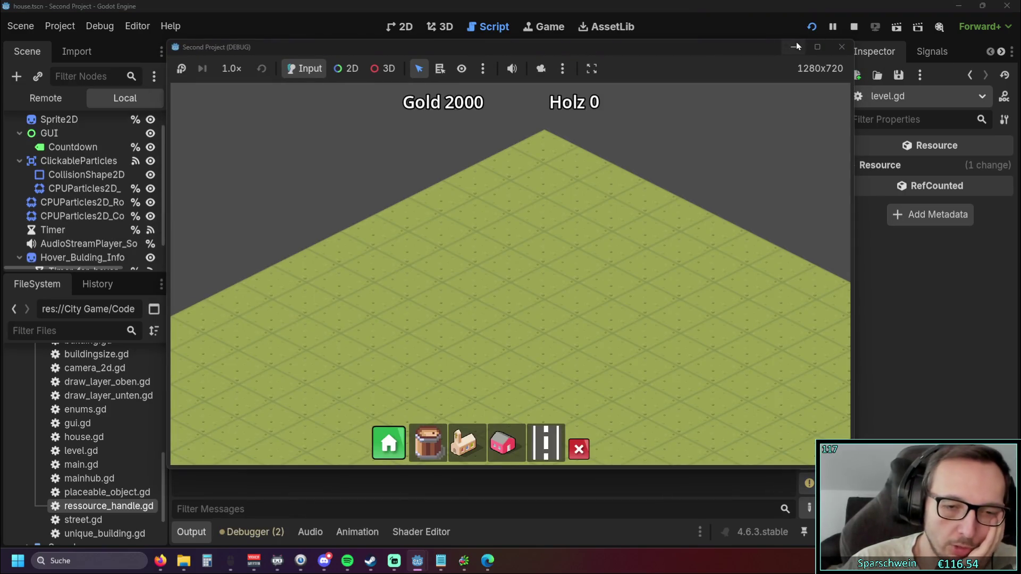
{"action": "left_click_drag", "start_coordinate": [474, 49], "coordinate": [769, 53]}
{"action": "left_click", "coordinate": [802, 459]}
{"action": "left_click", "coordinate": [770, 313]}
{"action": "right_click", "coordinate": [767, 331]}
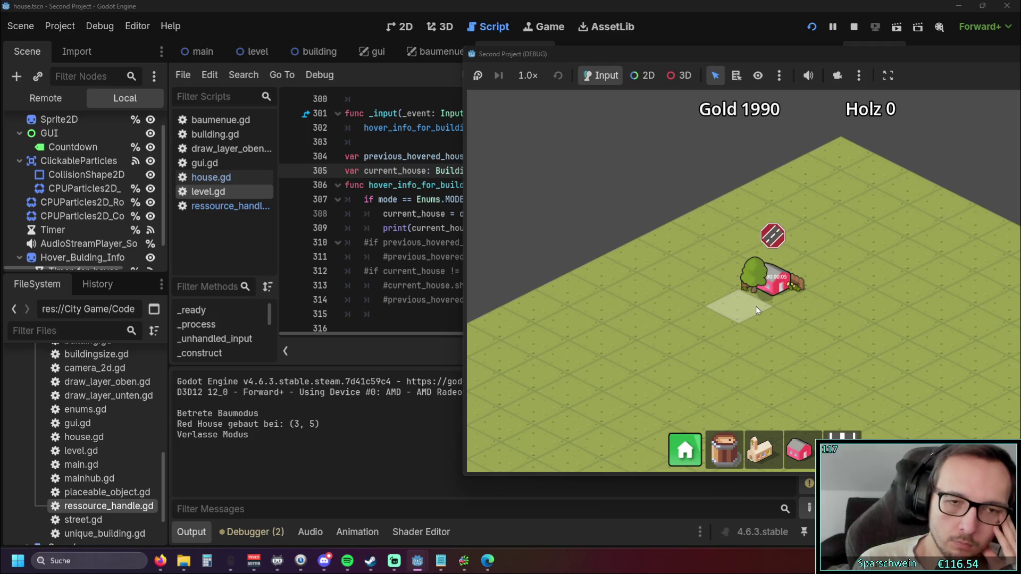
{"action": "left_click_drag", "start_coordinate": [631, 54], "coordinate": [869, 70]}
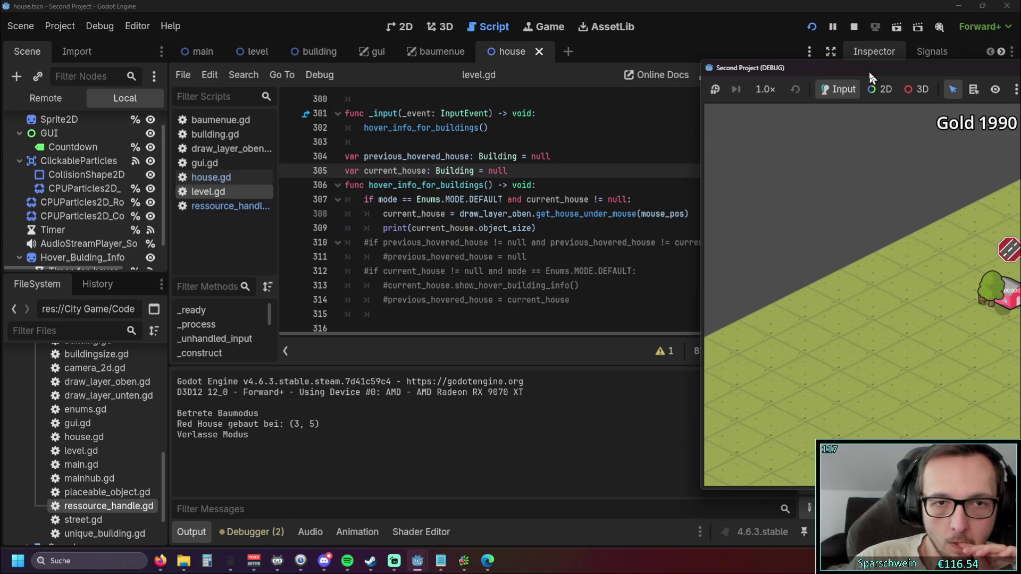
{"action": "left_click_drag", "start_coordinate": [869, 69], "coordinate": [892, 70]}
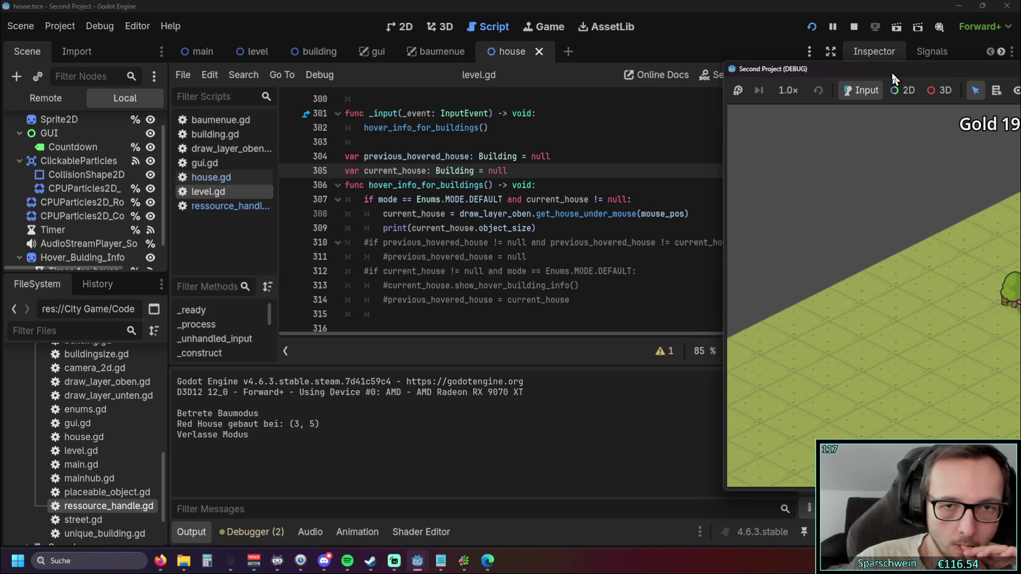
{"action": "left_click_drag", "start_coordinate": [837, 76], "coordinate": [383, 105]}
{"action": "key", "text": "F8"}
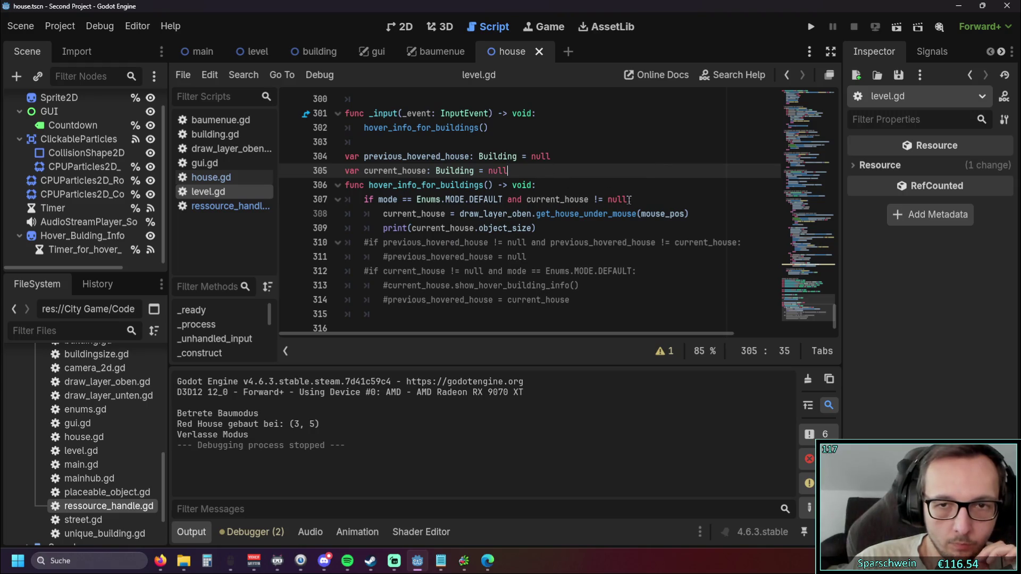
Step: Delete 'and current_house != null' from line 307 and run the game to test hovering
{"action": "left_click_drag", "start_coordinate": [630, 200], "coordinate": [504, 199]}
{"action": "key", "text": "BackSpace"}
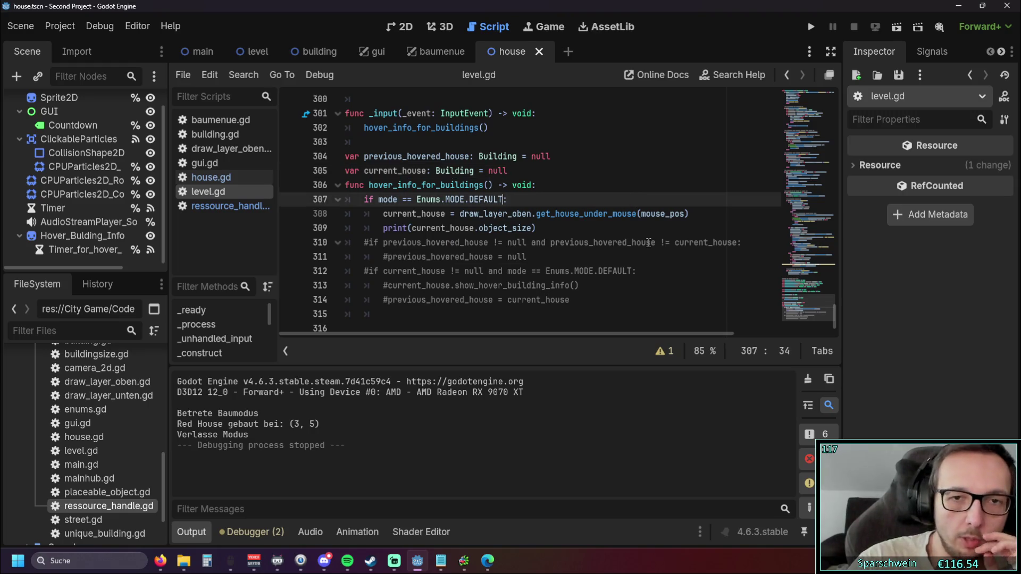
{"action": "left_click", "coordinate": [649, 242]}
{"action": "key", "text": "F5"}
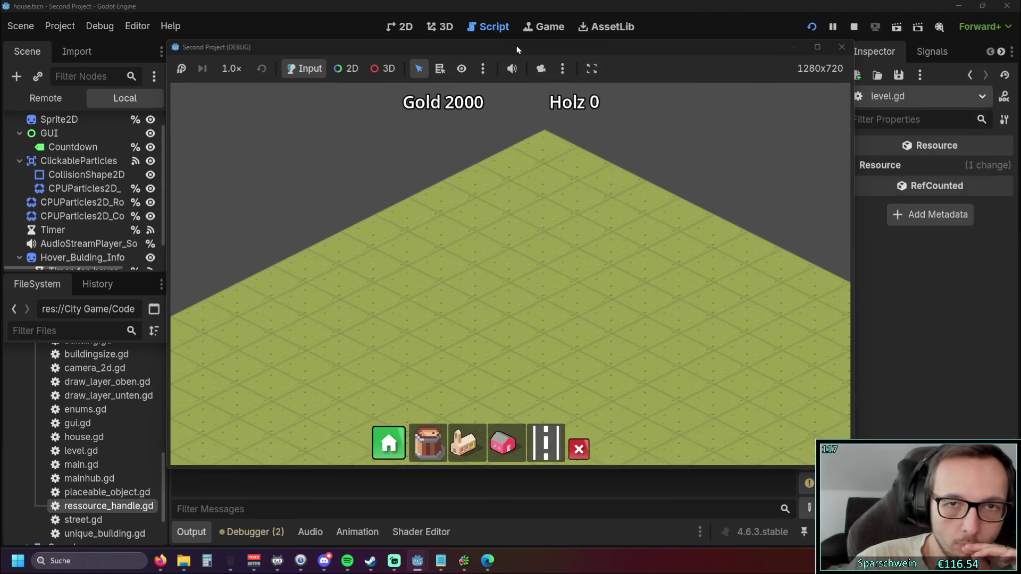
{"action": "left_click_drag", "start_coordinate": [460, 49], "coordinate": [595, 49]}
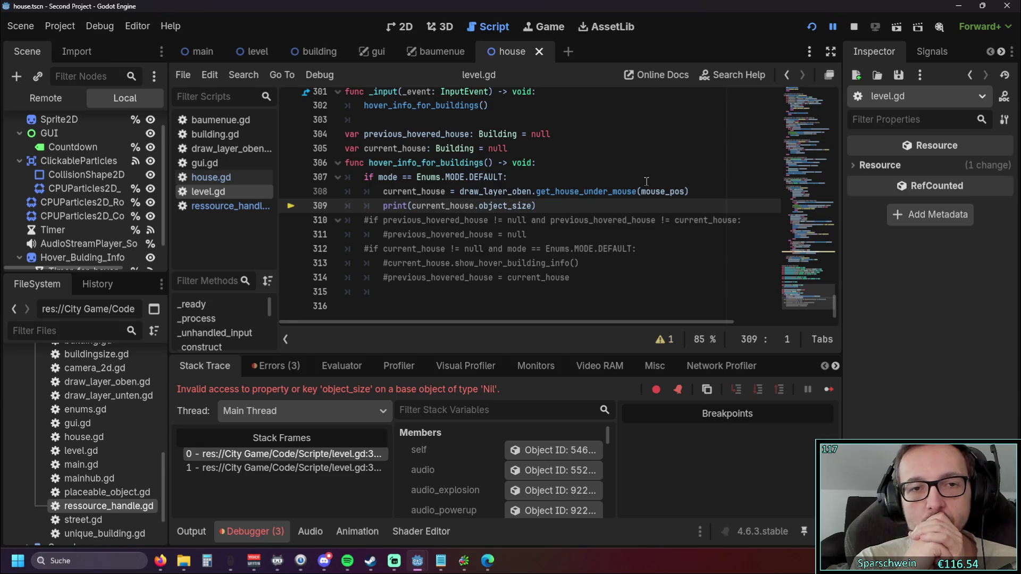
{"action": "left_click_drag", "start_coordinate": [691, 191], "coordinate": [383, 191]}
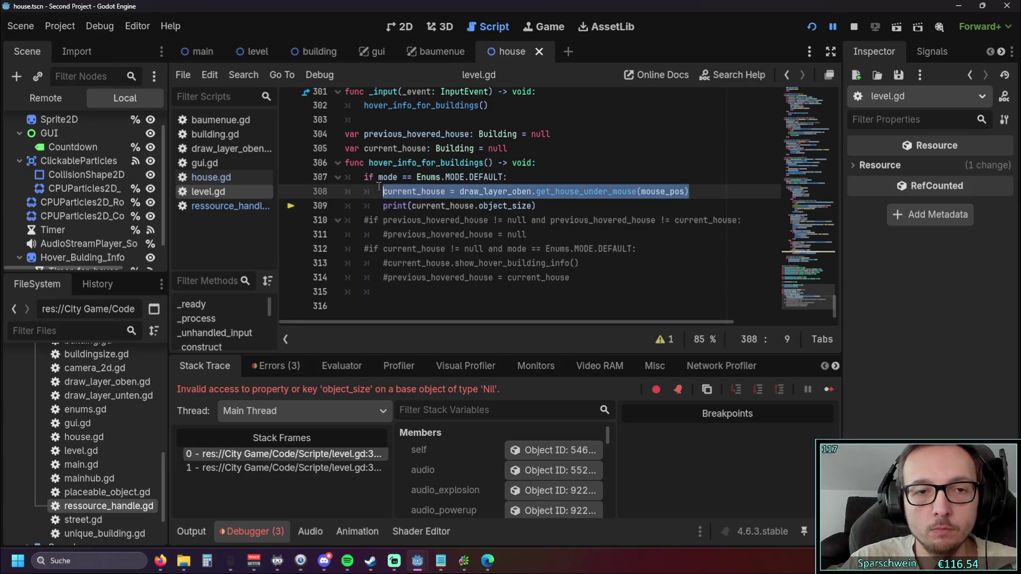
Step: Cut the current_house assignment and paste it above the DEFAULT-mode if check
{"action": "key", "text": "ctrl+x"}
{"action": "key", "text": "Up"}
{"action": "key", "text": "Up"}
{"action": "key", "text": "End"}
{"action": "key", "text": "Return"}
{"action": "key", "text": "ctrl+v"}
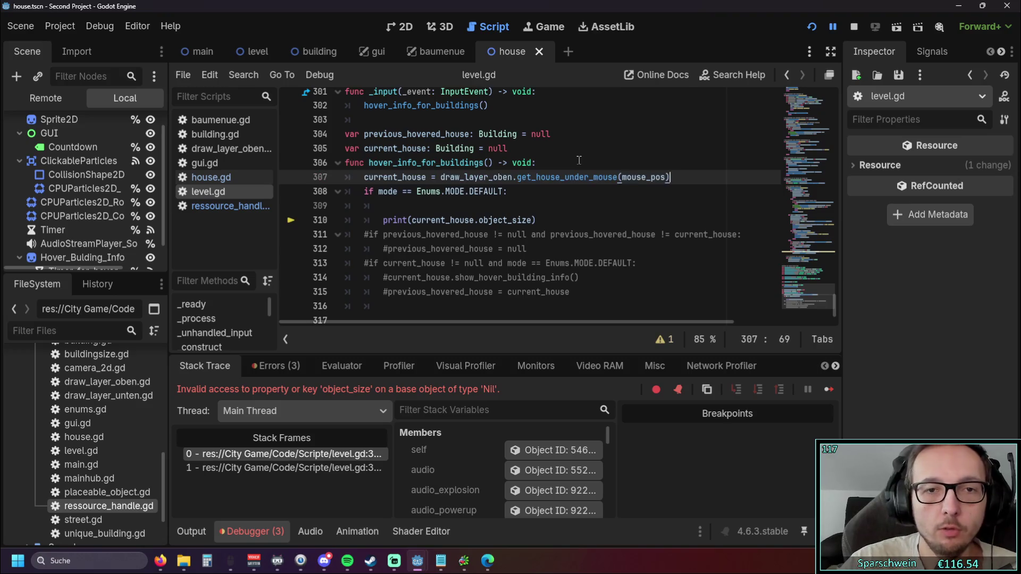
{"action": "scroll", "coordinate": [478, 212], "scroll_direction": "up", "scroll_amount": 1}
{"action": "scroll", "coordinate": [425, 210], "scroll_direction": "down", "scroll_amount": 1}
{"action": "left_click", "coordinate": [416, 208]}
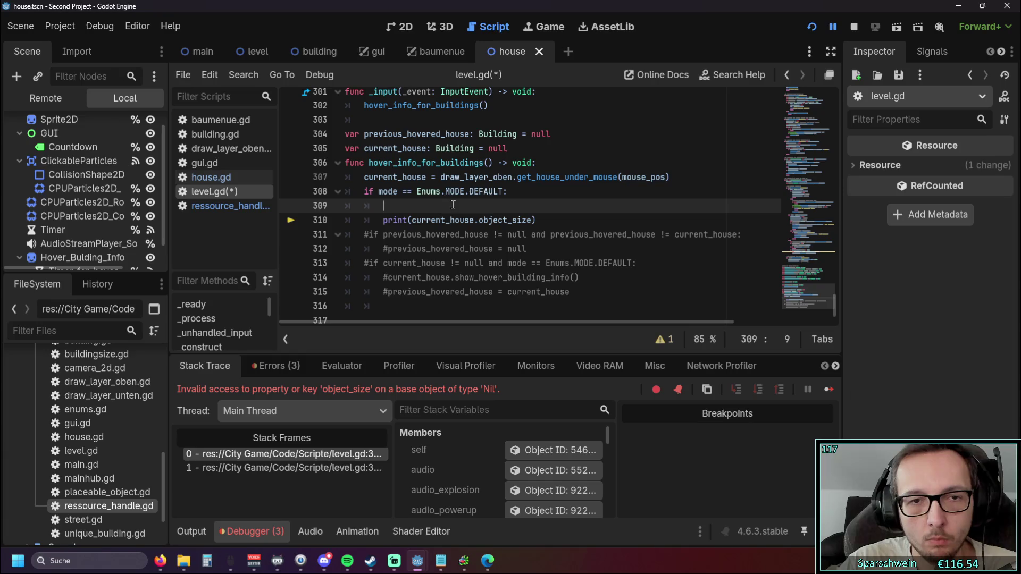
Step: Rerun the game and examine the failing object_size print line
{"action": "left_click", "coordinate": [811, 26]}
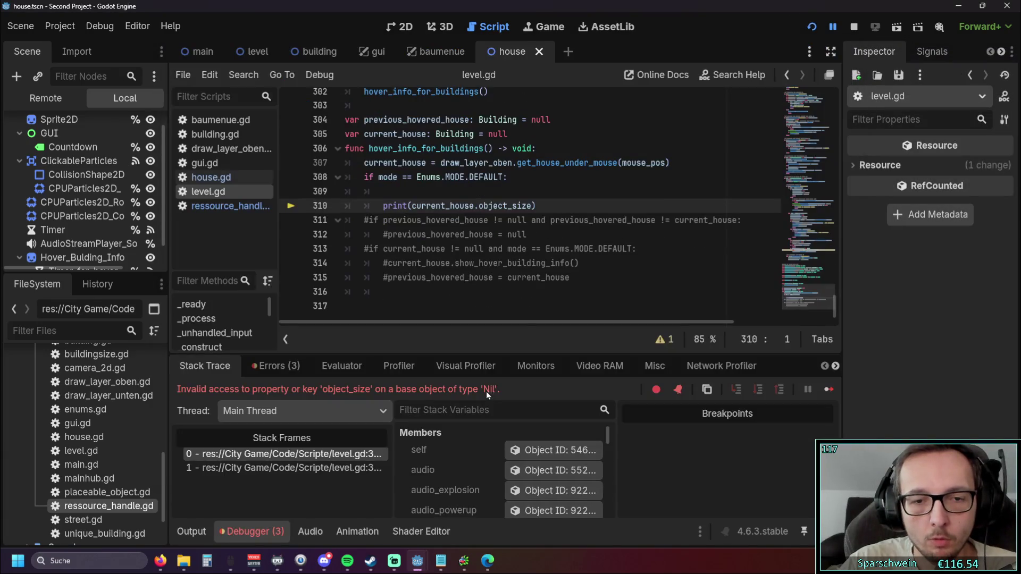
{"action": "triple_click", "coordinate": [558, 205]}
{"action": "left_click", "coordinate": [480, 206]}
{"action": "scroll", "coordinate": [479, 206], "scroll_direction": "up", "scroll_amount": 1}
{"action": "scroll", "coordinate": [479, 206], "scroll_direction": "down", "scroll_amount": 1}
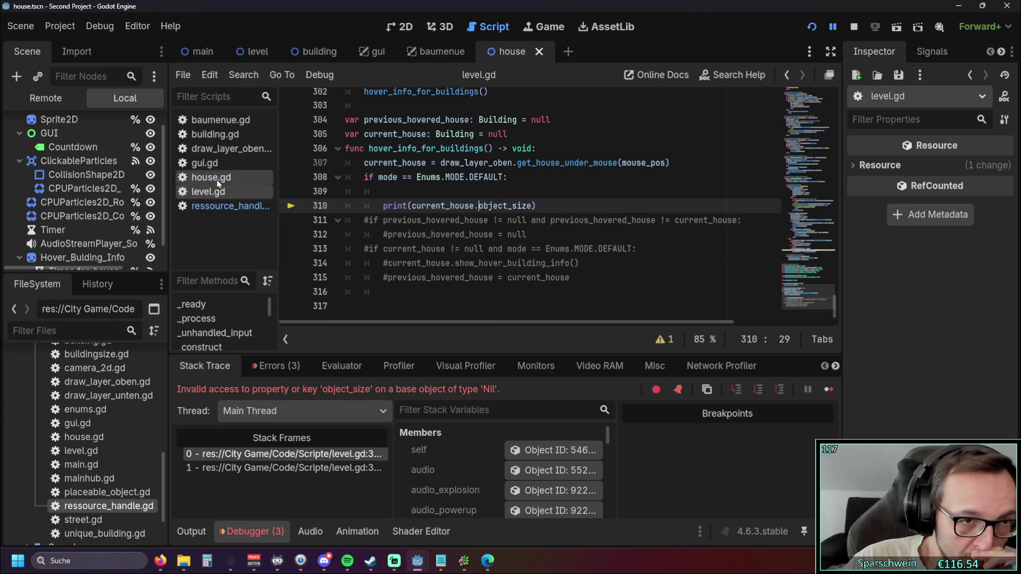
{"action": "key", "text": "alt+Left"}
{"action": "key", "text": "alt+Left"}
Step: Review the is_instance_valid guard on line 48 of draw_layer_oben.gd, then open ressource_handle.gd
{"action": "left_click_drag", "start_coordinate": [383, 242], "coordinate": [481, 244]}
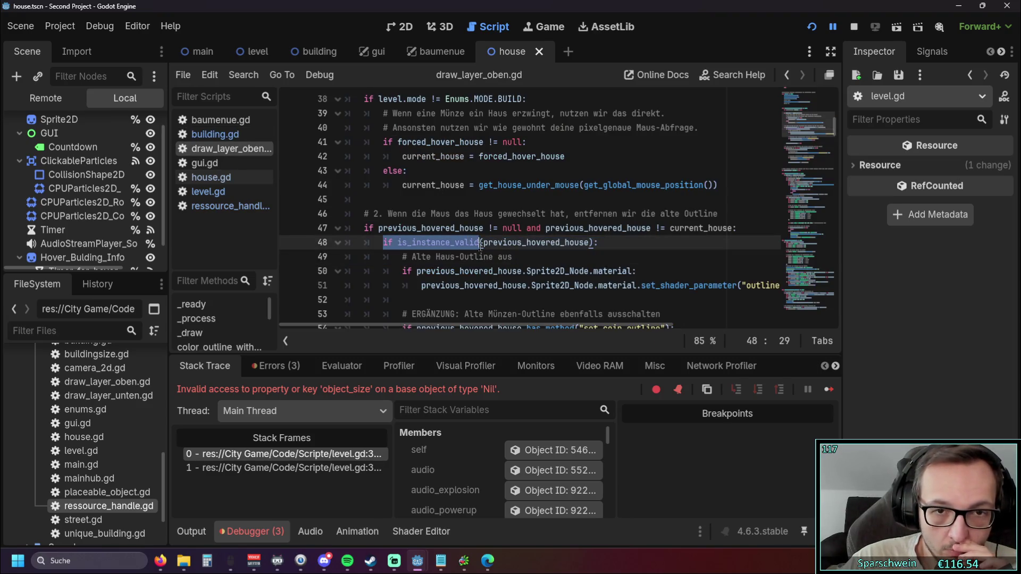
{"action": "mouse_move", "coordinate": [429, 242]}
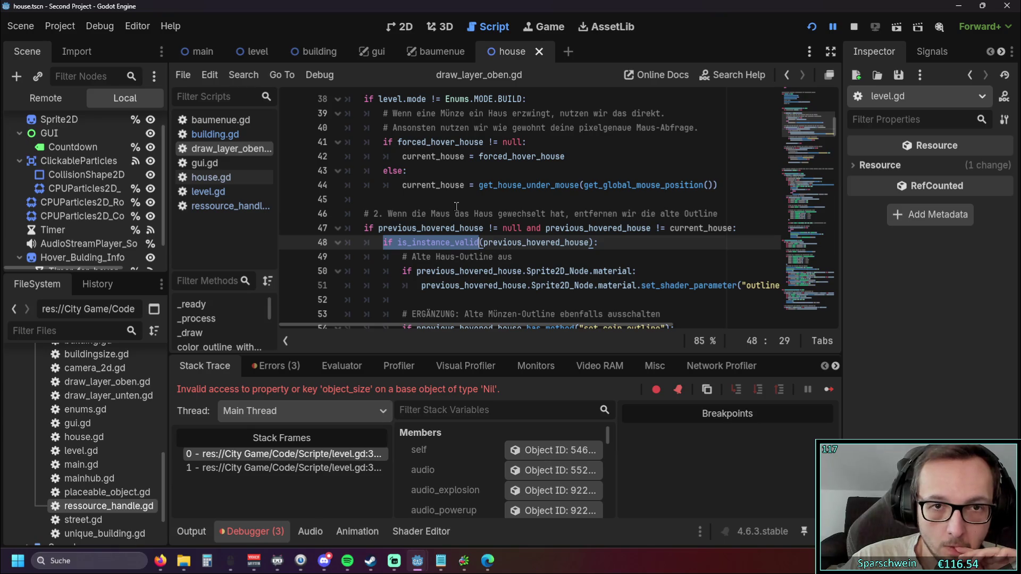
{"action": "scroll", "coordinate": [456, 206], "scroll_direction": "up", "scroll_amount": 2}
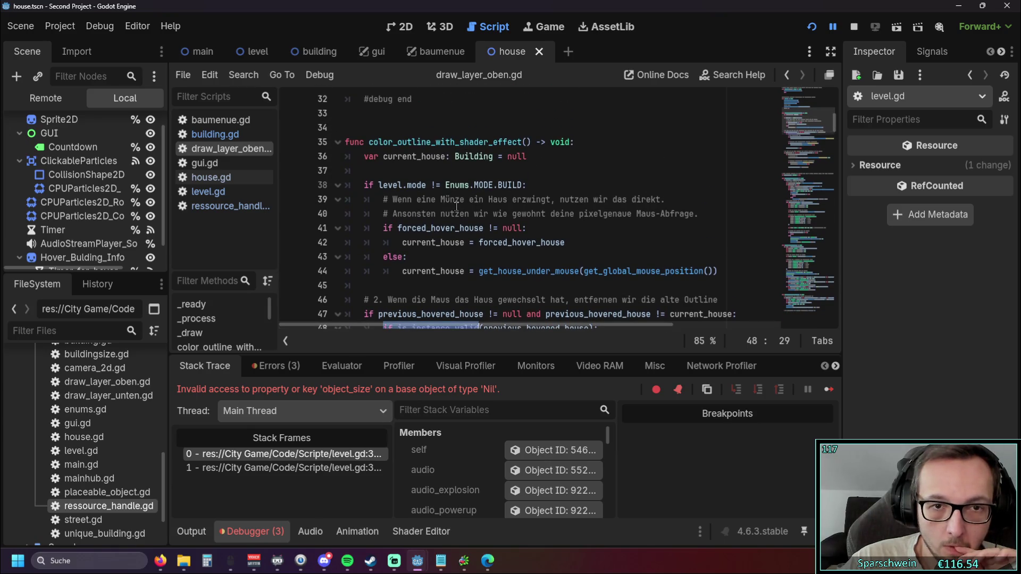
{"action": "scroll", "coordinate": [457, 207], "scroll_direction": "down", "scroll_amount": 2}
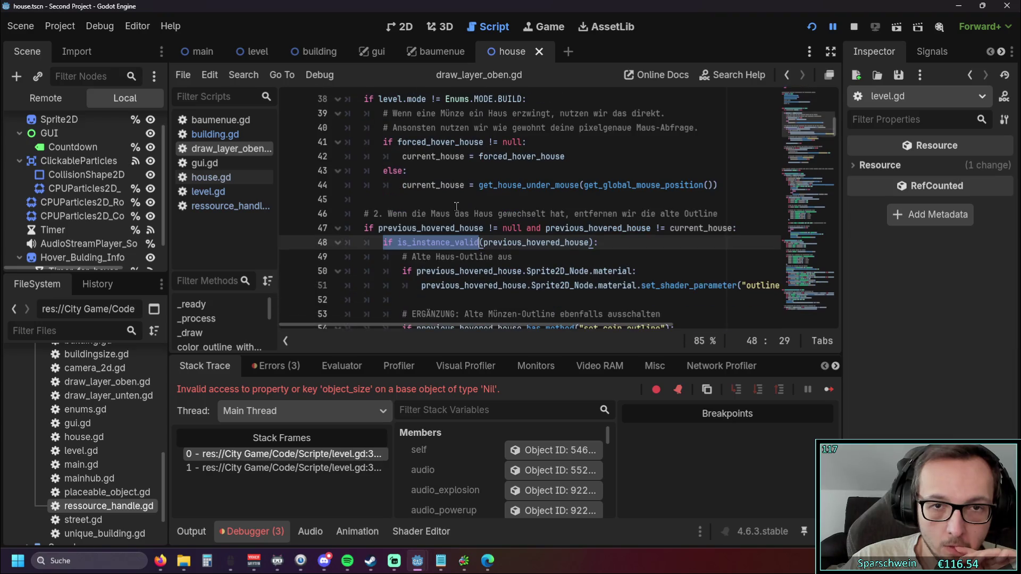
{"action": "left_click", "coordinate": [230, 206]}
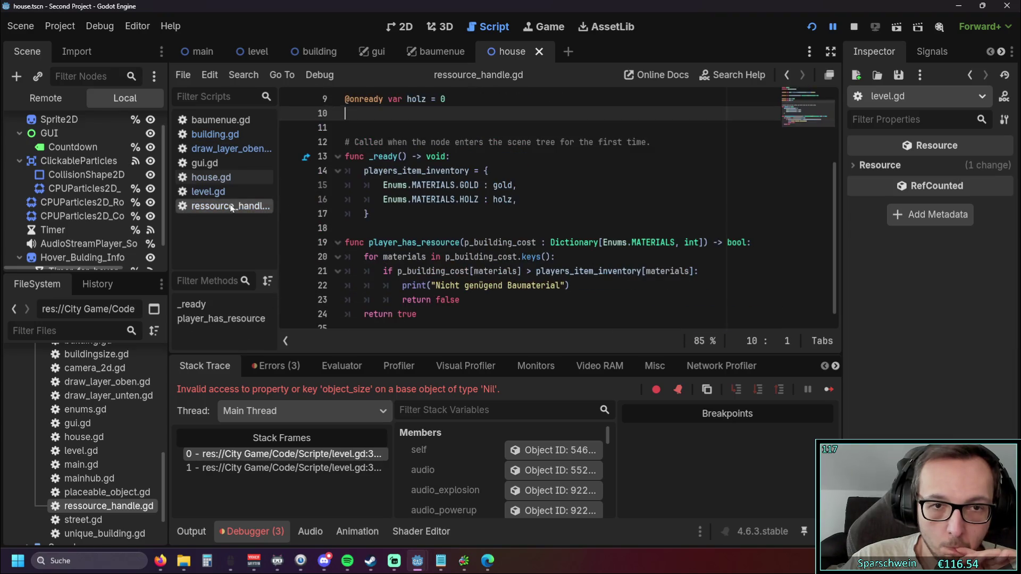
Step: Select level.gd in the script list to return to hover_info_for_buildings
{"action": "left_click", "coordinate": [226, 191]}
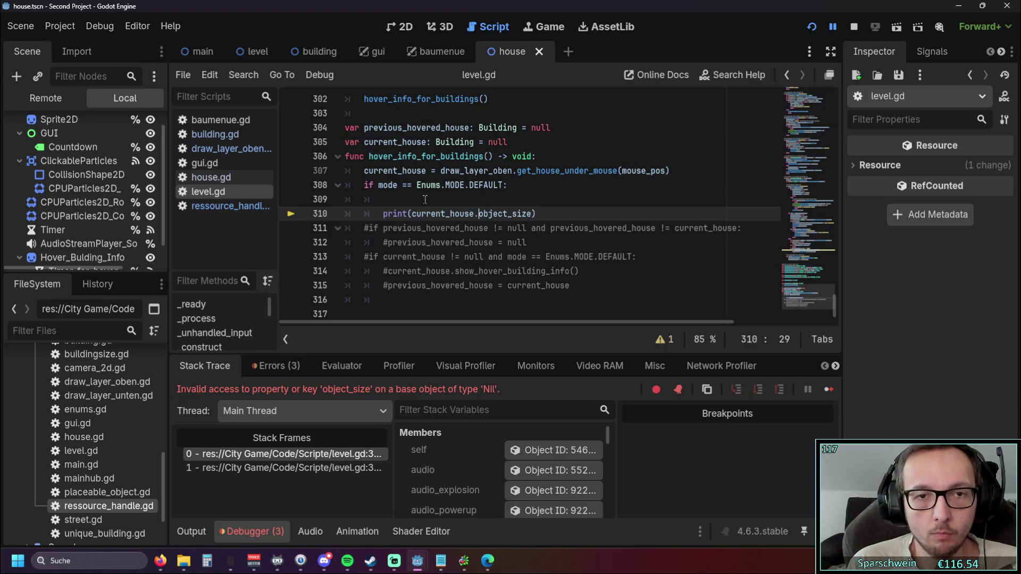
Step: Extend line 308's mode condition with 'and current_house != null'
{"action": "left_click", "coordinate": [506, 186]}
{"action": "left_click_drag", "start_coordinate": [364, 142], "coordinate": [427, 142]}
{"action": "left_click", "coordinate": [503, 185]}
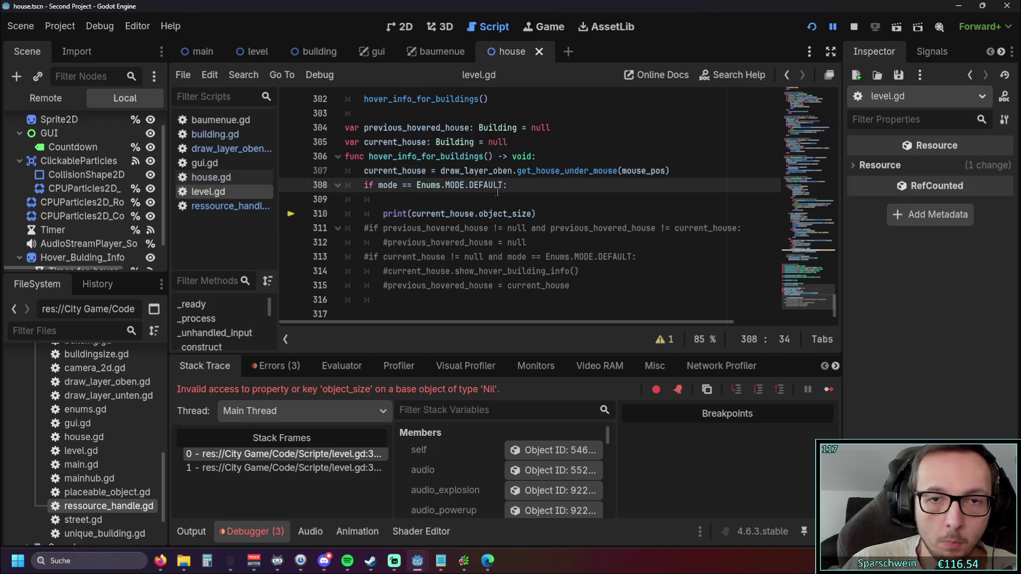
{"action": "type", "text": "and current_house"}
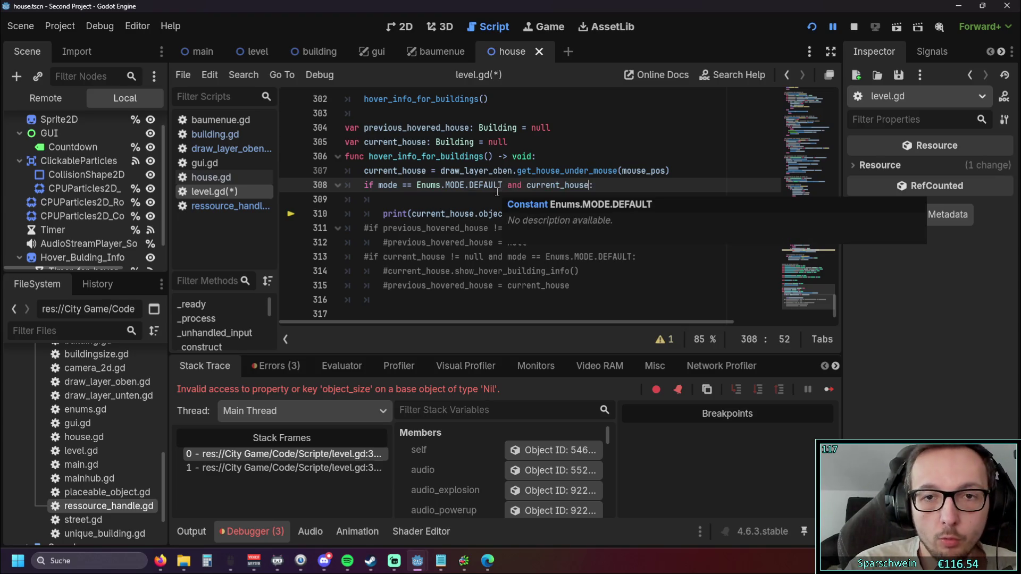
{"action": "type", "text": " != 0"}
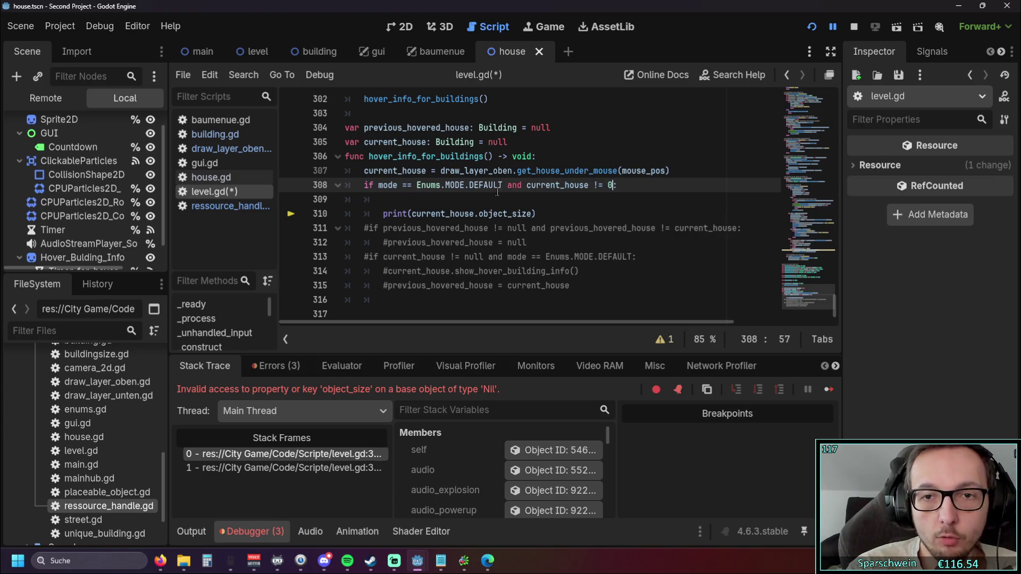
{"action": "type", "text": "nul"}
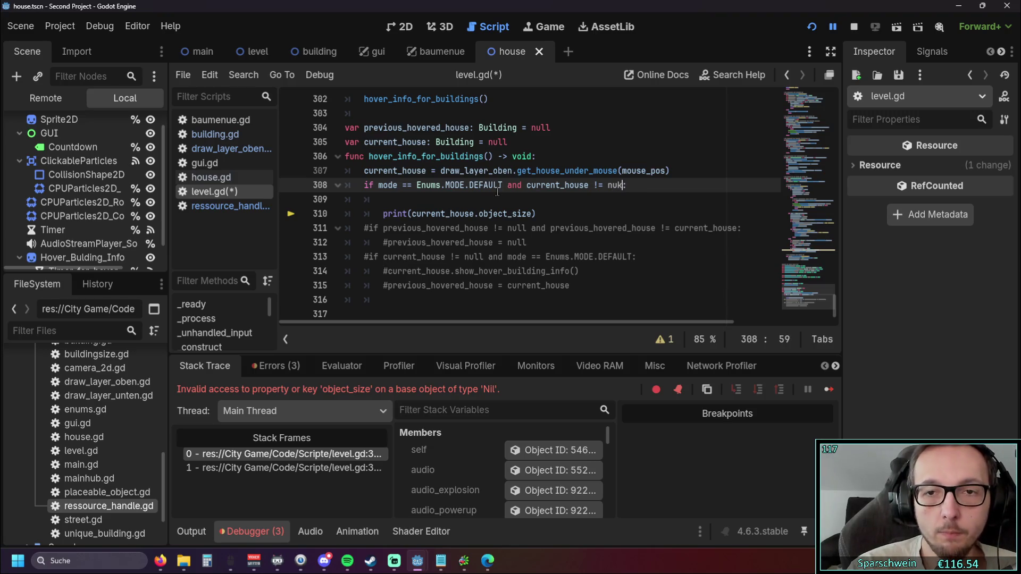
{"action": "type", "text": "l"}
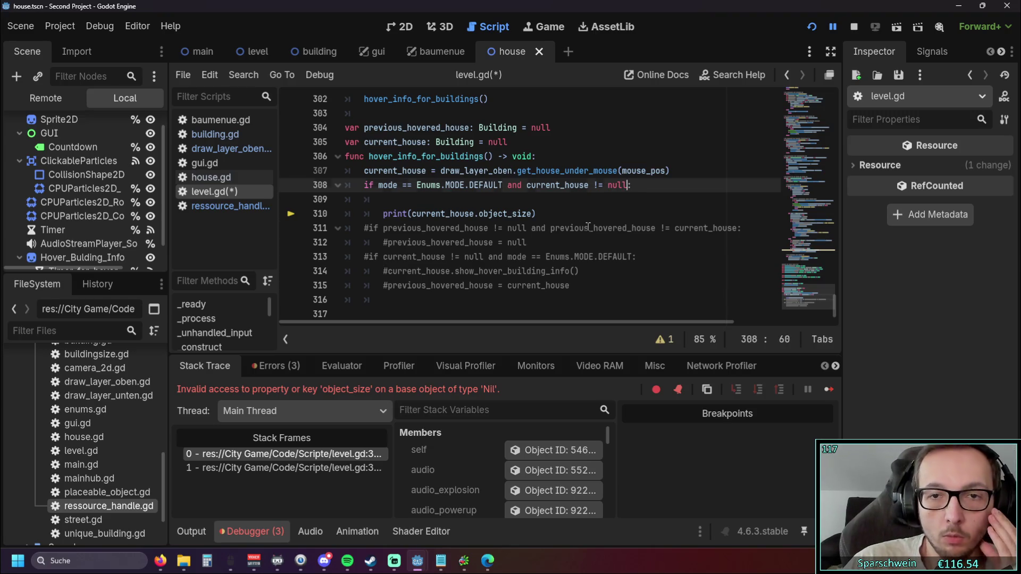
{"action": "left_click", "coordinate": [589, 228]}
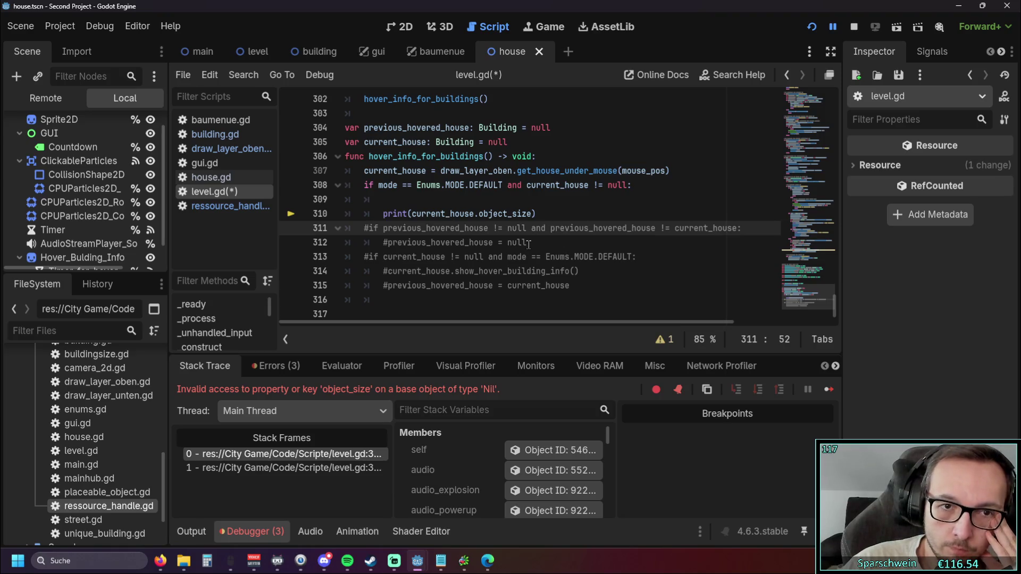
Step: Add 'previous_hovered_house = current_house' on line 309 by copying both variable names
{"action": "left_click", "coordinate": [606, 201]}
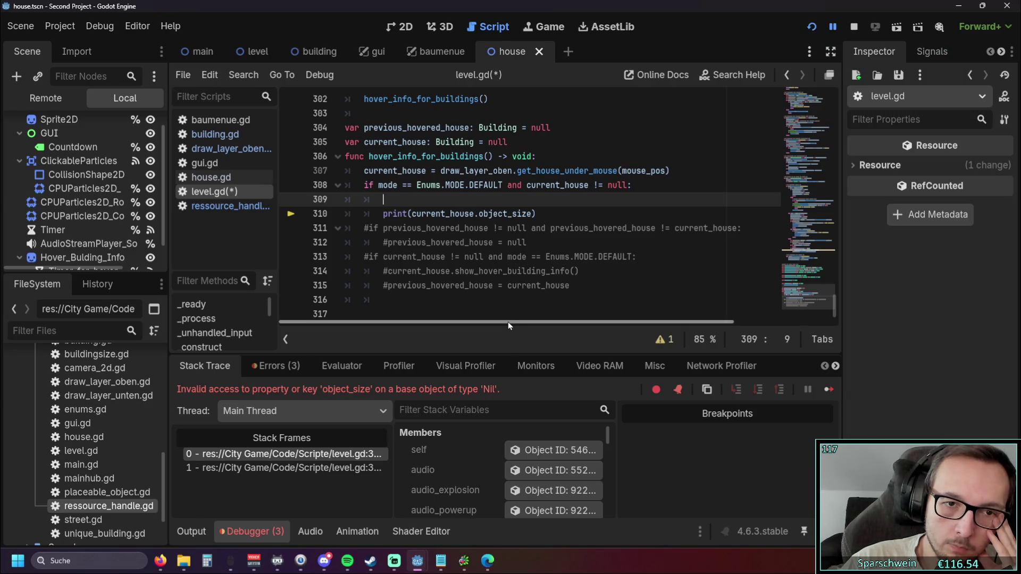
{"action": "mouse_move", "coordinate": [390, 243]}
{"action": "left_mouse_down"}
{"action": "mouse_move", "coordinate": [529, 244]}
{"action": "mouse_move", "coordinate": [493, 244]}
{"action": "left_mouse_up"}
{"action": "key", "text": "ctrl+c"}
{"action": "left_click", "coordinate": [441, 201]}
{"action": "key", "text": "ctrl+v"}
{"action": "type", "text": "="}
{"action": "double_click", "coordinate": [369, 143]}
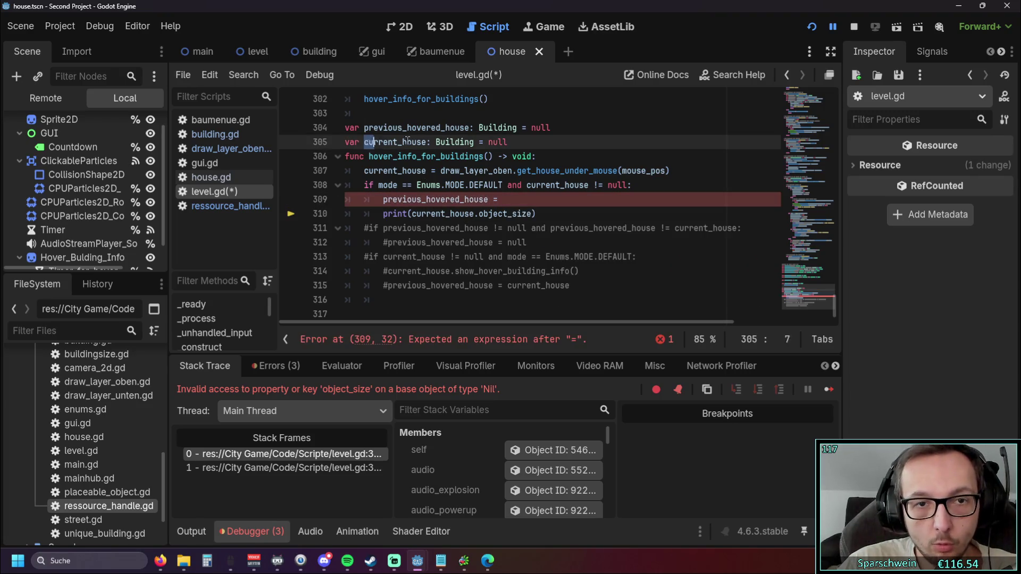
{"action": "key", "text": "ctrl+c"}
{"action": "left_click", "coordinate": [518, 195]}
{"action": "key", "text": "ctrl+v"}
{"action": "left_click", "coordinate": [558, 243]}
{"action": "left_click", "coordinate": [566, 199]}
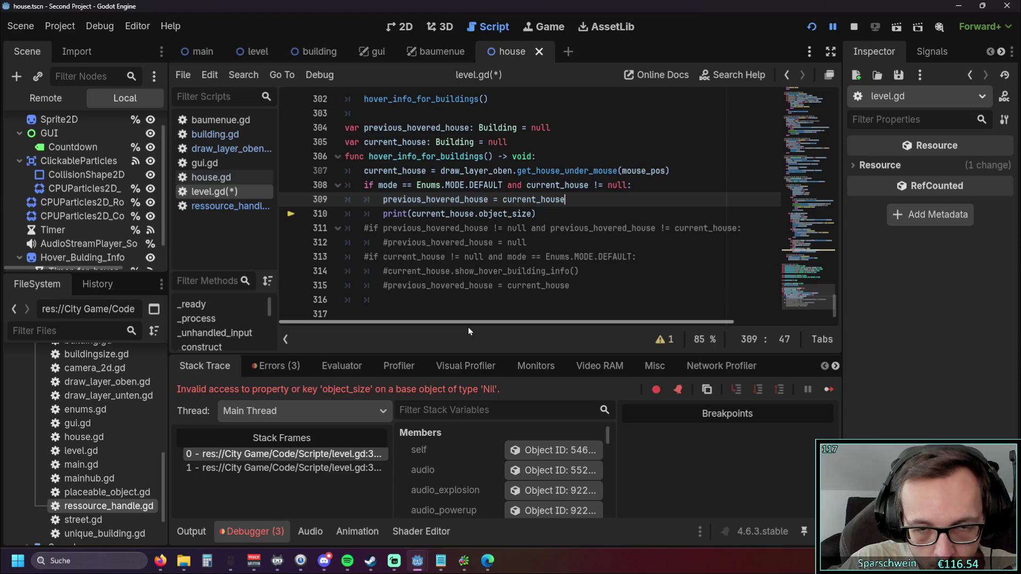
{"action": "left_click", "coordinate": [628, 185]}
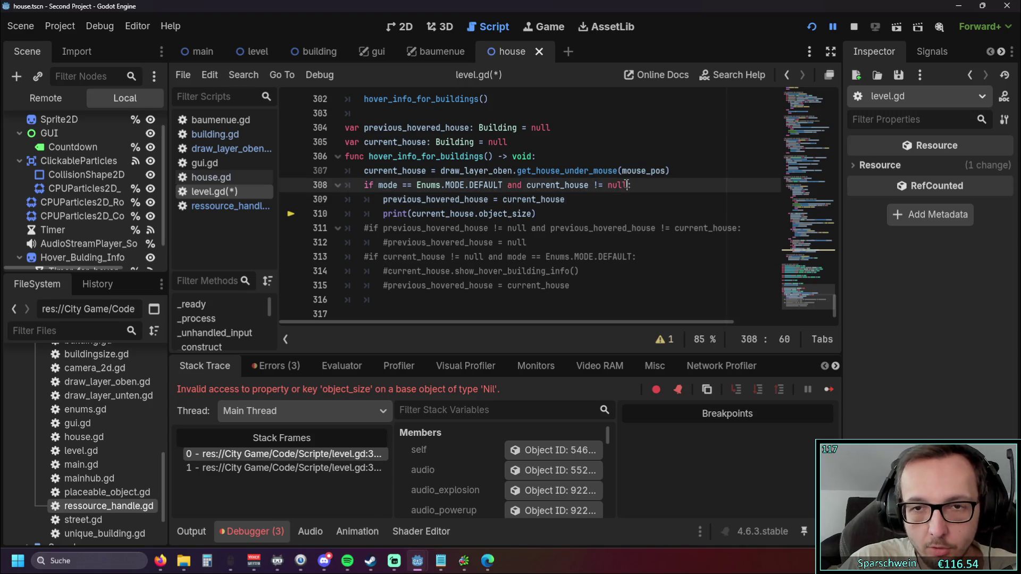
Step: Add a new block 'if current_house != previous_hovered_house:' after the print line
{"action": "left_click", "coordinate": [558, 214]}
{"action": "key", "text": "Return"}
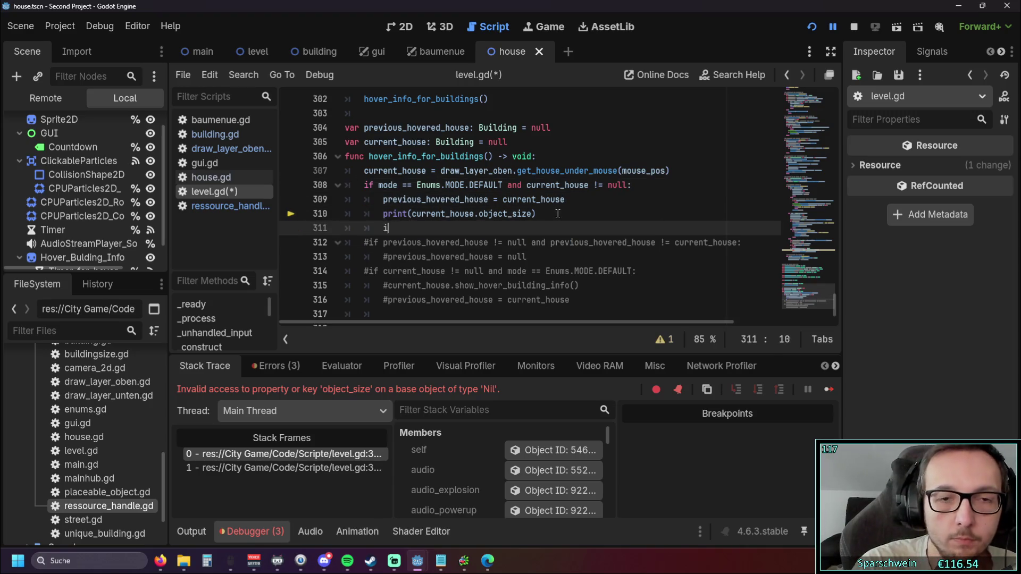
{"action": "key", "text": "BackSpace"}
{"action": "type", "text": "if"}
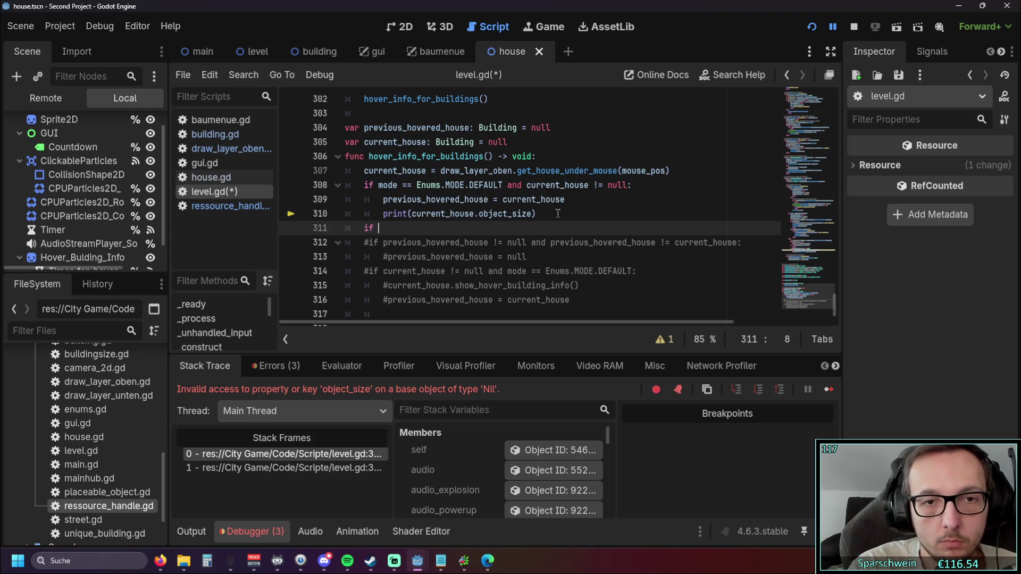
{"action": "double_click", "coordinate": [528, 186]}
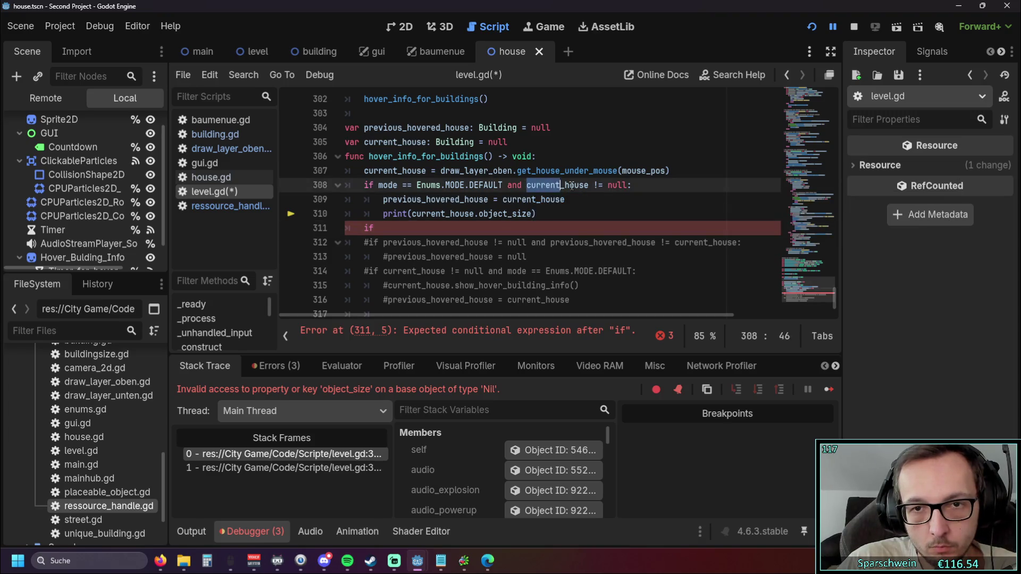
{"action": "left_click", "coordinate": [404, 229]}
{"action": "key", "text": "ctrl+v"}
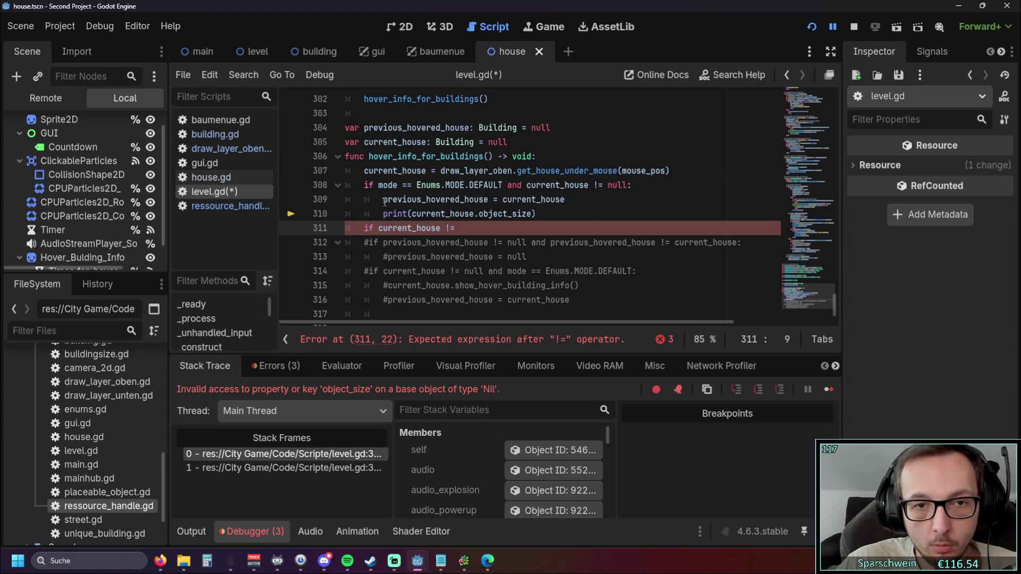
{"action": "left_click_drag", "start_coordinate": [383, 200], "coordinate": [473, 199]}
{"action": "double_click", "coordinate": [475, 200]}
{"action": "key", "text": "ctrl+c"}
{"action": "left_click", "coordinate": [553, 228]}
{"action": "key", "text": "ctrl+v"}
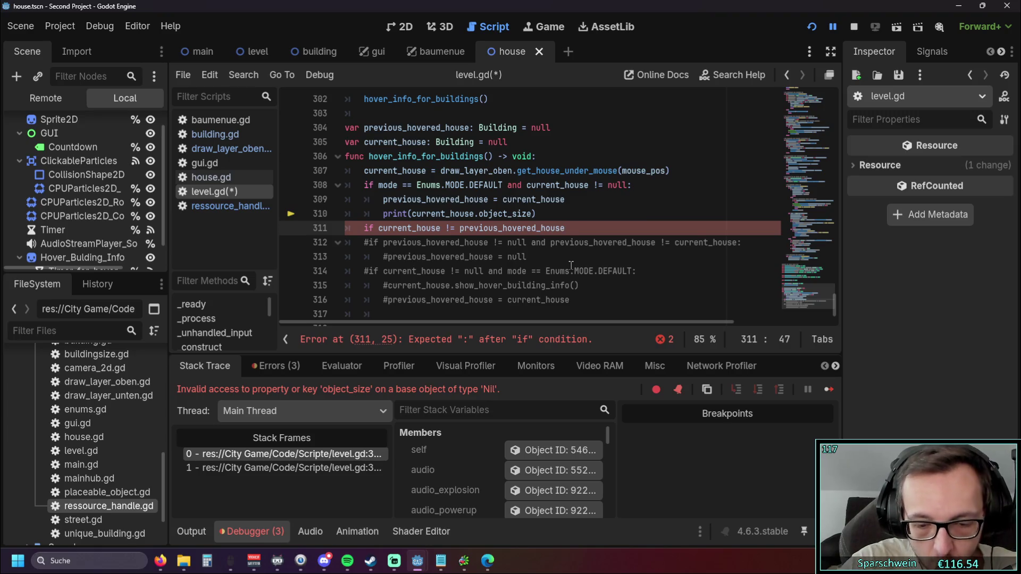
{"action": "type", "text": ":"}
{"action": "key", "text": "Return"}
Step: Move the previous_hovered_house assignment into the new if block, deleting the old line
{"action": "mouse_move", "coordinate": [575, 199]}
{"action": "left_mouse_down"}
{"action": "mouse_move", "coordinate": [373, 200]}
{"action": "mouse_move", "coordinate": [383, 200]}
{"action": "left_mouse_up"}
{"action": "left_click", "coordinate": [396, 241]}
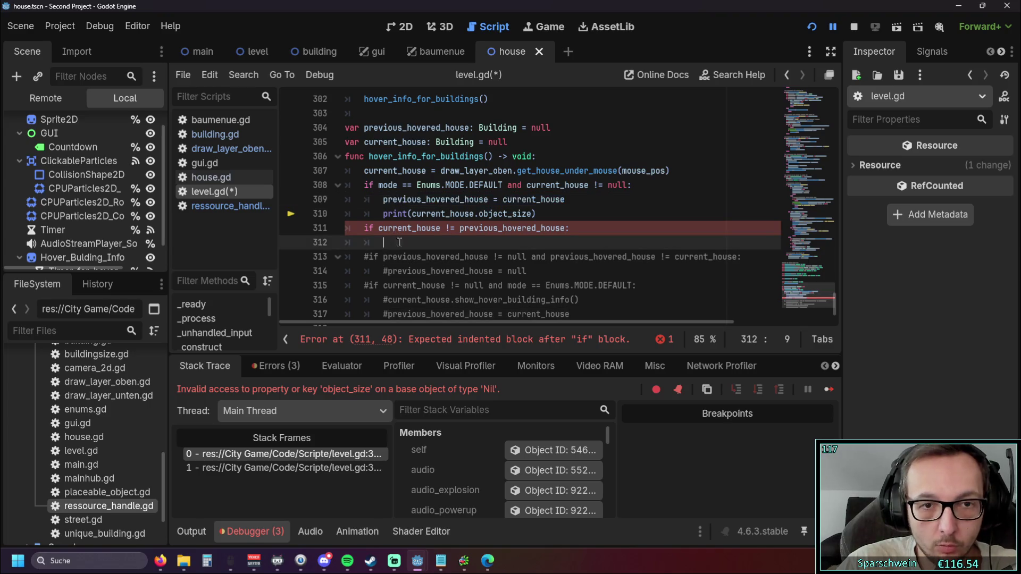
{"action": "key", "text": "ctrl+v"}
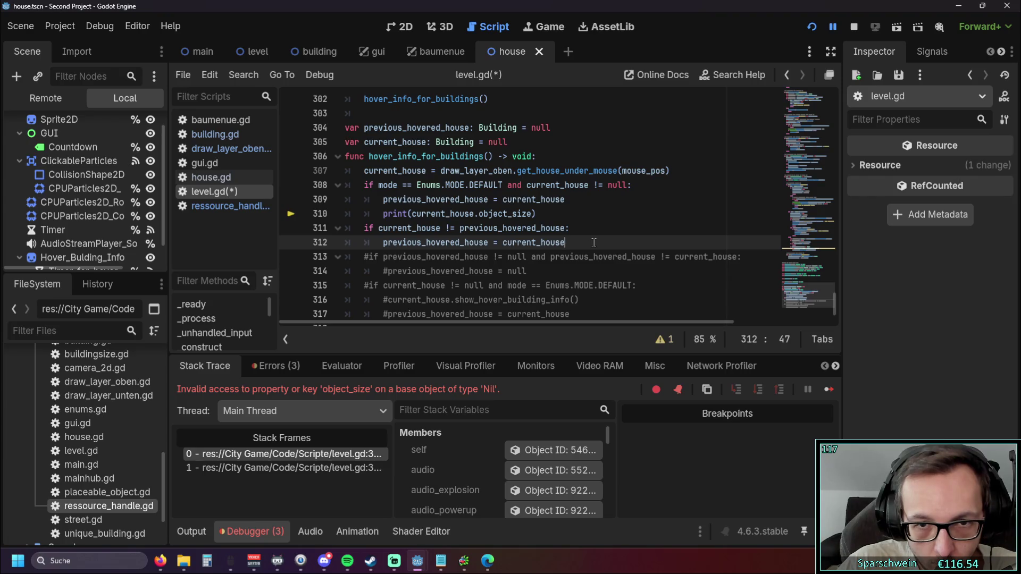
{"action": "left_click_drag", "start_coordinate": [572, 200], "coordinate": [322, 202]}
{"action": "key", "text": "BackSpace"}
{"action": "key", "text": "BackSpace"}
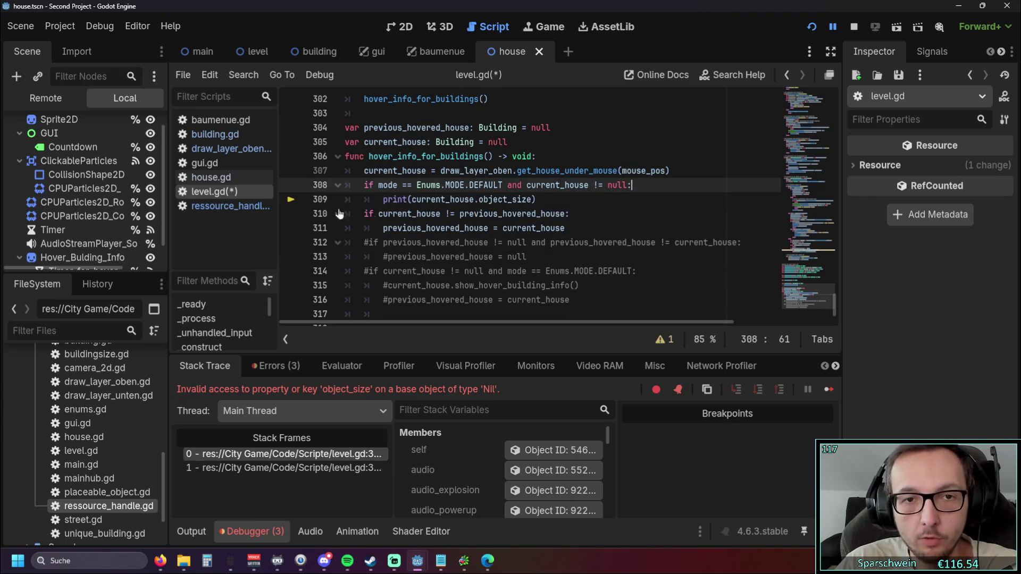
{"action": "left_click", "coordinate": [610, 228]}
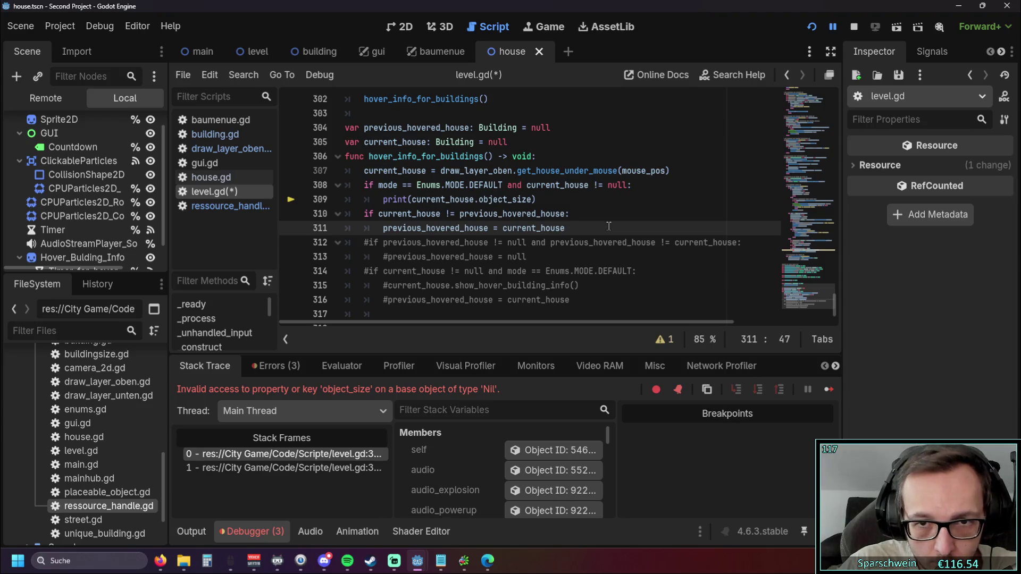
Step: Append 'and current_house == previous_hovered_house' to line 308's condition, then run the game
{"action": "left_click", "coordinate": [624, 187]}
{"action": "type", "text": "and"}
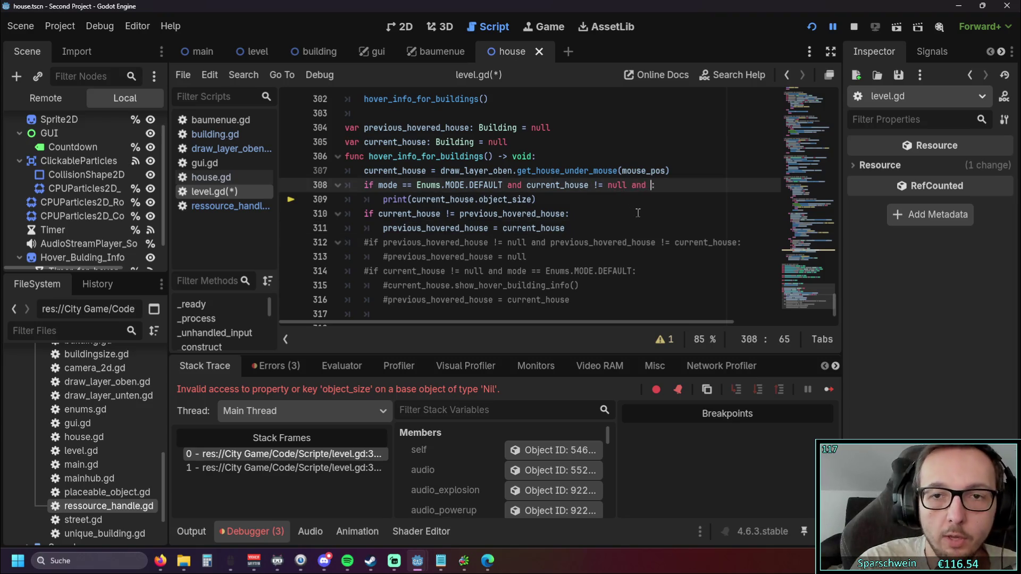
{"action": "mouse_move", "coordinate": [501, 324]}
{"action": "left_mouse_down"}
{"action": "mouse_move", "coordinate": [519, 325]}
{"action": "mouse_move", "coordinate": [481, 323]}
{"action": "left_mouse_up"}
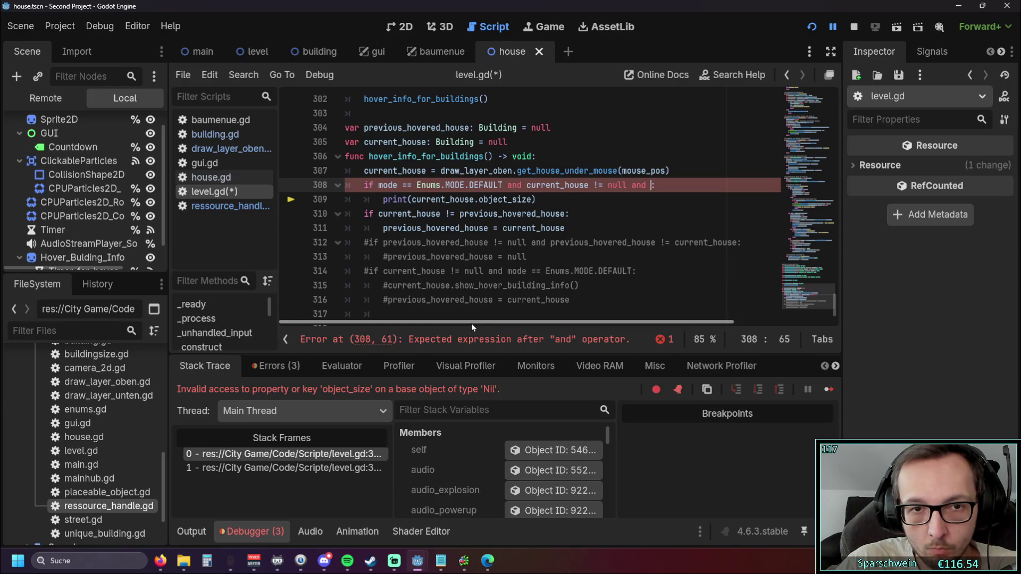
{"action": "mouse_move", "coordinate": [499, 323]}
{"action": "left_mouse_down"}
{"action": "mouse_move", "coordinate": [509, 321]}
{"action": "mouse_move", "coordinate": [487, 321]}
{"action": "left_mouse_up"}
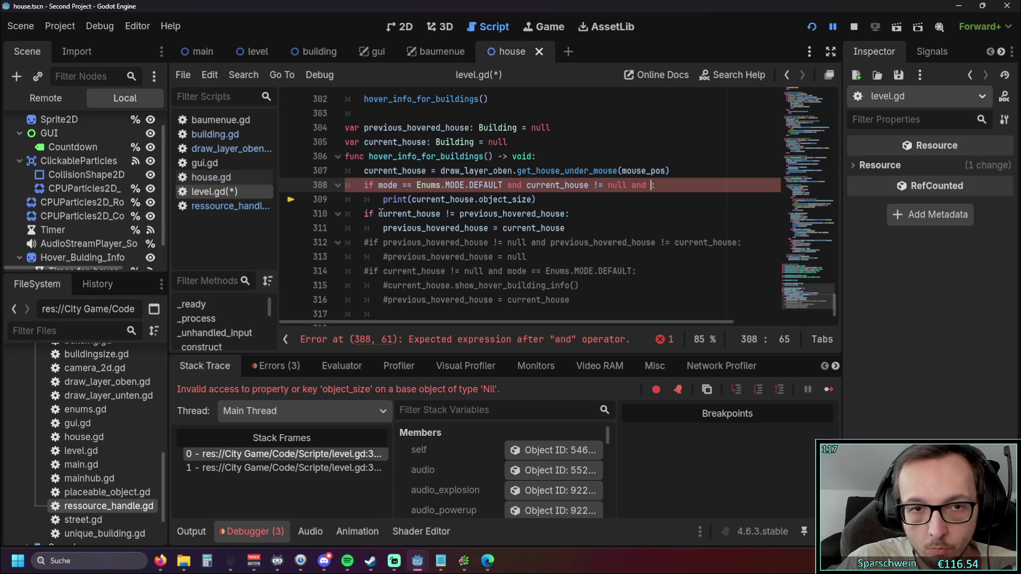
{"action": "left_click_drag", "start_coordinate": [378, 213], "coordinate": [564, 213]}
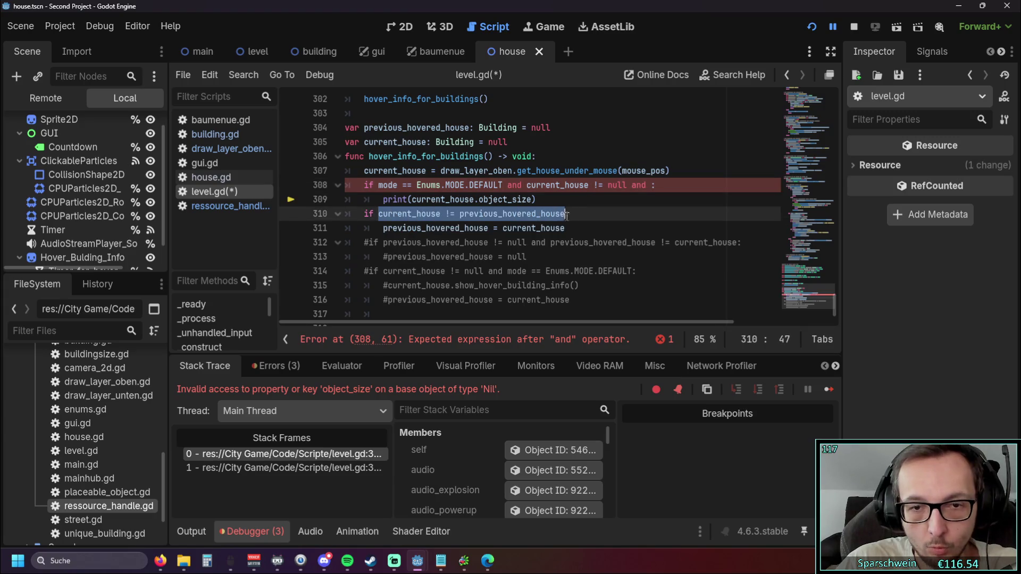
{"action": "key", "text": "ctrl+c"}
{"action": "left_click", "coordinate": [652, 185]}
{"action": "key", "text": "ctrl+v"}
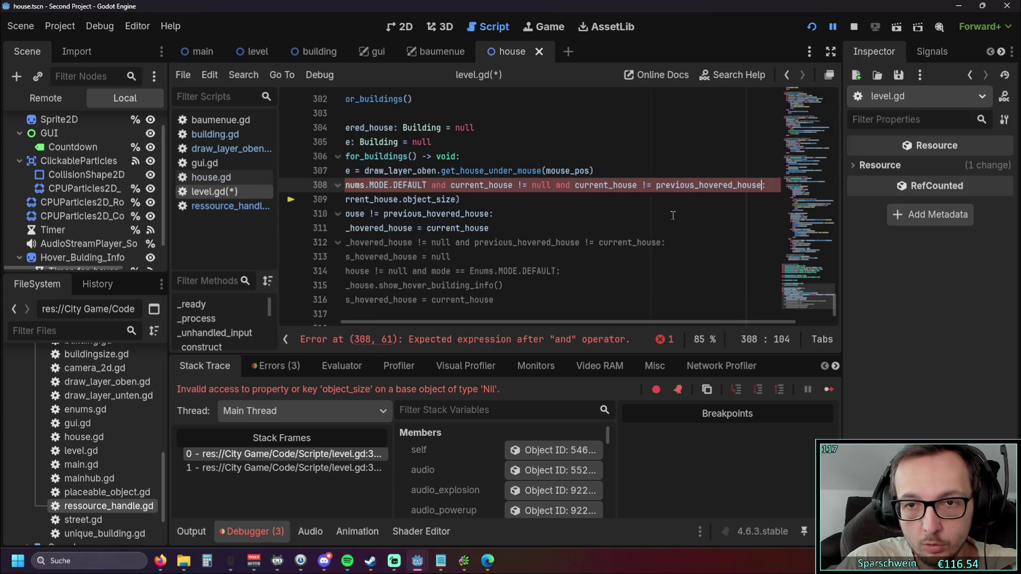
{"action": "left_click", "coordinate": [647, 185]}
{"action": "key", "text": "BackSpace"}
{"action": "type", "text": "="}
{"action": "left_click", "coordinate": [497, 214]}
{"action": "left_click_drag", "start_coordinate": [519, 321], "coordinate": [416, 321]}
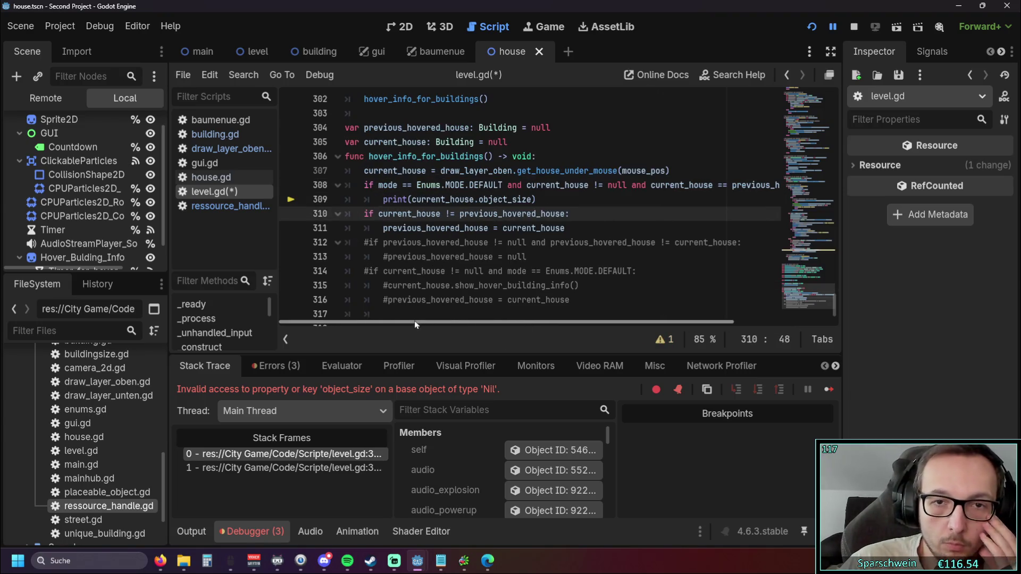
{"action": "left_click", "coordinate": [802, 26]}
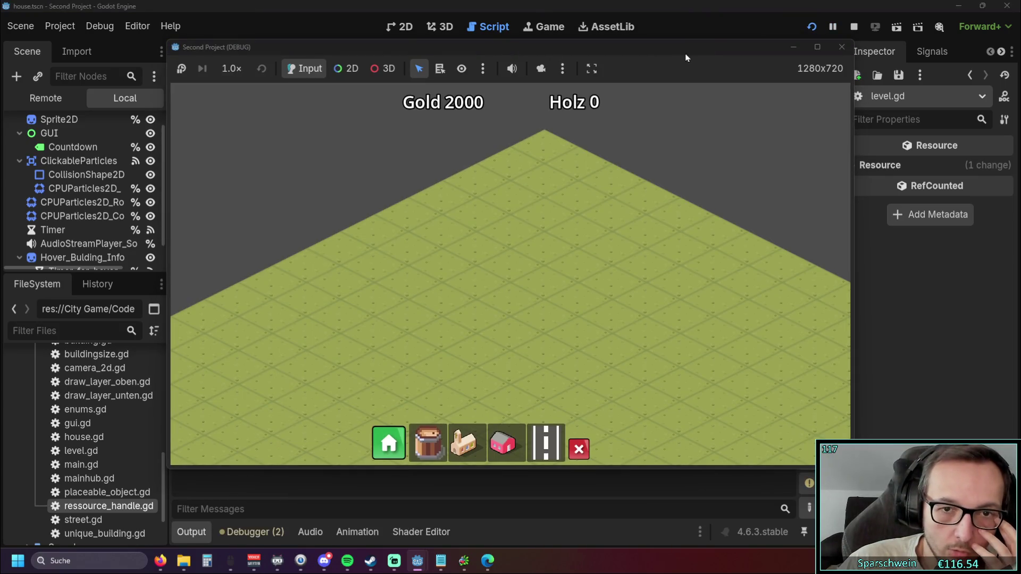
Step: Place a red house, hover it, stop the game, and review the repeated (1, 1) output
{"action": "left_click_drag", "start_coordinate": [508, 48], "coordinate": [716, 48]}
{"action": "left_click", "coordinate": [711, 446]}
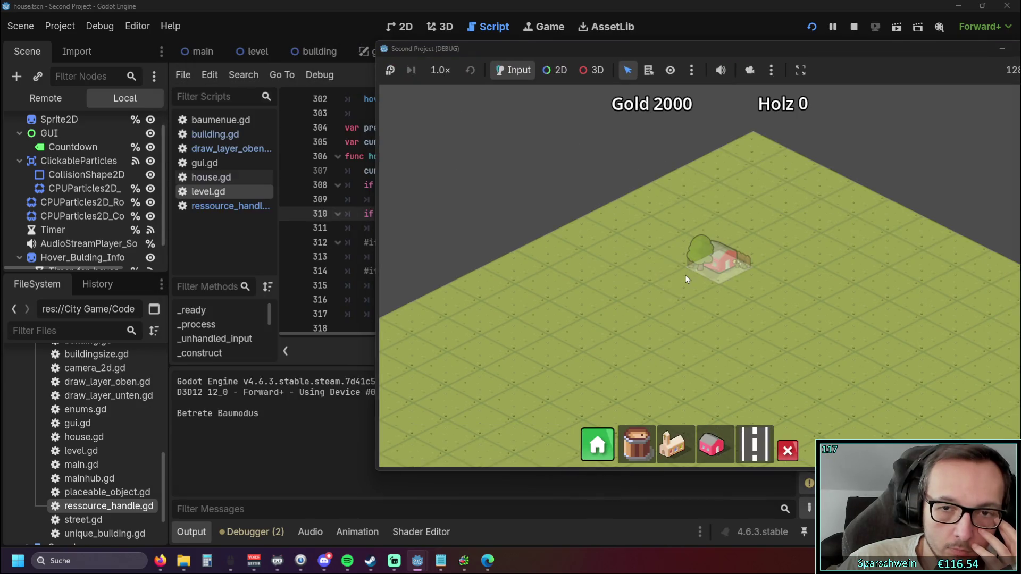
{"action": "left_click", "coordinate": [686, 287]}
{"action": "right_click", "coordinate": [681, 319]}
{"action": "mouse_move", "coordinate": [675, 286]}
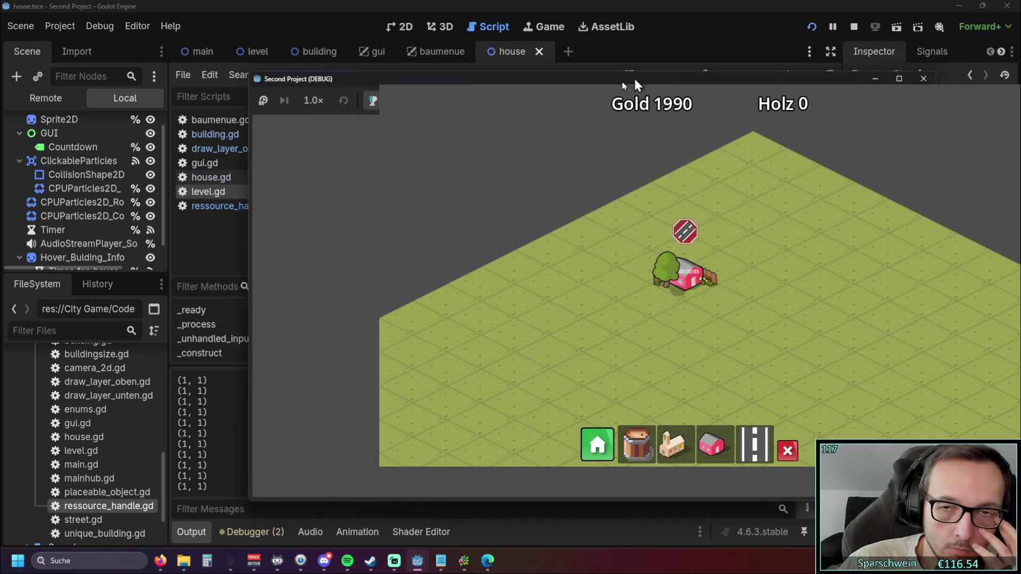
{"action": "key", "text": "F8"}
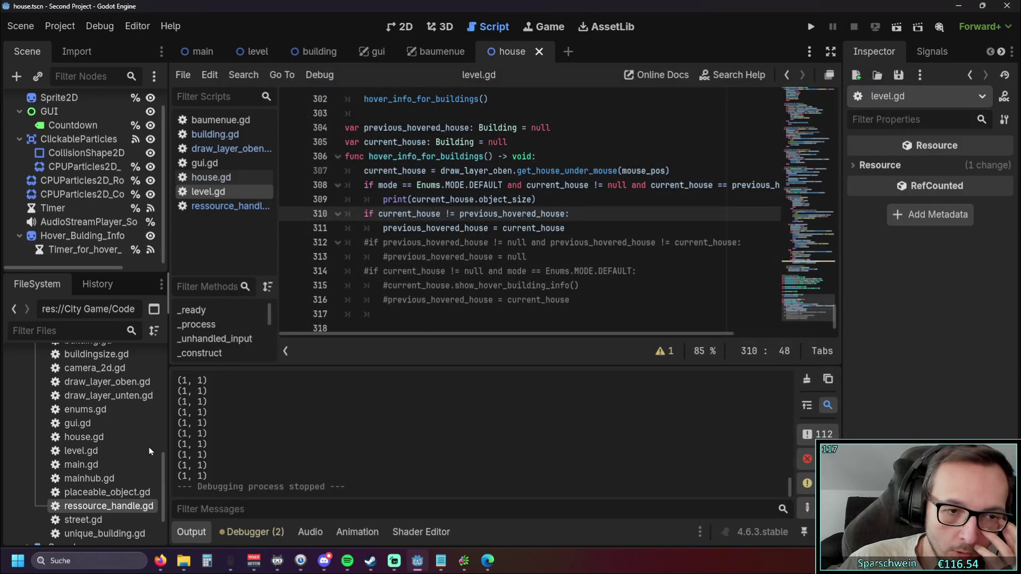
{"action": "scroll", "coordinate": [500, 299], "scroll_direction": "up", "scroll_amount": 1}
{"action": "mouse_move", "coordinate": [466, 334]}
{"action": "left_mouse_down"}
{"action": "mouse_move", "coordinate": [543, 330]}
{"action": "mouse_move", "coordinate": [460, 327]}
{"action": "left_mouse_up"}
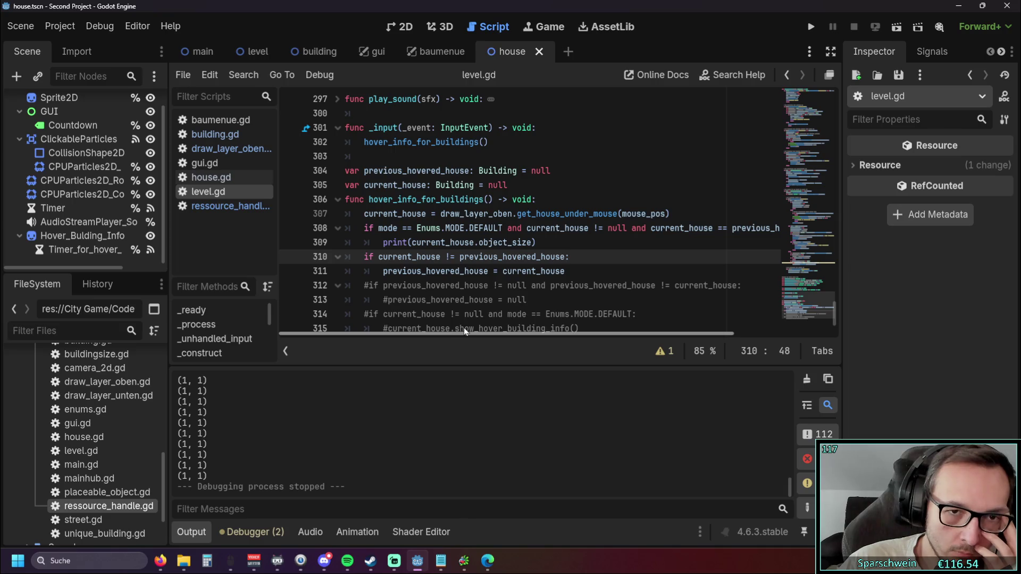
{"action": "mouse_move", "coordinate": [463, 327]}
{"action": "left_mouse_down"}
{"action": "mouse_move", "coordinate": [551, 336]}
{"action": "mouse_move", "coordinate": [452, 330]}
{"action": "mouse_move", "coordinate": [516, 330]}
{"action": "mouse_move", "coordinate": [466, 328]}
{"action": "left_mouse_up"}
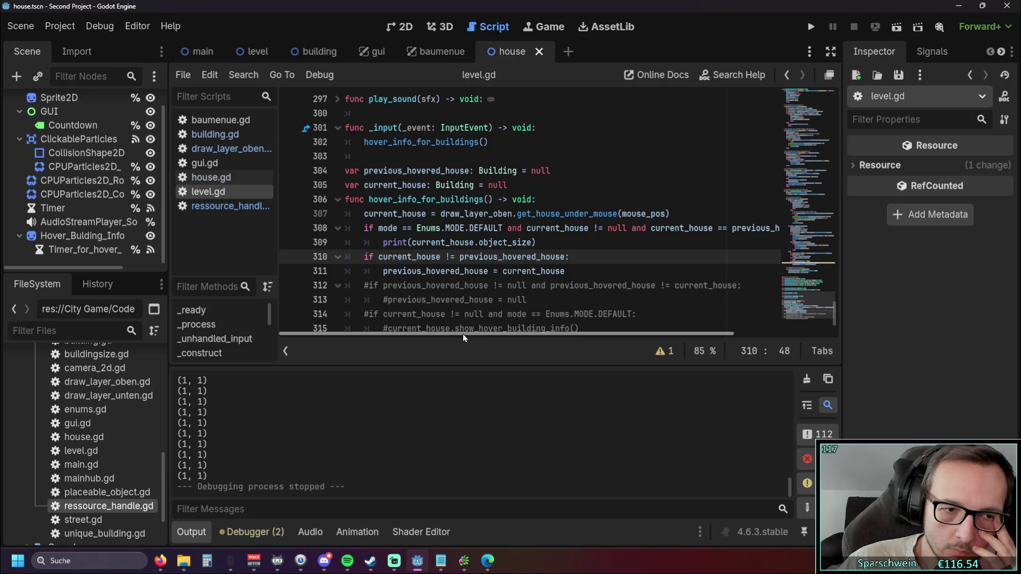
{"action": "mouse_move", "coordinate": [463, 334]}
{"action": "left_mouse_down"}
{"action": "mouse_move", "coordinate": [532, 334]}
{"action": "mouse_move", "coordinate": [479, 333]}
{"action": "left_mouse_up"}
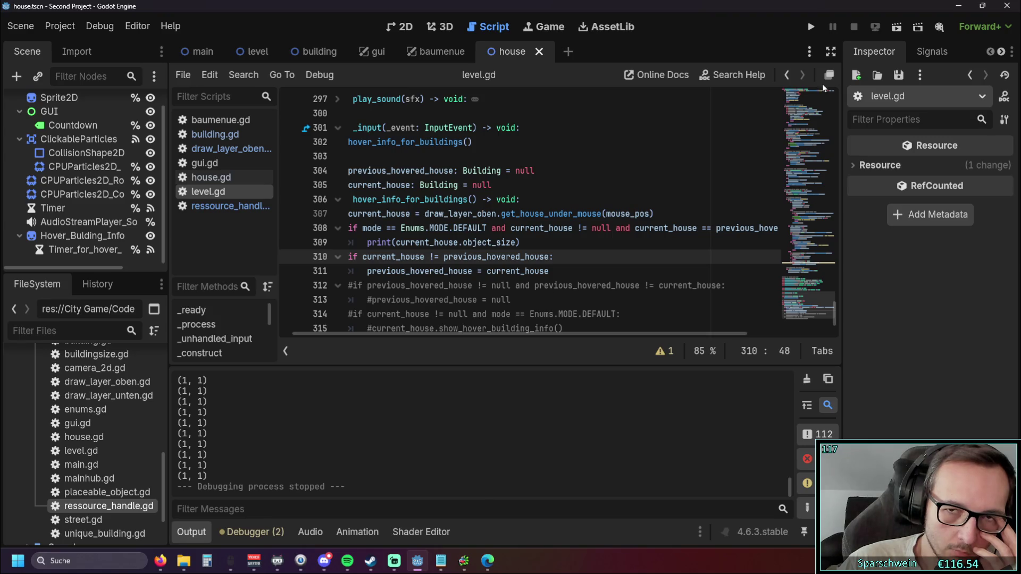
{"action": "left_click", "coordinate": [818, 26]}
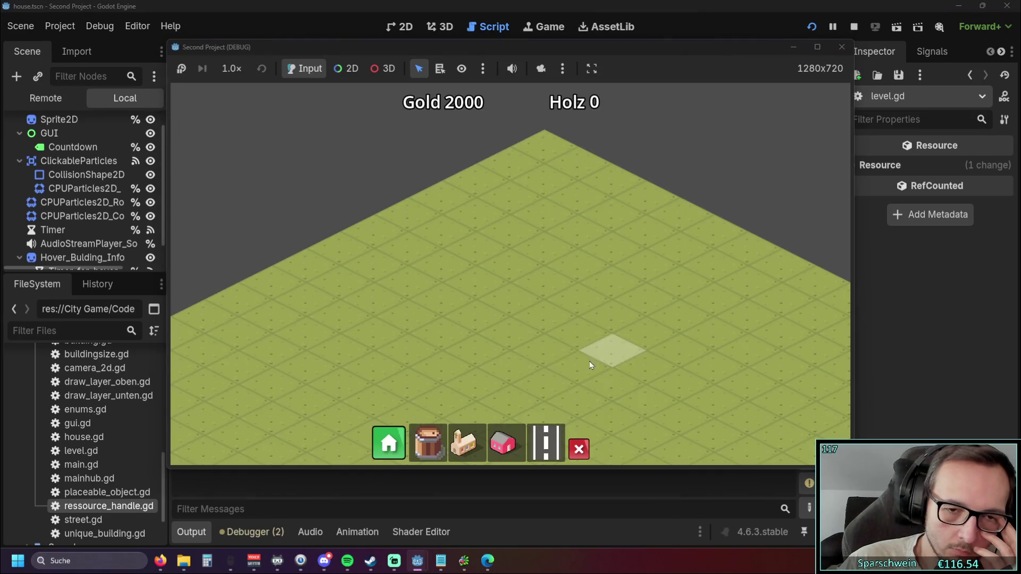
{"action": "left_click", "coordinate": [512, 297]}
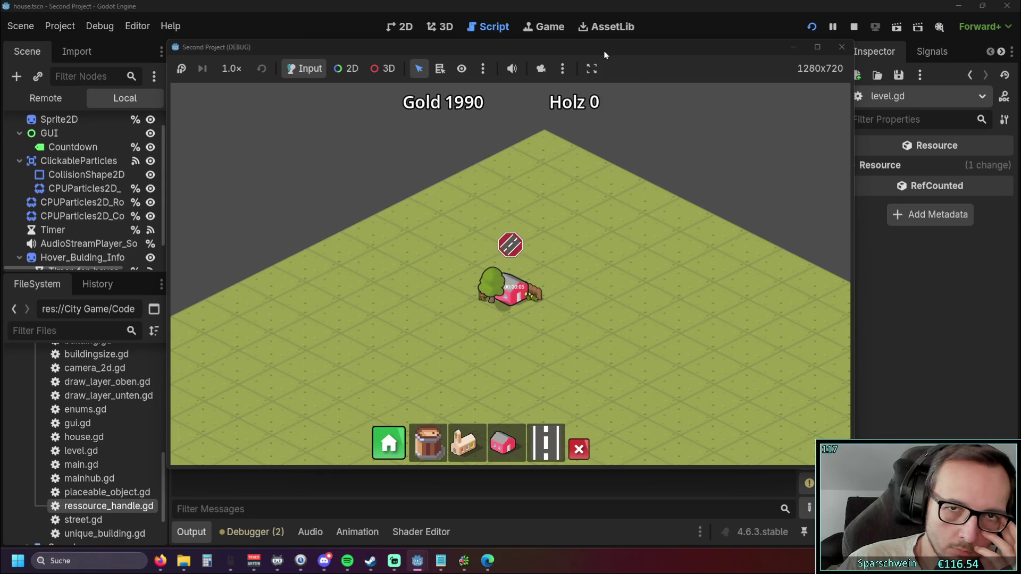
{"action": "left_click_drag", "start_coordinate": [520, 51], "coordinate": [785, 56]}
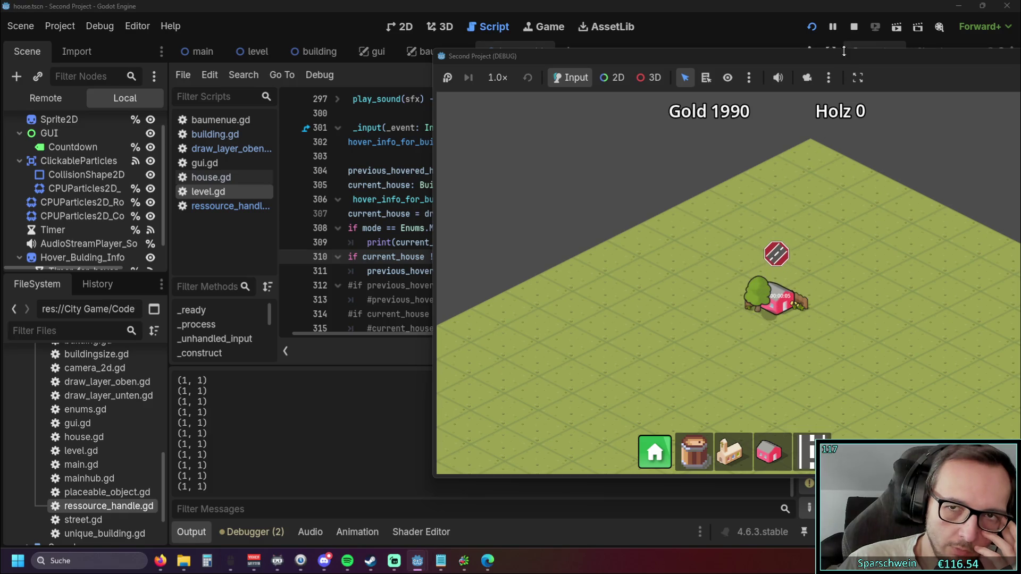
{"action": "left_click_drag", "start_coordinate": [844, 51], "coordinate": [626, 52]}
{"action": "left_click", "coordinate": [887, 58]}
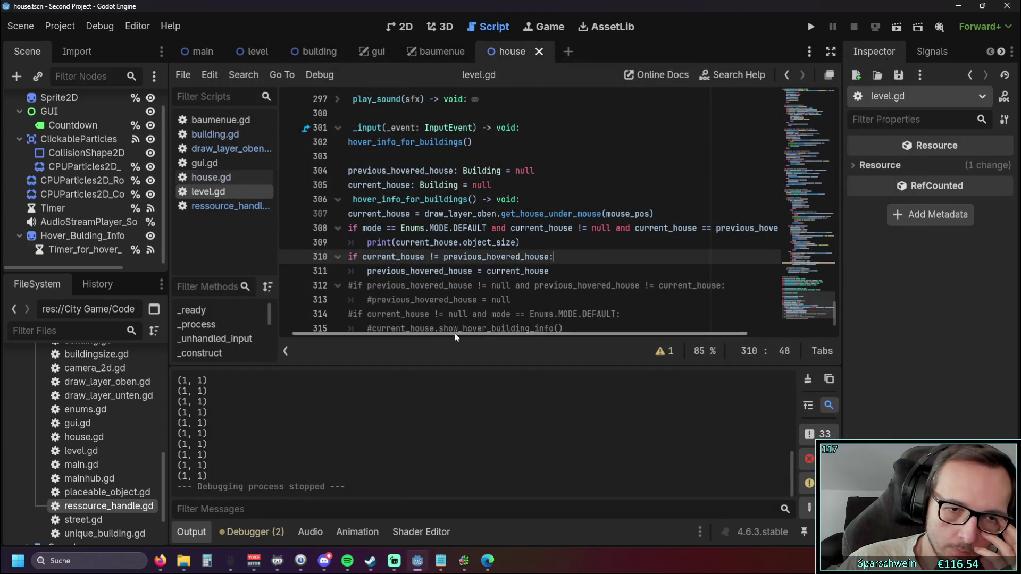
Step: Declare previous_hovered_house and current_house as static vars on lines 304–305, then run the game
{"action": "left_click_drag", "start_coordinate": [455, 333], "coordinate": [418, 337]}
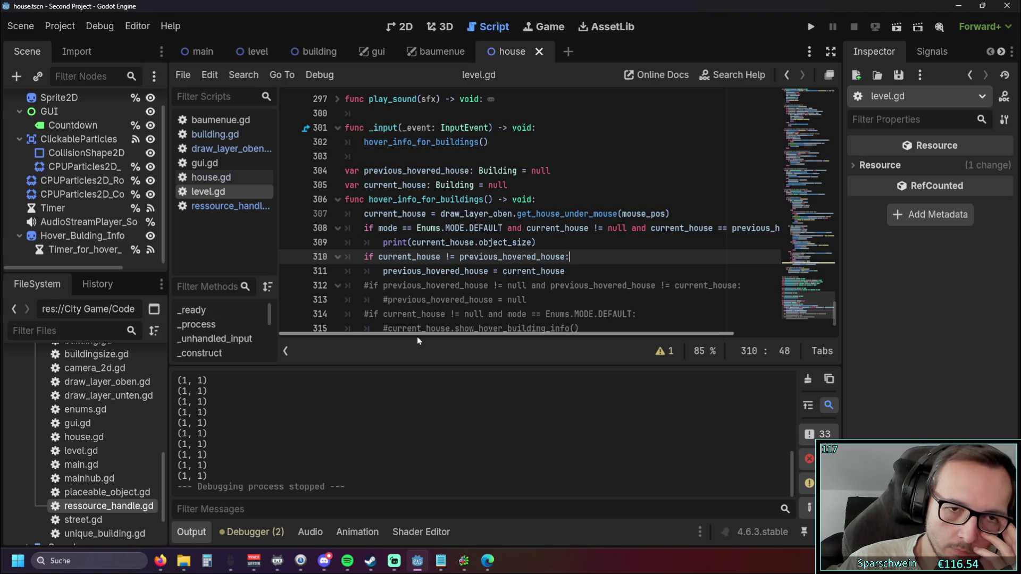
{"action": "left_click_drag", "start_coordinate": [442, 336], "coordinate": [454, 339]}
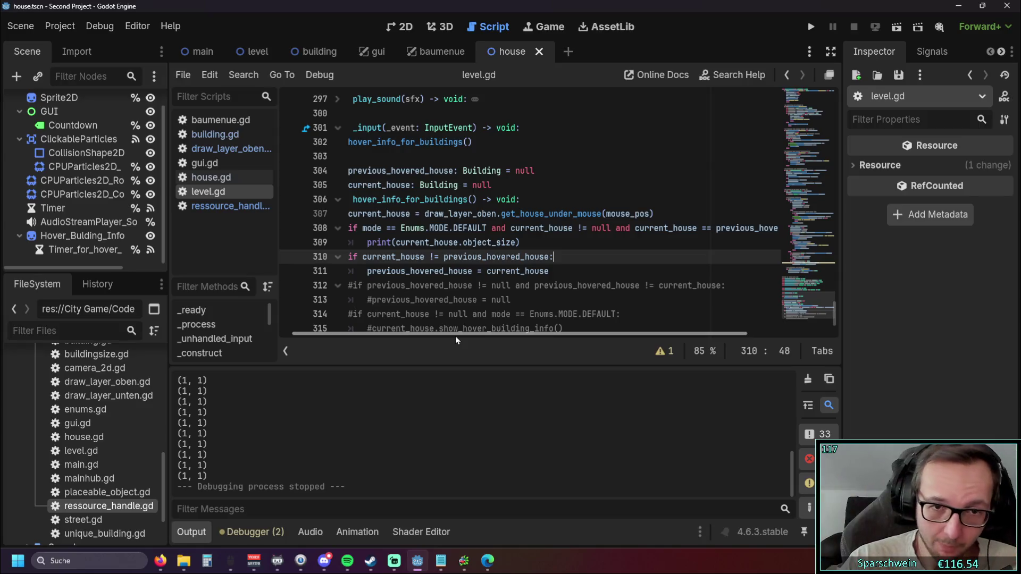
{"action": "mouse_move", "coordinate": [453, 334]}
{"action": "left_mouse_down"}
{"action": "mouse_move", "coordinate": [567, 324]}
{"action": "mouse_move", "coordinate": [414, 330]}
{"action": "left_mouse_up"}
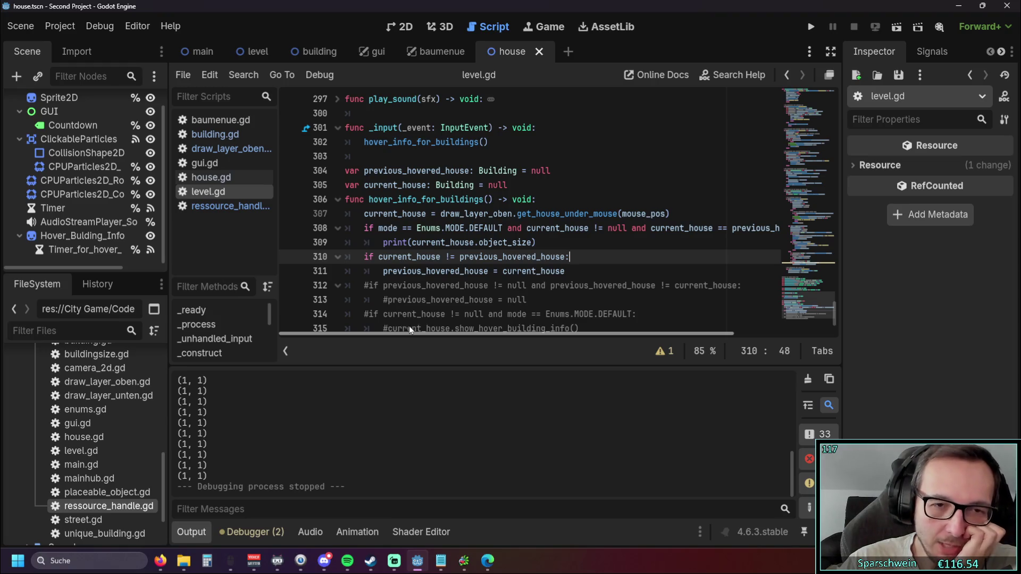
{"action": "mouse_move", "coordinate": [419, 327]}
{"action": "left_mouse_down"}
{"action": "mouse_move", "coordinate": [534, 321]}
{"action": "mouse_move", "coordinate": [433, 321]}
{"action": "left_mouse_up"}
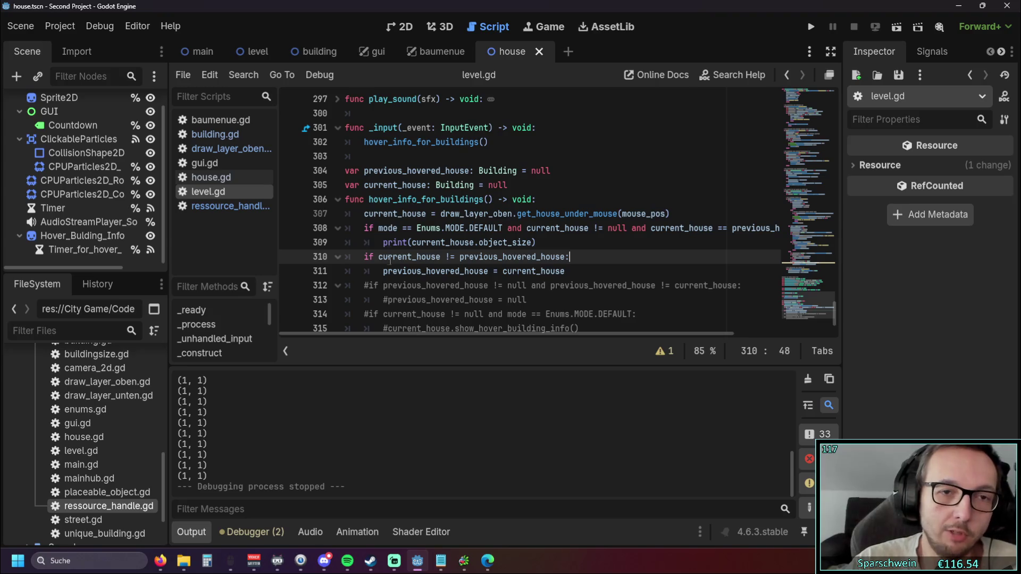
{"action": "left_click", "coordinate": [345, 171]}
{"action": "type", "text": "sta"}
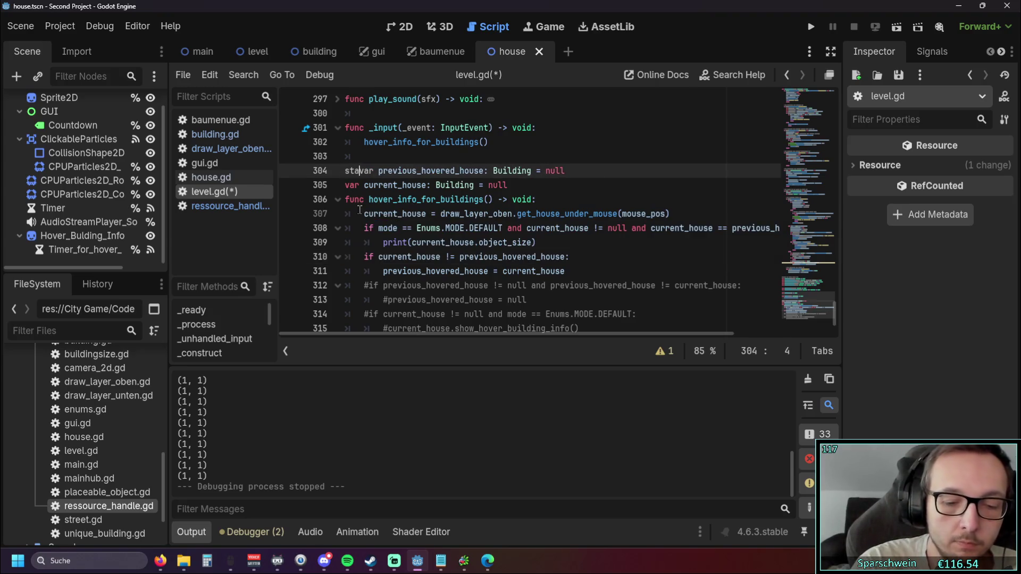
{"action": "type", "text": "tic"}
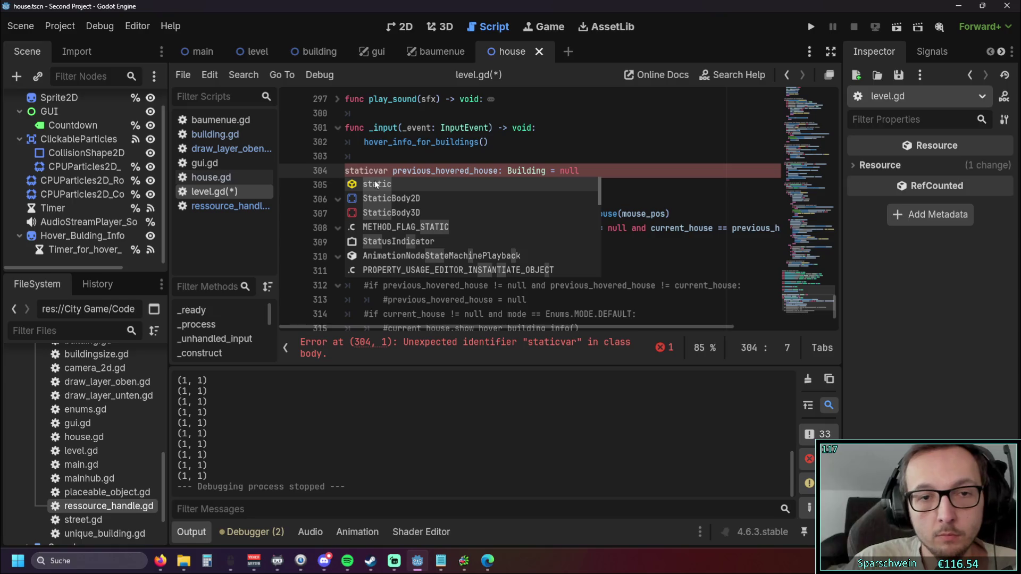
{"action": "left_click", "coordinate": [374, 184]}
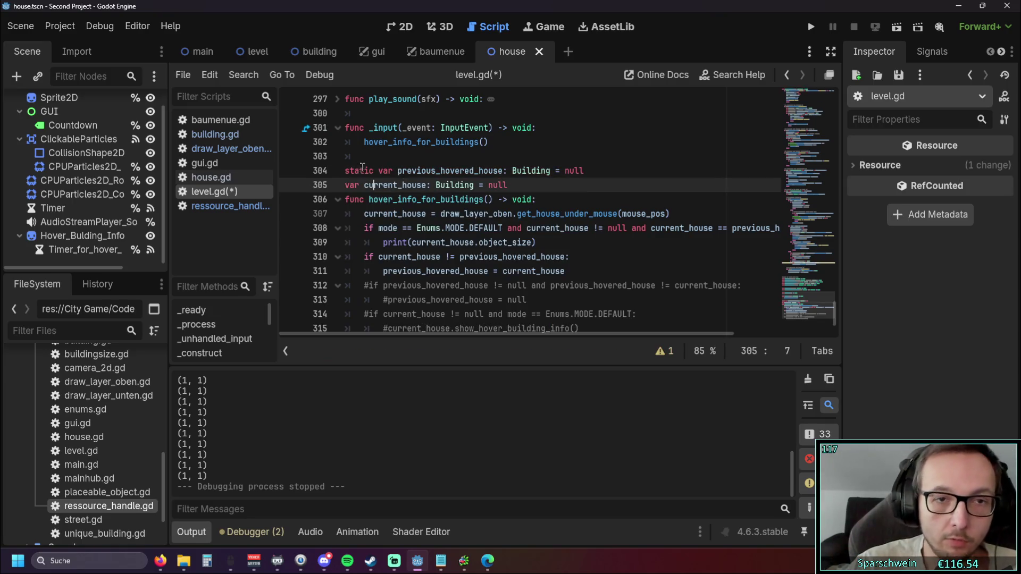
{"action": "left_click_drag", "start_coordinate": [375, 171], "coordinate": [344, 171]}
{"action": "key", "text": "ctrl+c"}
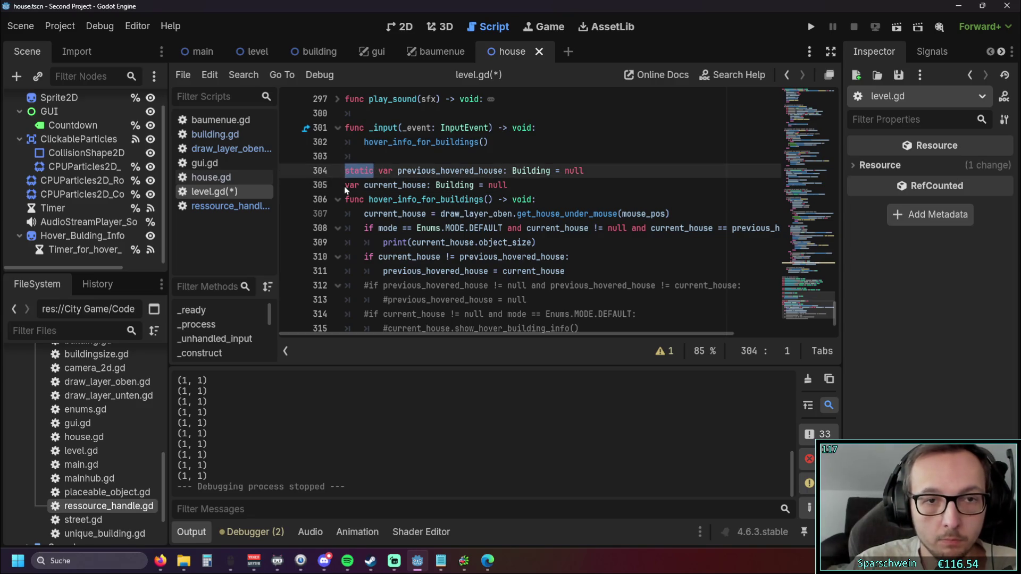
{"action": "left_click", "coordinate": [346, 185]}
{"action": "key", "text": "ctrl+v"}
{"action": "left_click", "coordinate": [568, 239]}
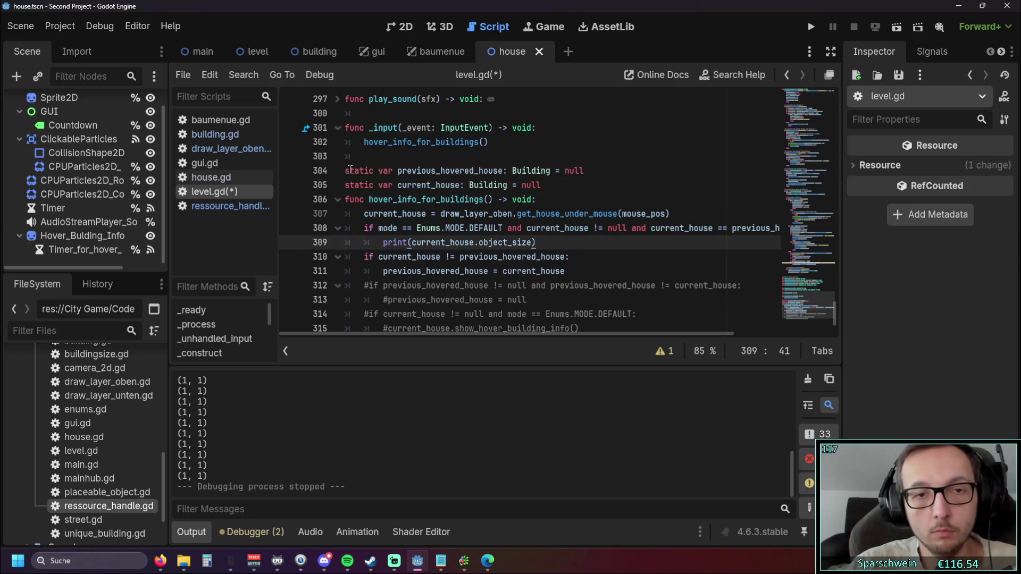
{"action": "left_click", "coordinate": [811, 27]}
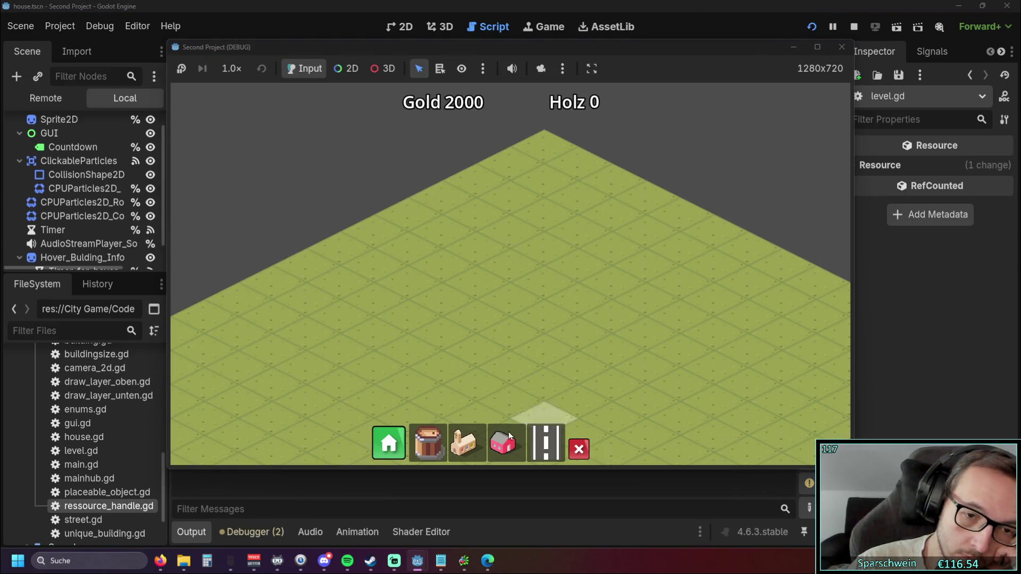
Step: Place a house on the grass grid, check the output, and stop the game
{"action": "left_click", "coordinate": [502, 443]}
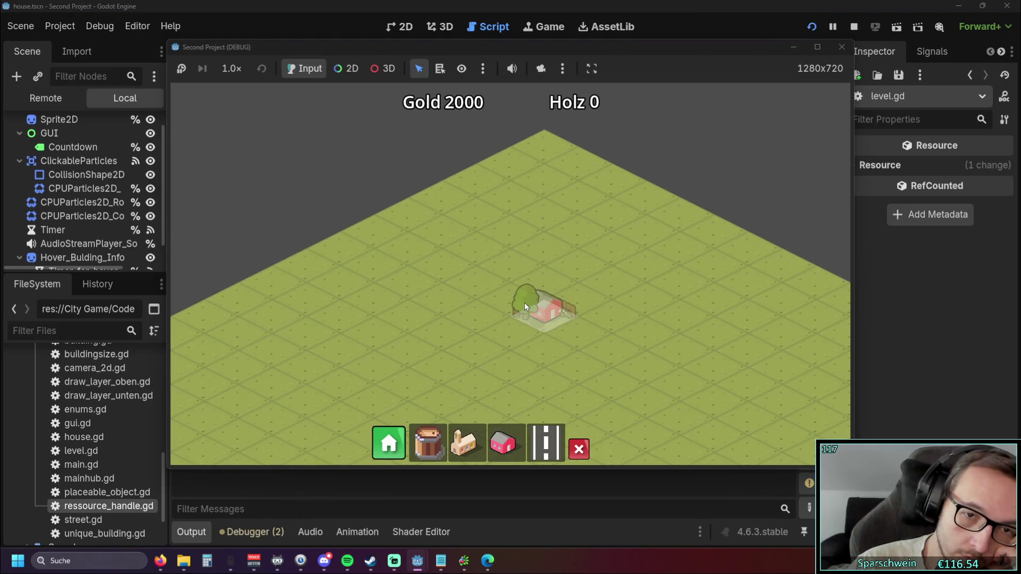
{"action": "left_click", "coordinate": [523, 301]}
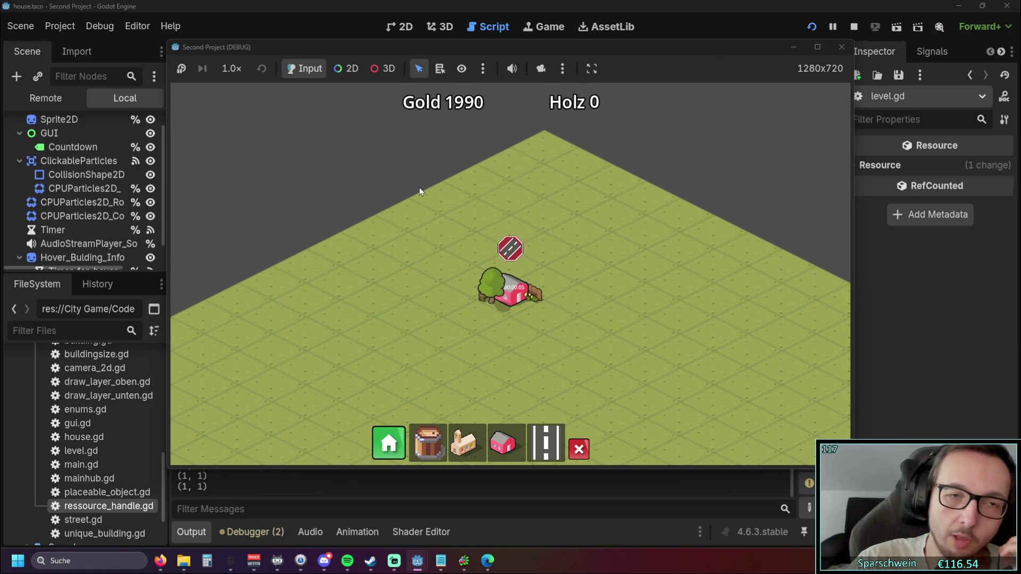
{"action": "mouse_move", "coordinate": [461, 47]}
{"action": "left_mouse_down"}
{"action": "mouse_move", "coordinate": [685, 45]}
{"action": "mouse_move", "coordinate": [633, 47]}
{"action": "left_mouse_up"}
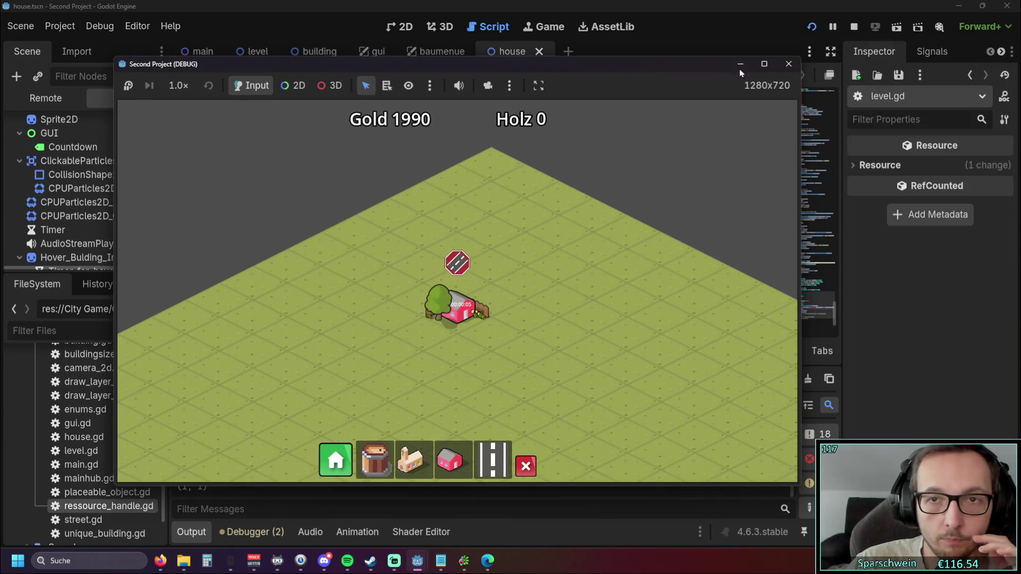
{"action": "left_click", "coordinate": [787, 66]}
Step: Relaunch the game several times, repositioning and resizing its window between runs
{"action": "left_click", "coordinate": [810, 26]}
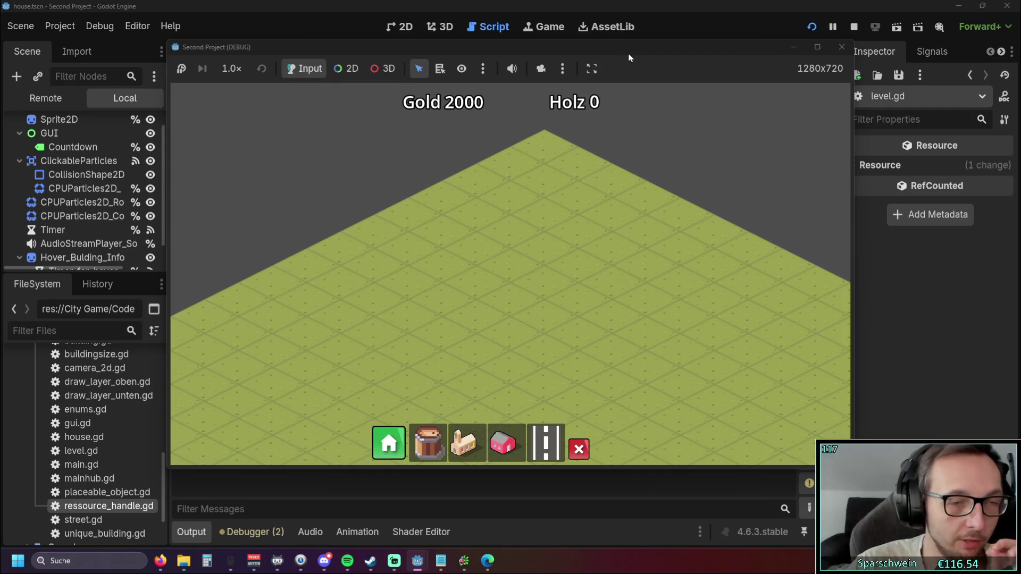
{"action": "left_click_drag", "start_coordinate": [508, 48], "coordinate": [579, 50]}
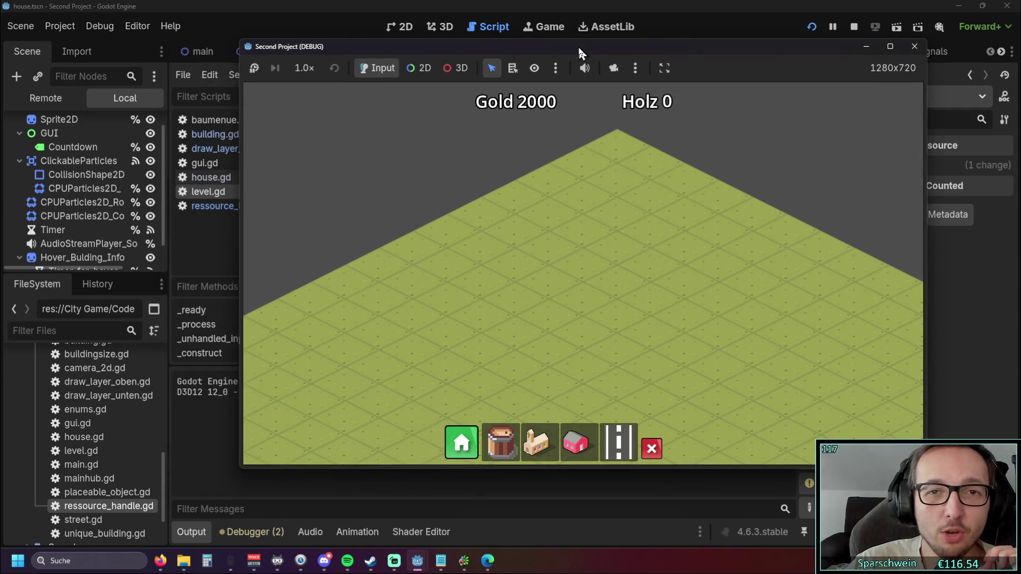
{"action": "left_click", "coordinate": [812, 26]}
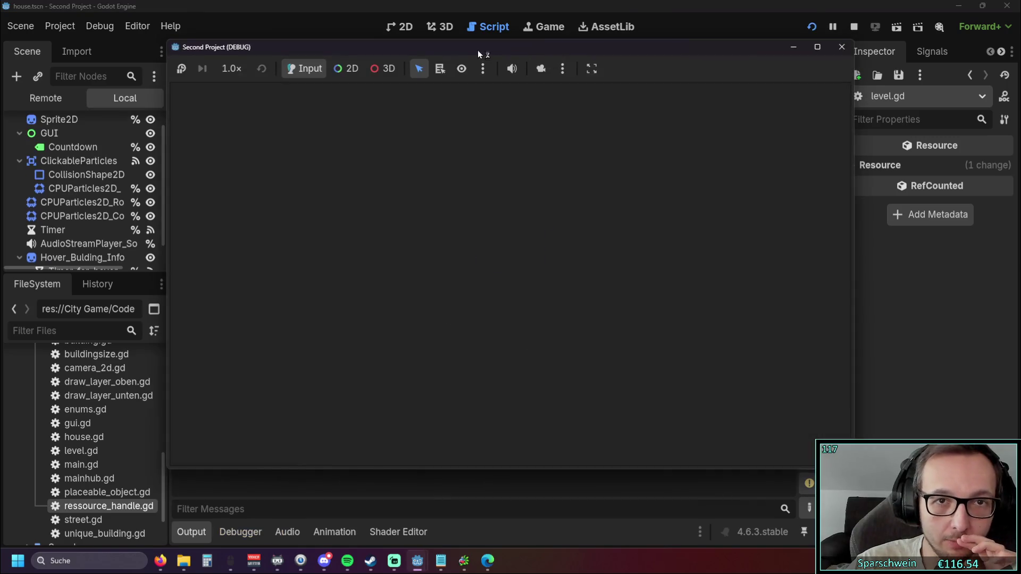
{"action": "double_click", "coordinate": [472, 47]}
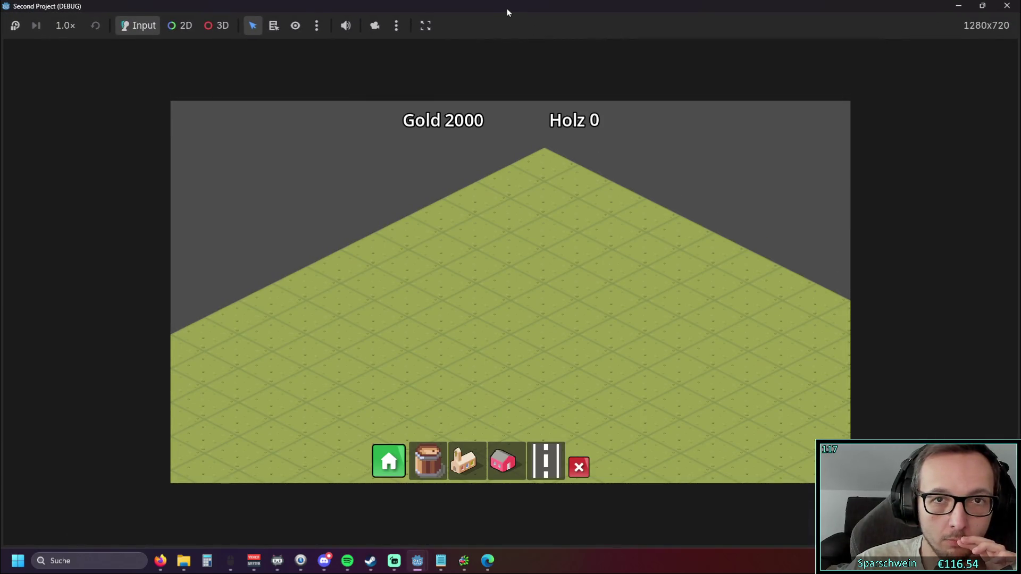
{"action": "double_click", "coordinate": [506, 8]}
{"action": "mouse_move", "coordinate": [486, 47]}
{"action": "left_mouse_down"}
{"action": "mouse_move", "coordinate": [602, 45]}
{"action": "mouse_move", "coordinate": [502, 47]}
{"action": "left_mouse_up"}
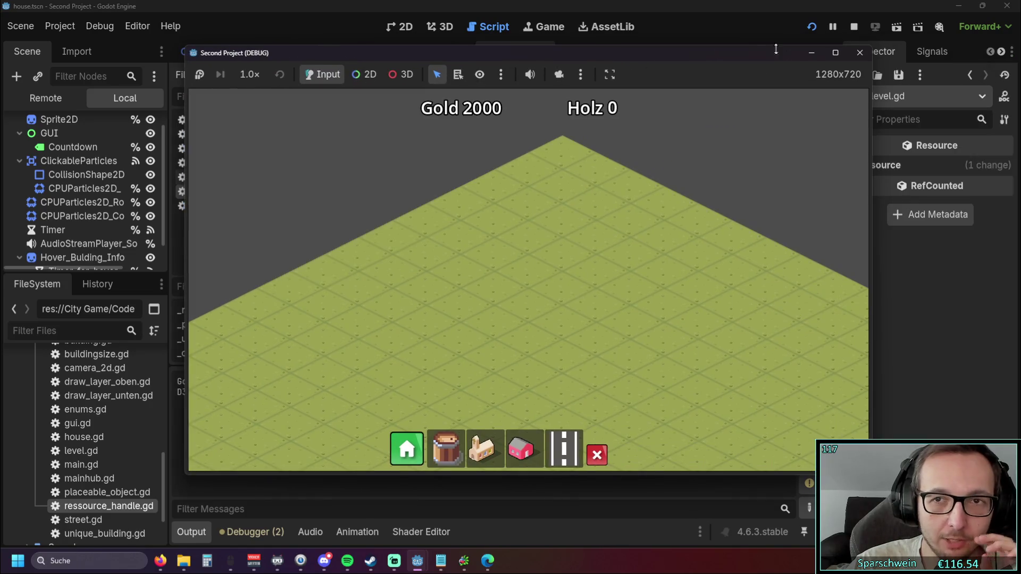
{"action": "left_click", "coordinate": [860, 53]}
{"action": "key", "text": "F5"}
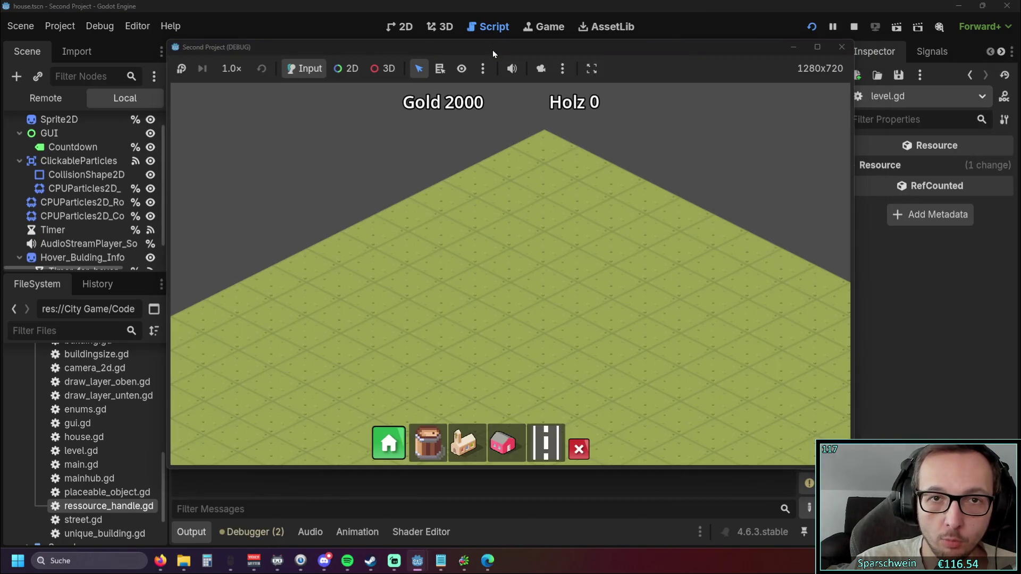
{"action": "mouse_move", "coordinate": [492, 48]}
{"action": "left_mouse_down"}
{"action": "mouse_move", "coordinate": [811, 53]}
{"action": "mouse_move", "coordinate": [591, 61]}
{"action": "left_mouse_up"}
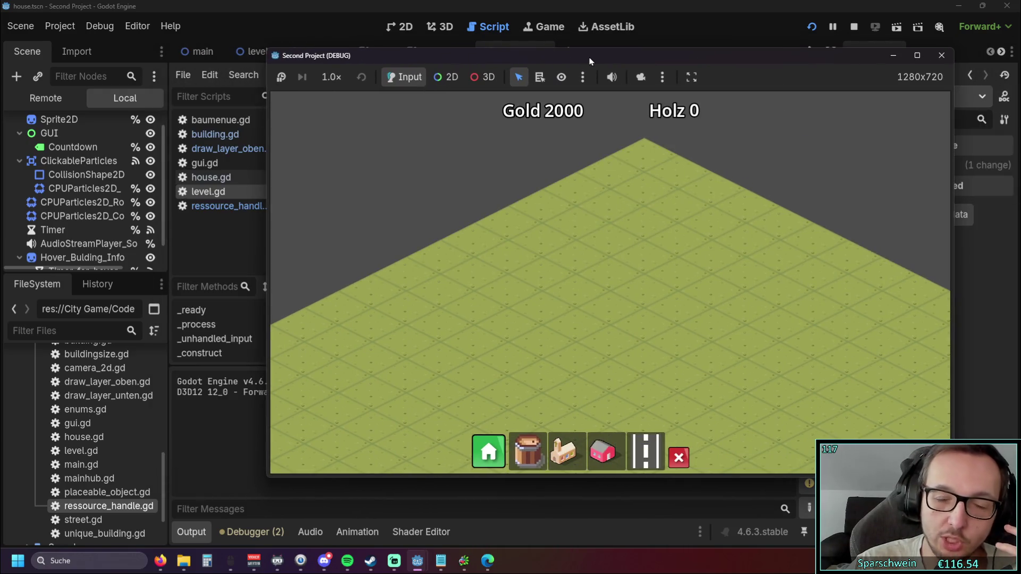
{"action": "left_click", "coordinate": [854, 27]}
{"action": "left_click", "coordinate": [811, 28]}
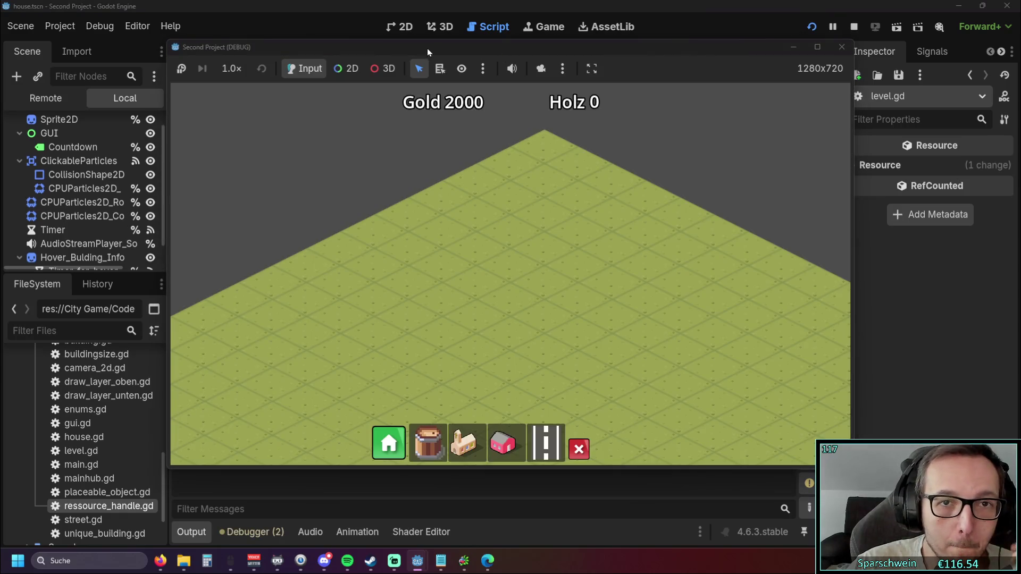
{"action": "left_click_drag", "start_coordinate": [428, 51], "coordinate": [745, 54]}
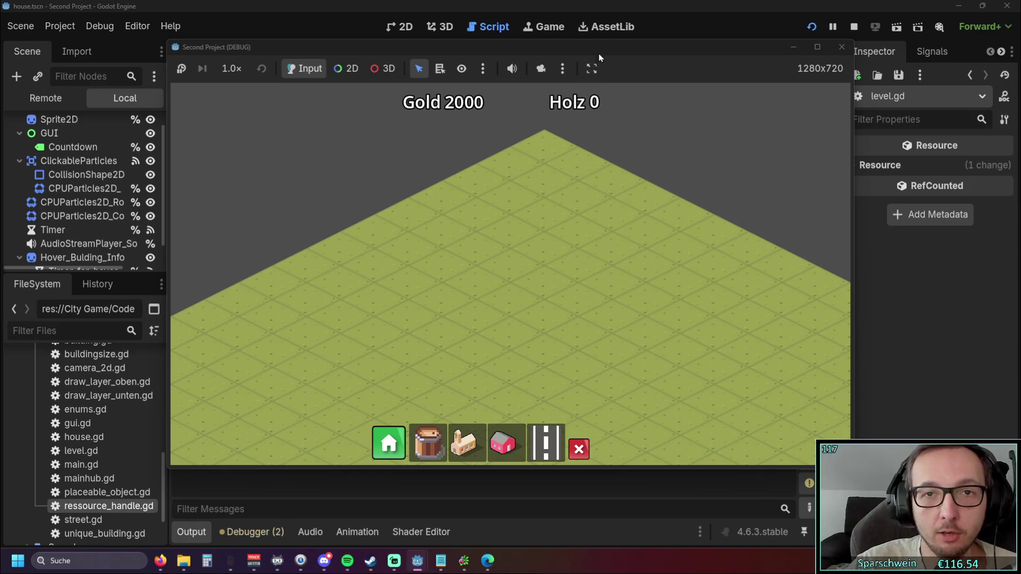
{"action": "left_click", "coordinate": [841, 47]}
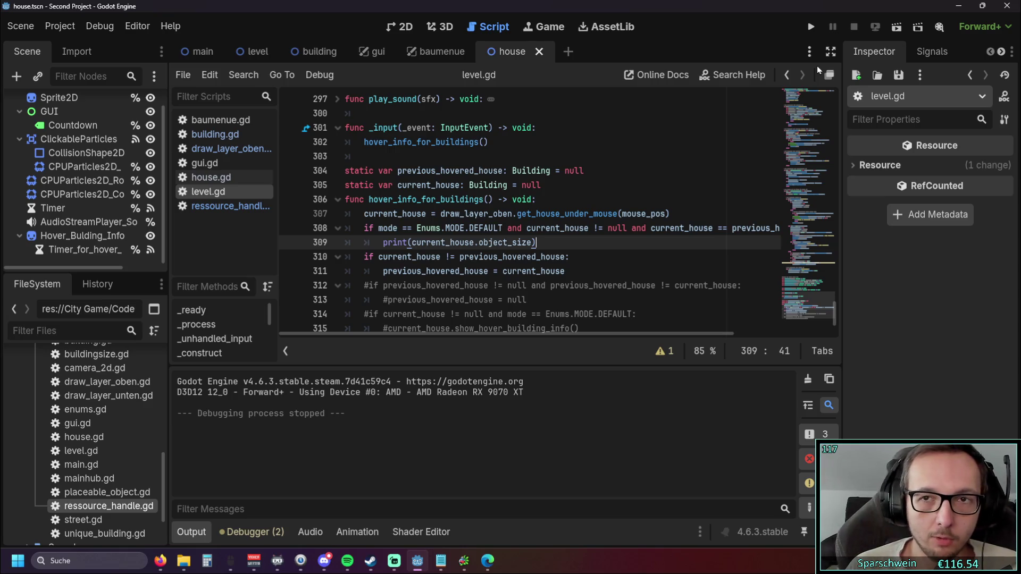
{"action": "left_click", "coordinate": [811, 27]}
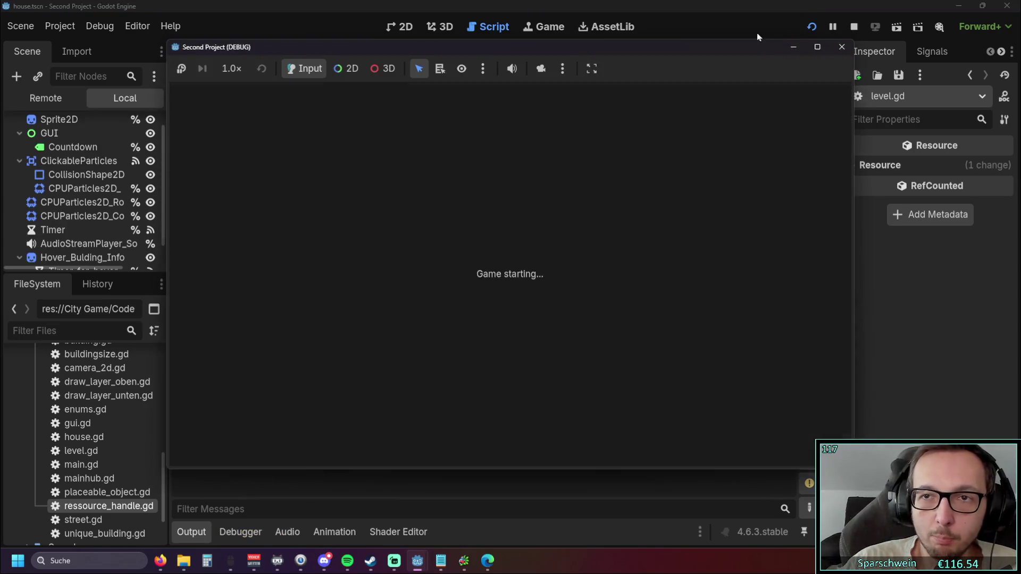
{"action": "mouse_move", "coordinate": [459, 46]}
{"action": "left_mouse_down"}
{"action": "mouse_move", "coordinate": [1018, 67]}
{"action": "mouse_move", "coordinate": [538, 71]}
{"action": "mouse_move", "coordinate": [555, 65]}
{"action": "left_mouse_up"}
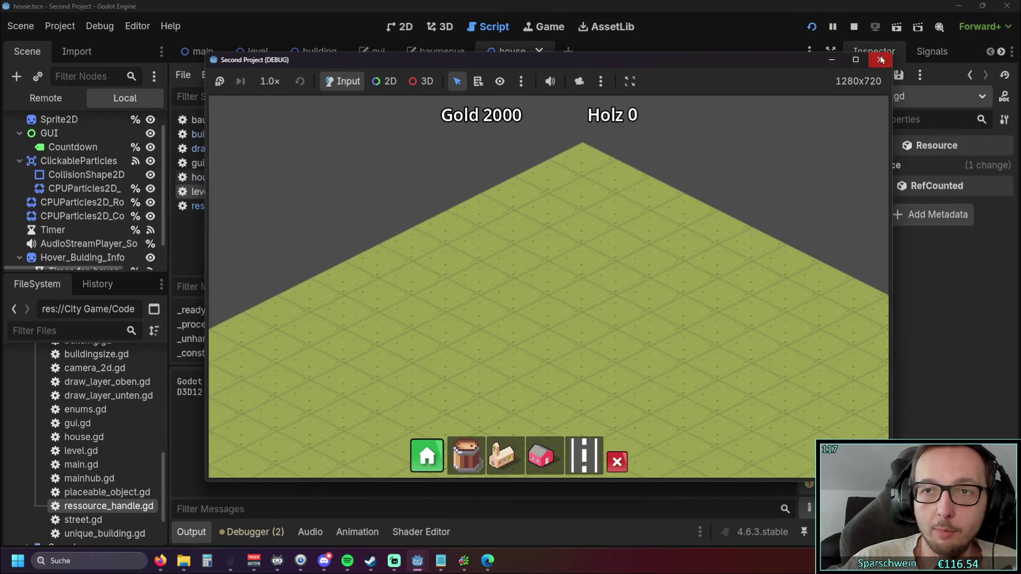
{"action": "left_click", "coordinate": [880, 59]}
{"action": "left_click", "coordinate": [811, 27]}
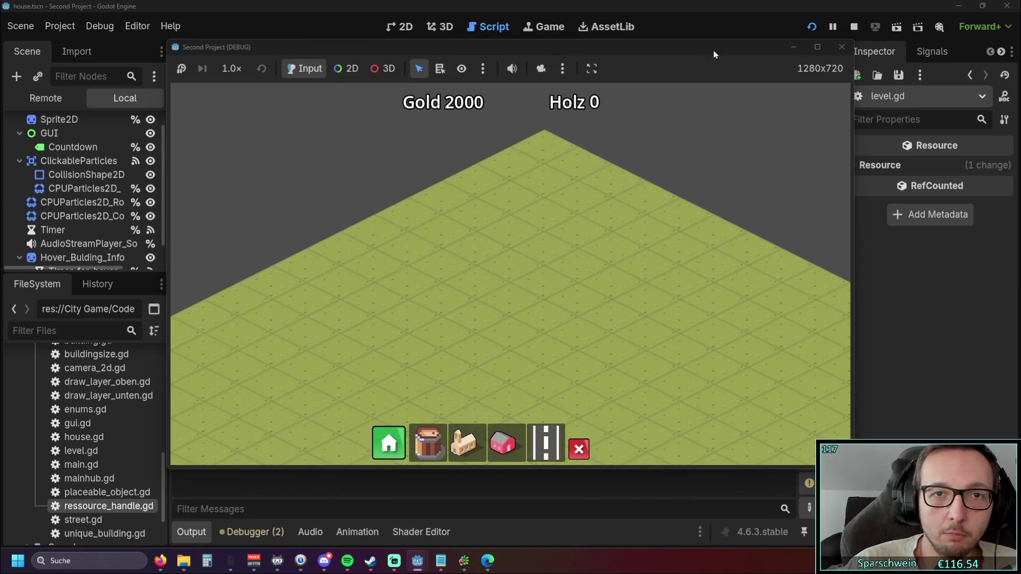
{"action": "left_click", "coordinate": [844, 48]}
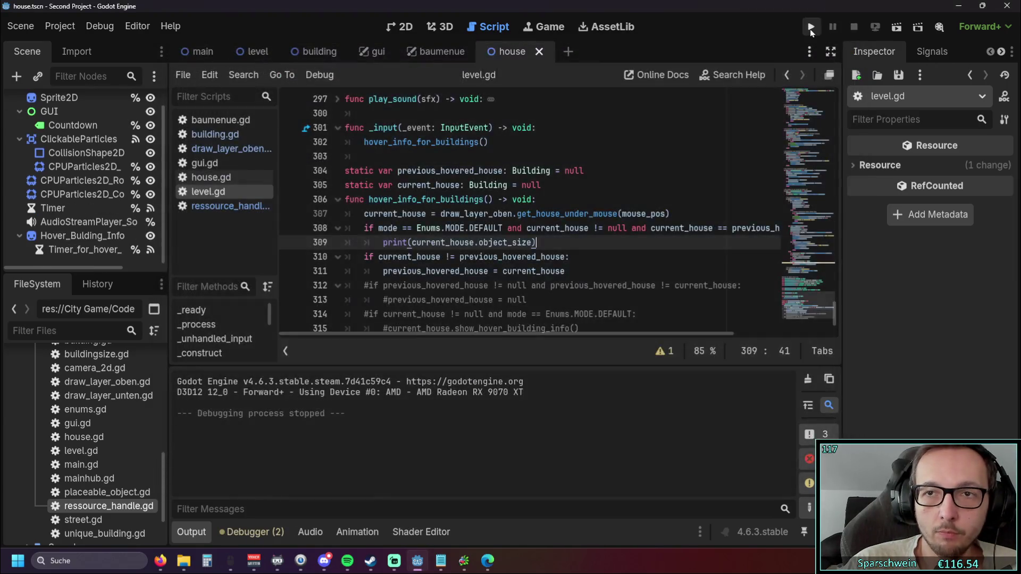
{"action": "left_click", "coordinate": [811, 26]}
{"action": "mouse_move", "coordinate": [385, 49]}
{"action": "left_mouse_down"}
{"action": "mouse_move", "coordinate": [771, 63]}
{"action": "mouse_move", "coordinate": [630, 67]}
{"action": "left_mouse_up"}
{"action": "left_click", "coordinate": [902, 70]}
{"action": "left_click", "coordinate": [812, 27]}
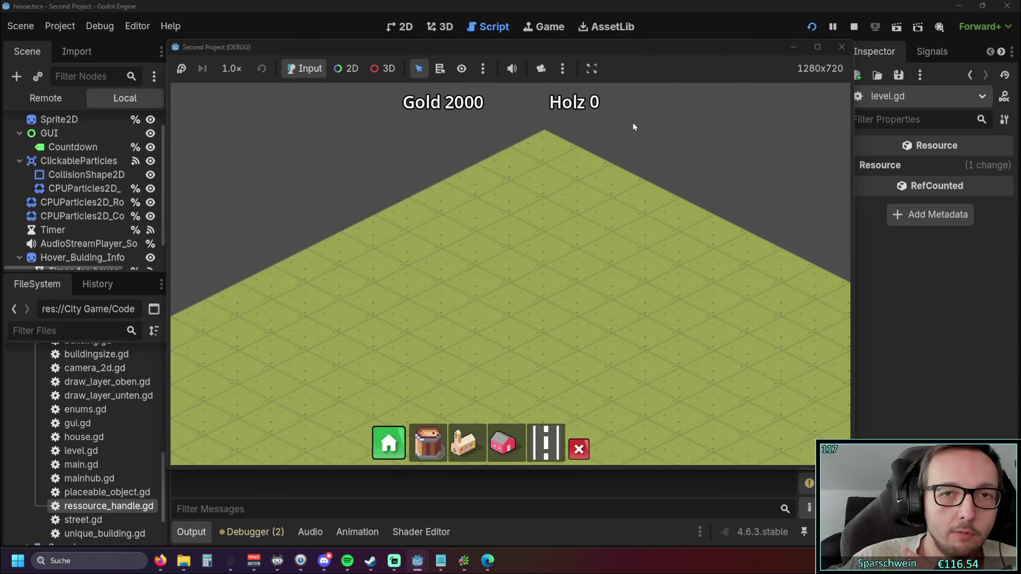
{"action": "left_click", "coordinate": [841, 48]}
{"action": "left_click", "coordinate": [809, 32]}
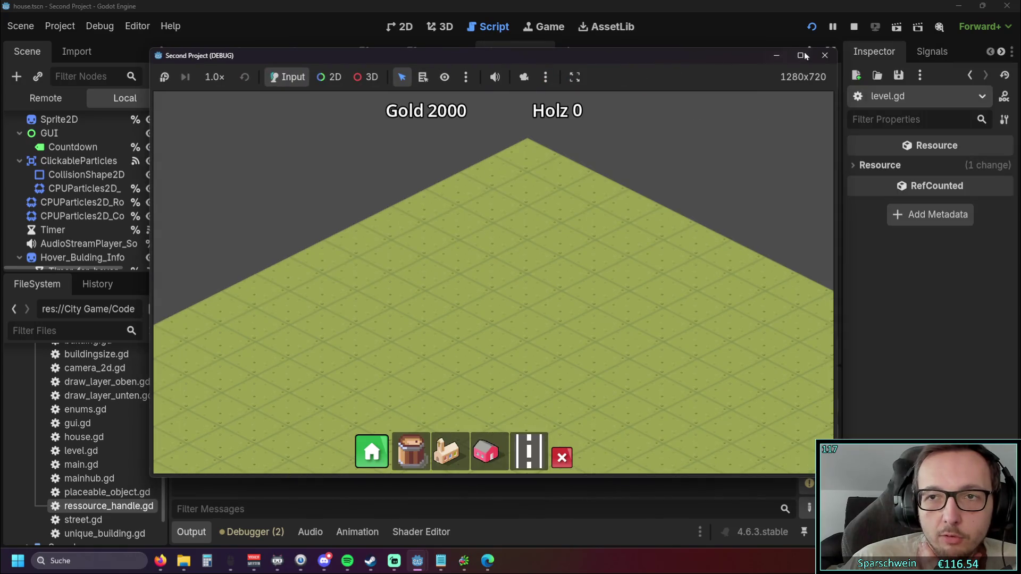
{"action": "left_click", "coordinate": [841, 47]}
{"action": "left_click", "coordinate": [810, 34]}
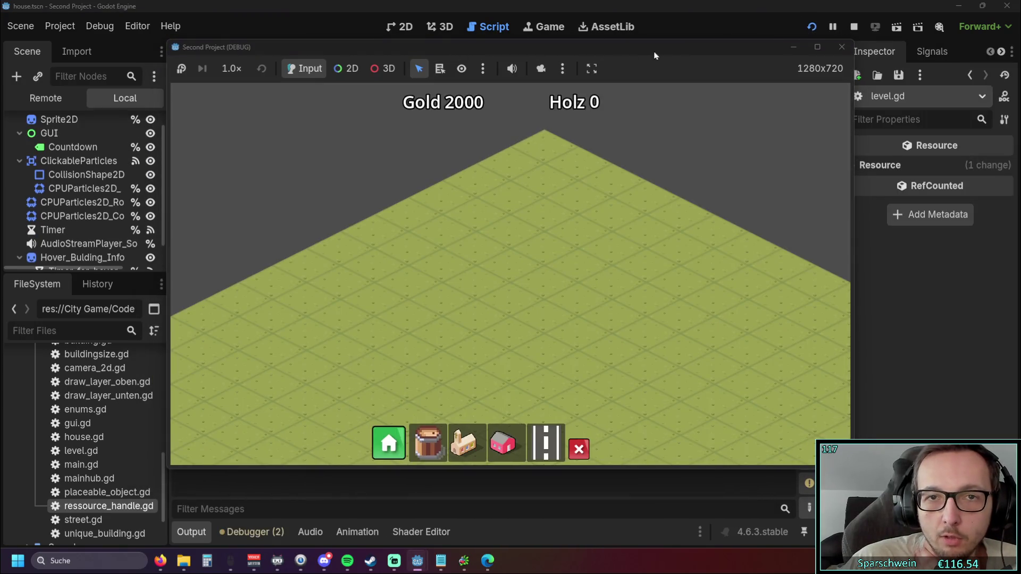
{"action": "left_click", "coordinate": [842, 47]}
{"action": "left_click", "coordinate": [811, 27]}
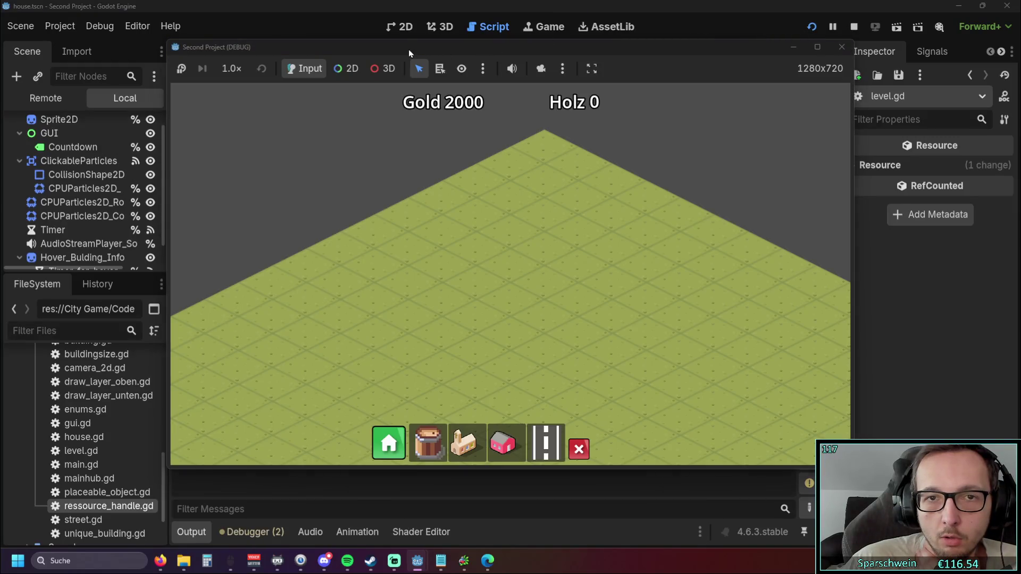
{"action": "mouse_move", "coordinate": [408, 49]}
{"action": "left_mouse_down"}
{"action": "mouse_move", "coordinate": [636, 50]}
{"action": "mouse_move", "coordinate": [397, 53]}
{"action": "left_mouse_up"}
{"action": "left_click", "coordinate": [828, 52]}
{"action": "left_click", "coordinate": [811, 27]}
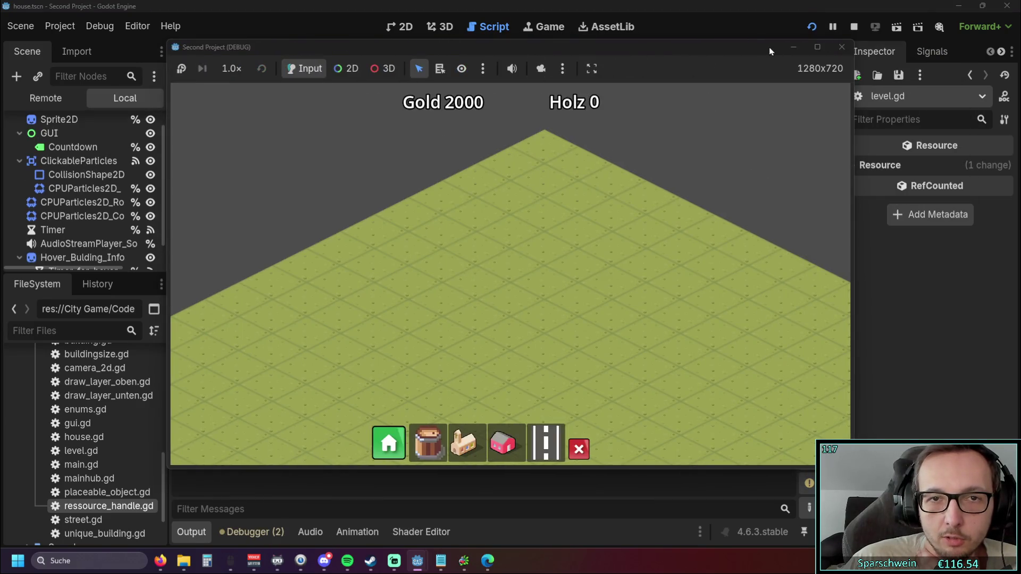
{"action": "left_click", "coordinate": [816, 52]}
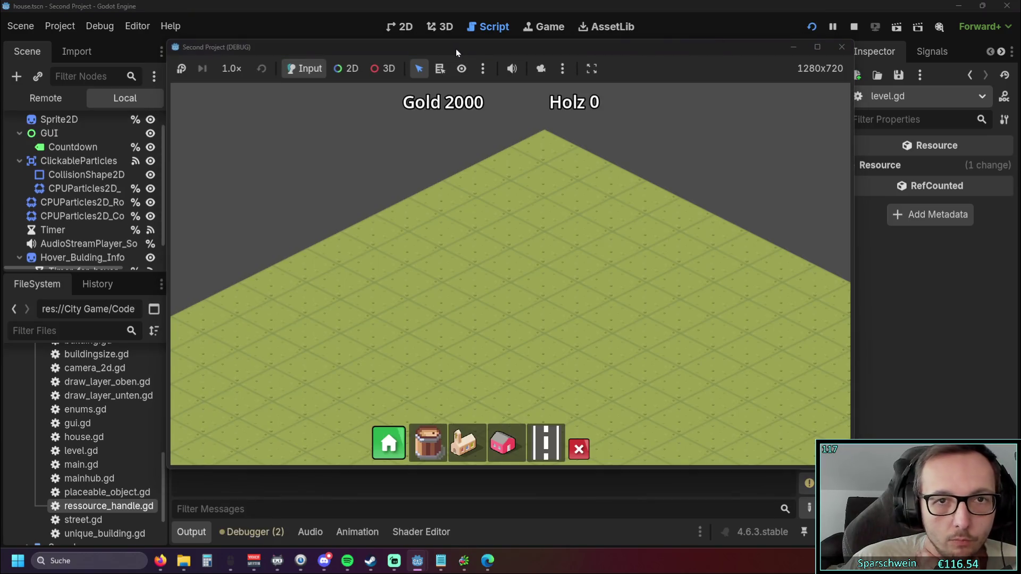
{"action": "left_click_drag", "start_coordinate": [455, 49], "coordinate": [464, 62]}
{"action": "left_click", "coordinate": [811, 28]}
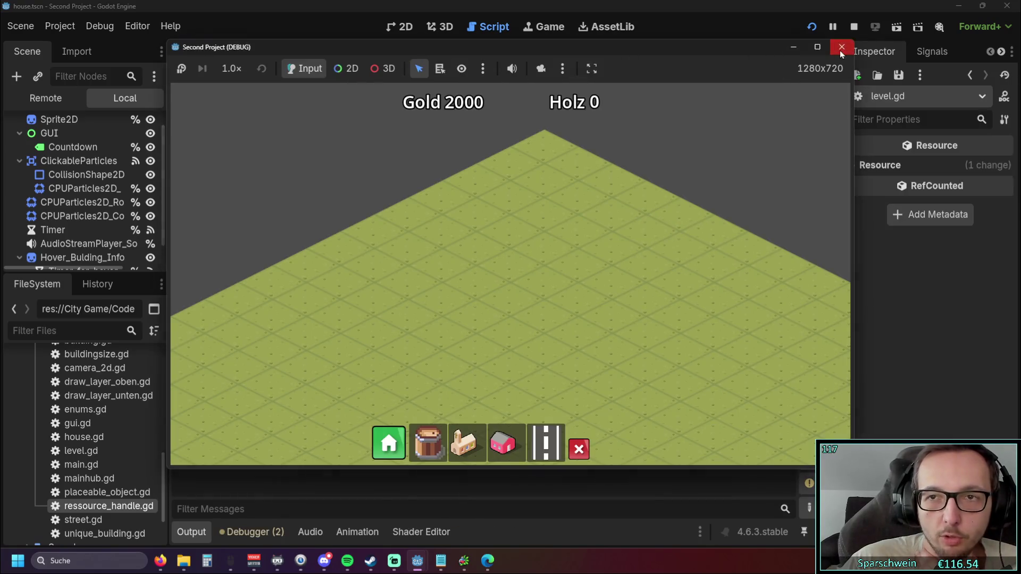
{"action": "left_click", "coordinate": [841, 47]}
{"action": "scroll", "coordinate": [607, 184], "scroll_direction": "down", "scroll_amount": 1}
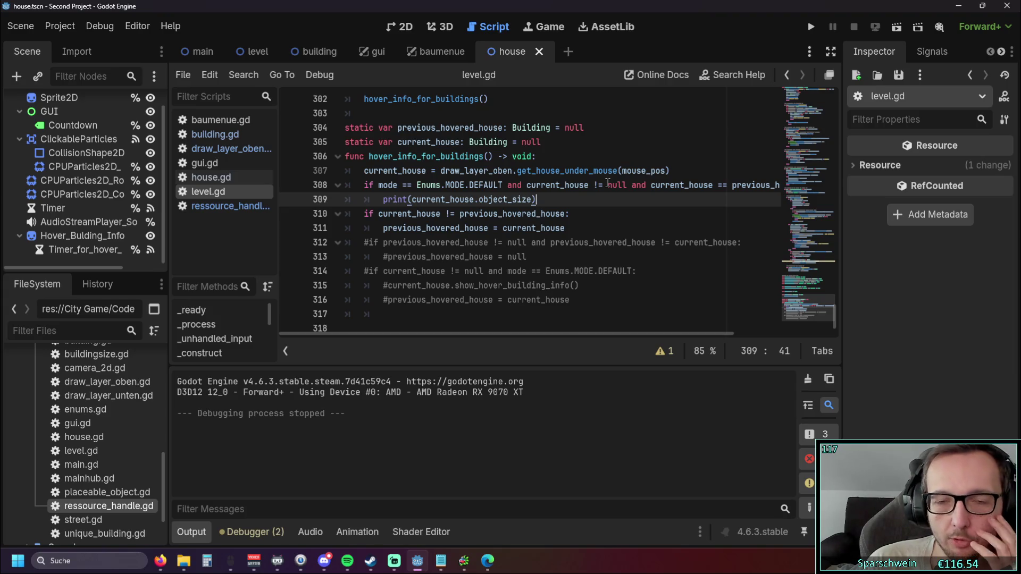
Step: Change line 308's comparison to current_house != previous_hovered_house
{"action": "mouse_move", "coordinate": [481, 335]}
{"action": "left_mouse_down"}
{"action": "mouse_move", "coordinate": [535, 343]}
{"action": "mouse_move", "coordinate": [506, 345]}
{"action": "left_mouse_up"}
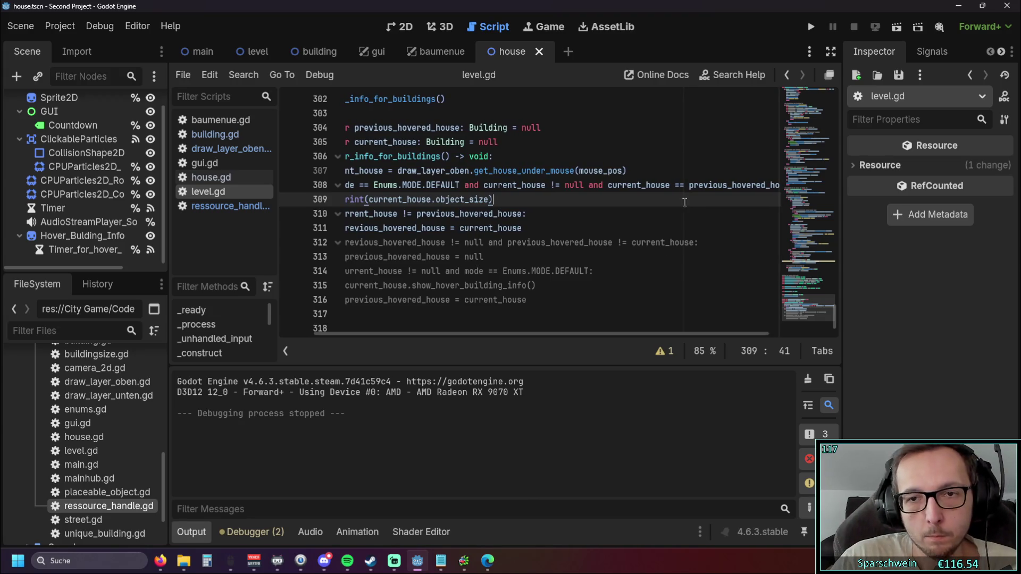
{"action": "left_click", "coordinate": [680, 185]}
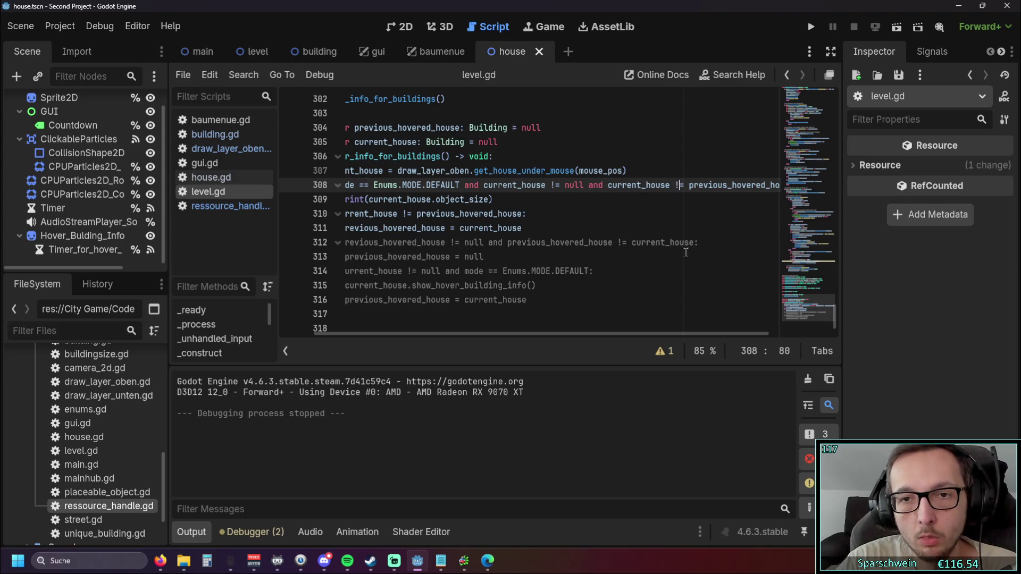
{"action": "key", "text": "Down"}
{"action": "key", "text": "Down"}
Step: Test-run the game by placing a Red House at (4, 4), then stop it
{"action": "left_click", "coordinate": [801, 33]}
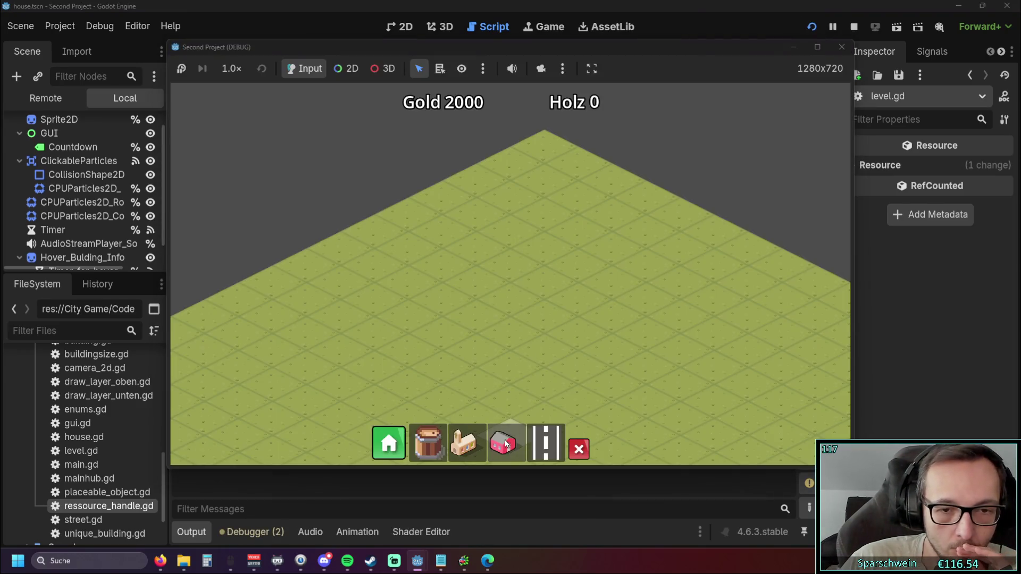
{"action": "left_click", "coordinate": [506, 444]}
{"action": "left_click", "coordinate": [538, 276]}
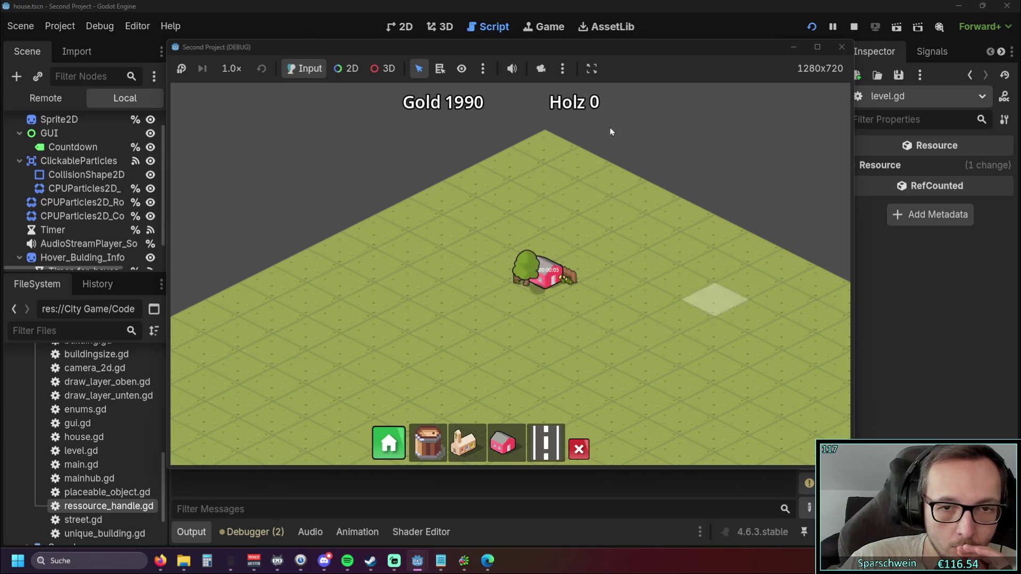
{"action": "left_click_drag", "start_coordinate": [487, 46], "coordinate": [739, 60]}
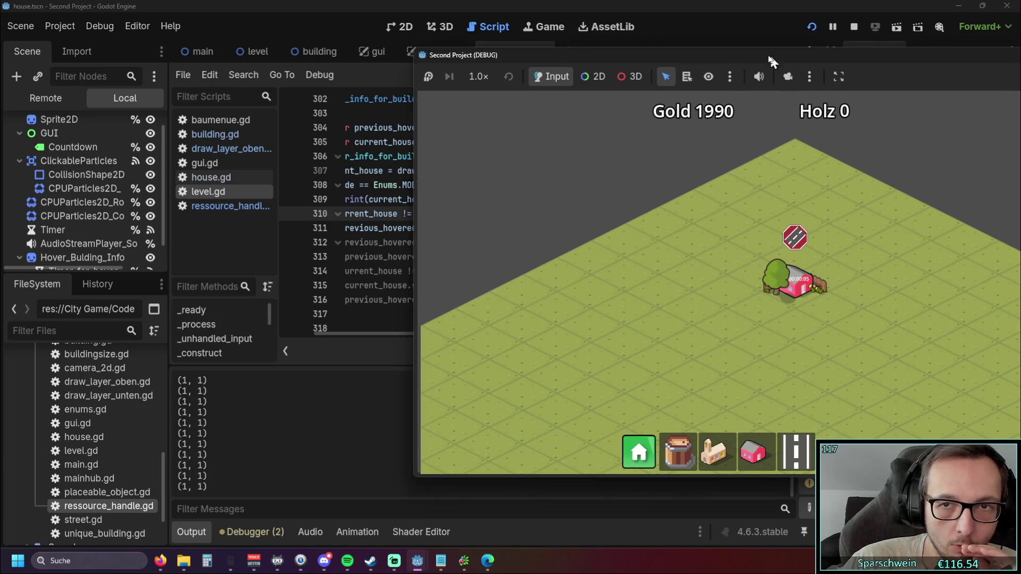
{"action": "left_click_drag", "start_coordinate": [774, 56], "coordinate": [516, 56]}
{"action": "left_click", "coordinate": [806, 62]}
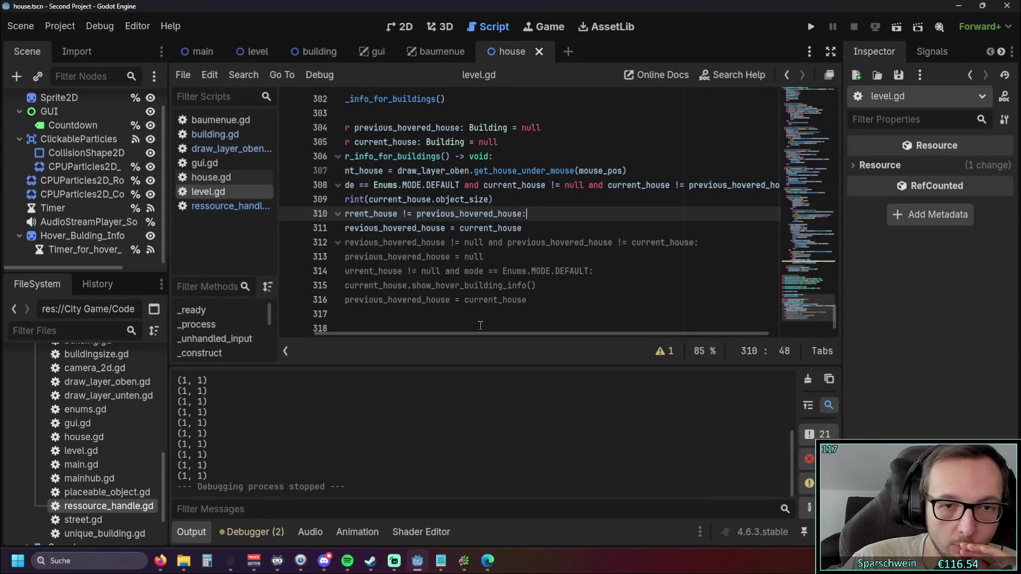
Step: Add an indented print("leave") line below line 311
{"action": "scroll", "coordinate": [480, 335], "scroll_direction": "left", "scroll_amount": 3}
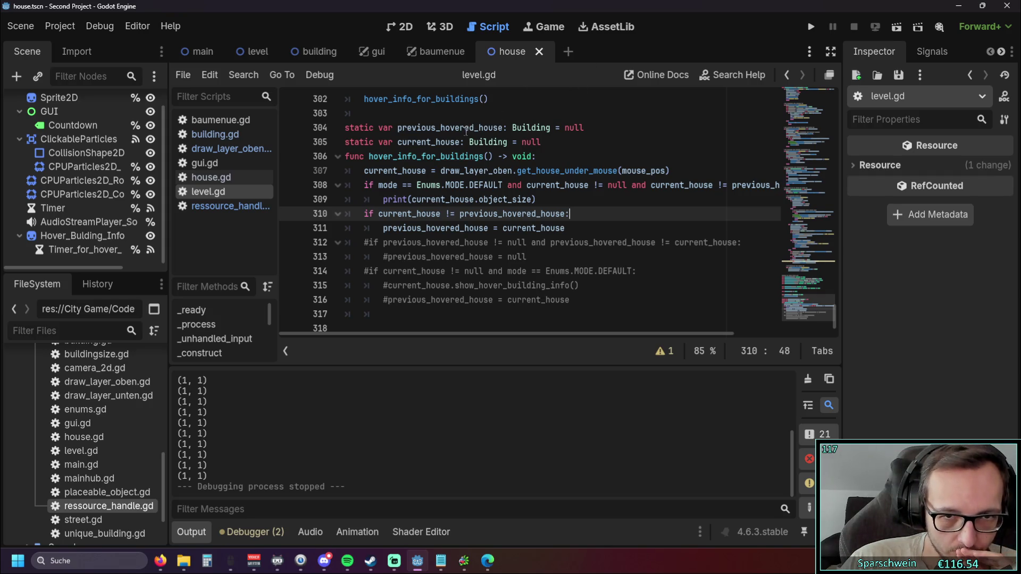
{"action": "left_click", "coordinate": [570, 227]}
{"action": "key", "text": "Return"}
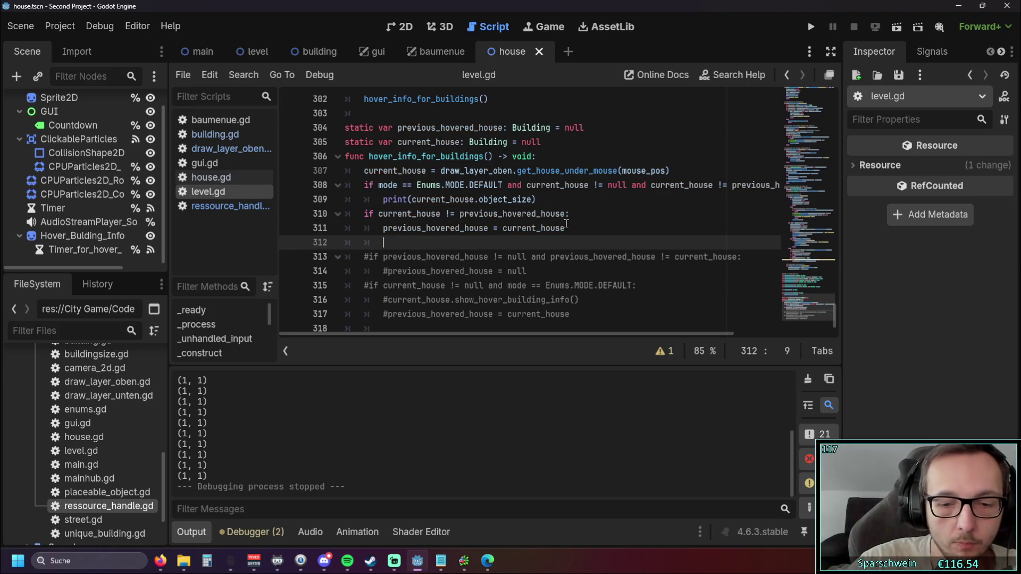
{"action": "type", "text": "if"}
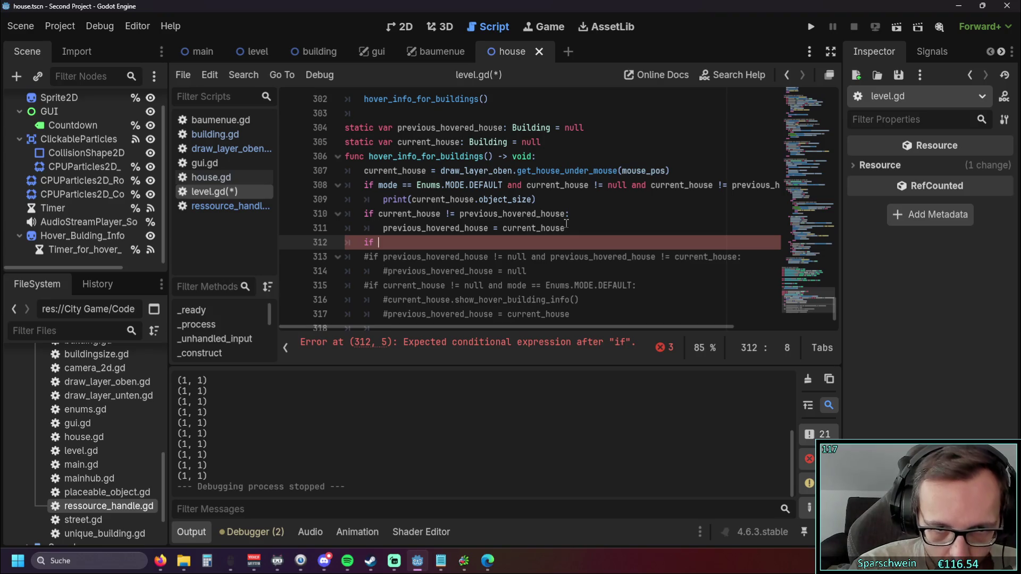
{"action": "key", "text": "BackSpace"}
{"action": "key", "text": "BackSpace"}
{"action": "key", "text": "BackSpace"}
{"action": "key", "text": "Tab"}
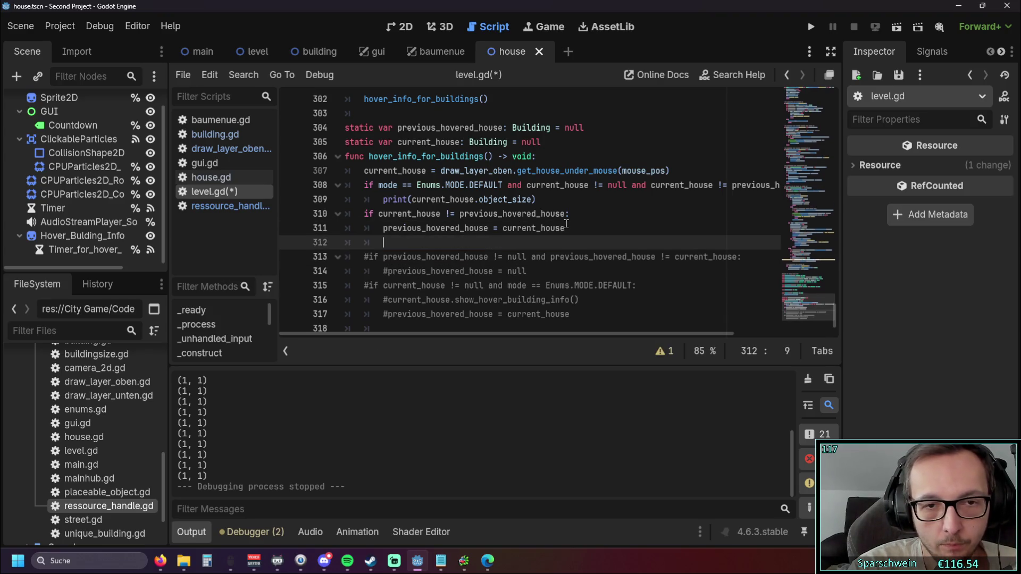
{"action": "type", "text": "pri"}
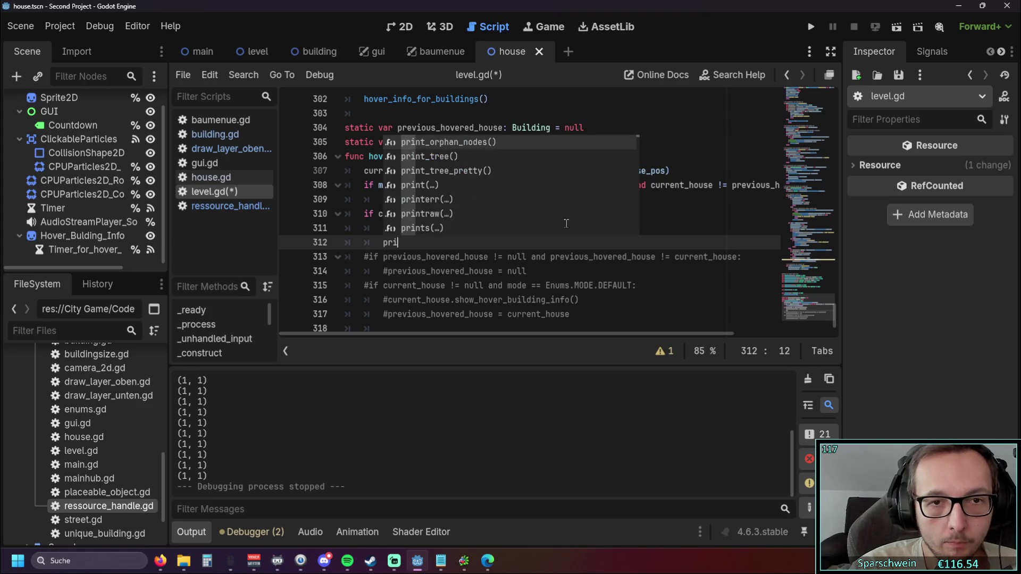
{"action": "type", "text": "int"}
{"action": "key", "text": "BackSpace"}
{"action": "key", "text": "BackSpace"}
{"action": "key", "text": "BackSpace"}
{"action": "type", "text": "nt"}
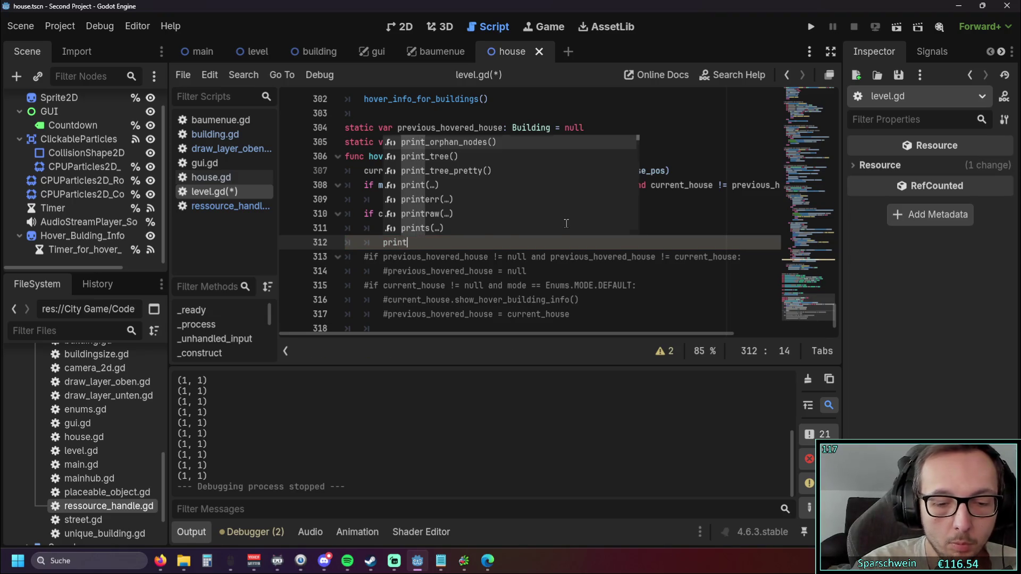
{"action": "type", "text": "(\"verla"}
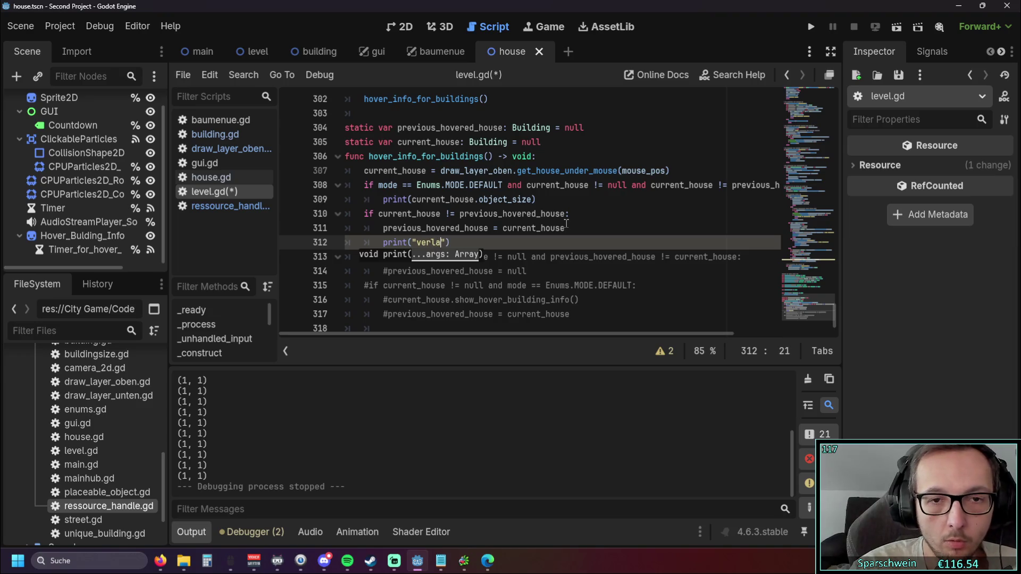
{"action": "key", "text": "BackSpace"}
{"action": "key", "text": "BackSpace"}
{"action": "key", "text": "BackSpace"}
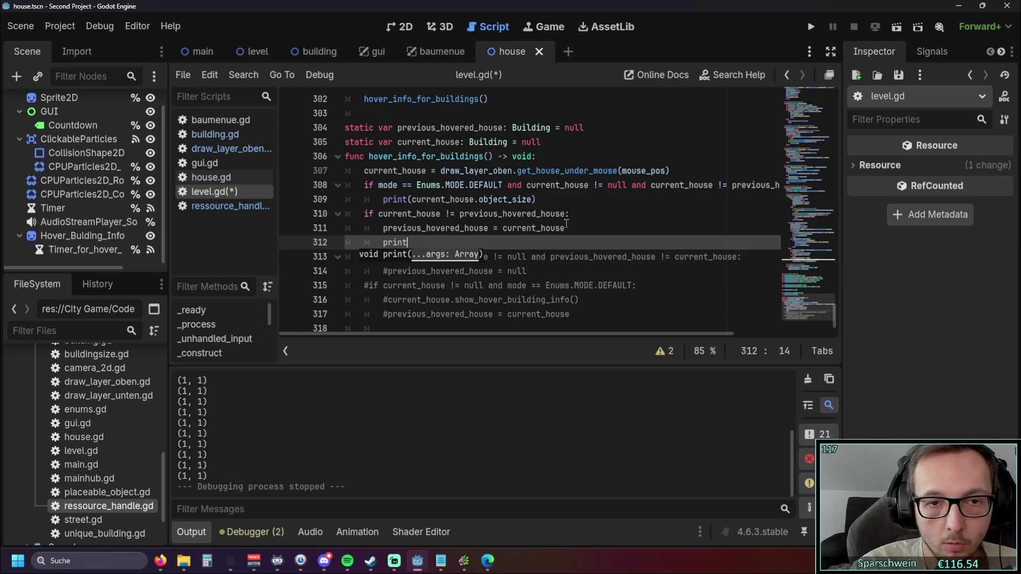
{"action": "type", "text": "\""}
{"action": "key", "text": "BackSpace"}
{"action": "type", "text": "(\"leave"}
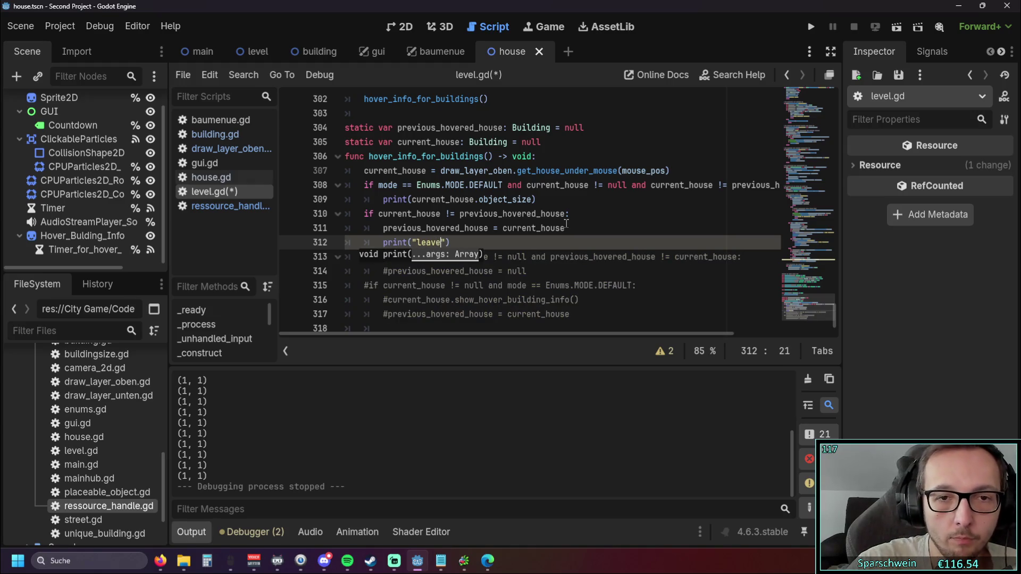
{"action": "left_click", "coordinate": [540, 227]}
Step: Add print("enter") on a new line after line 309
{"action": "left_click", "coordinate": [557, 199]}
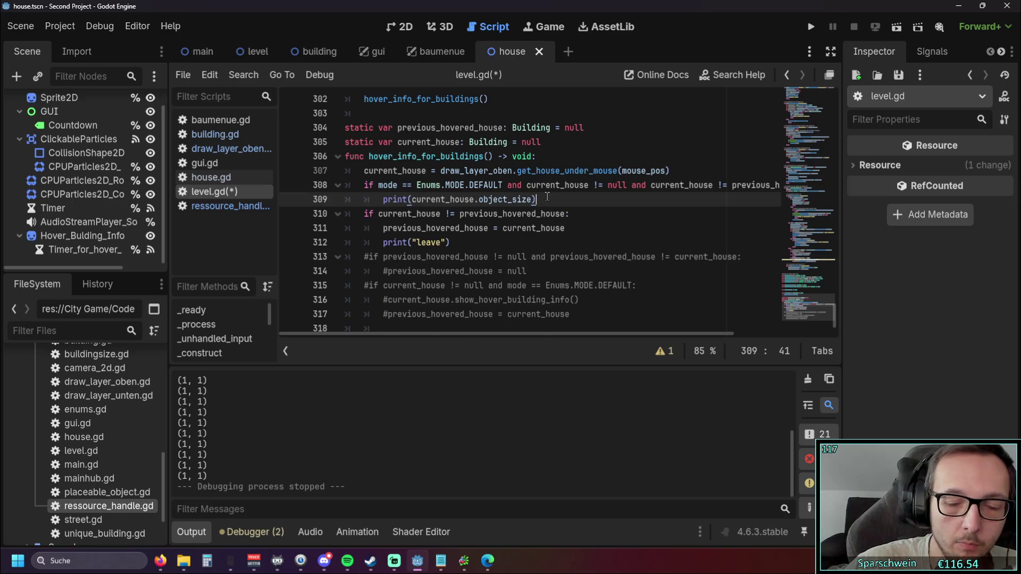
{"action": "key", "text": "Return"}
{"action": "type", "text": "print"}
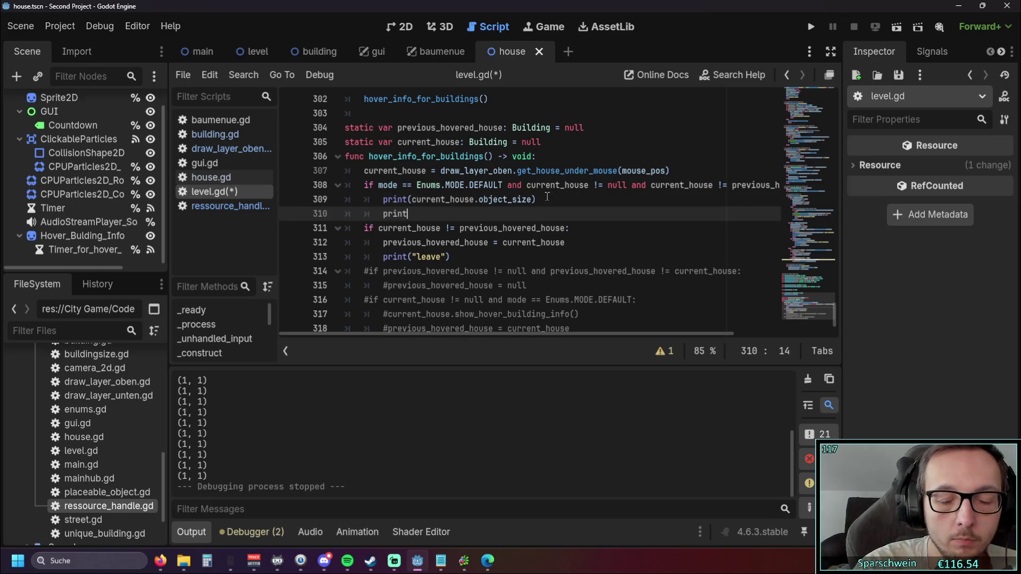
{"action": "type", "text": "(\"enter"}
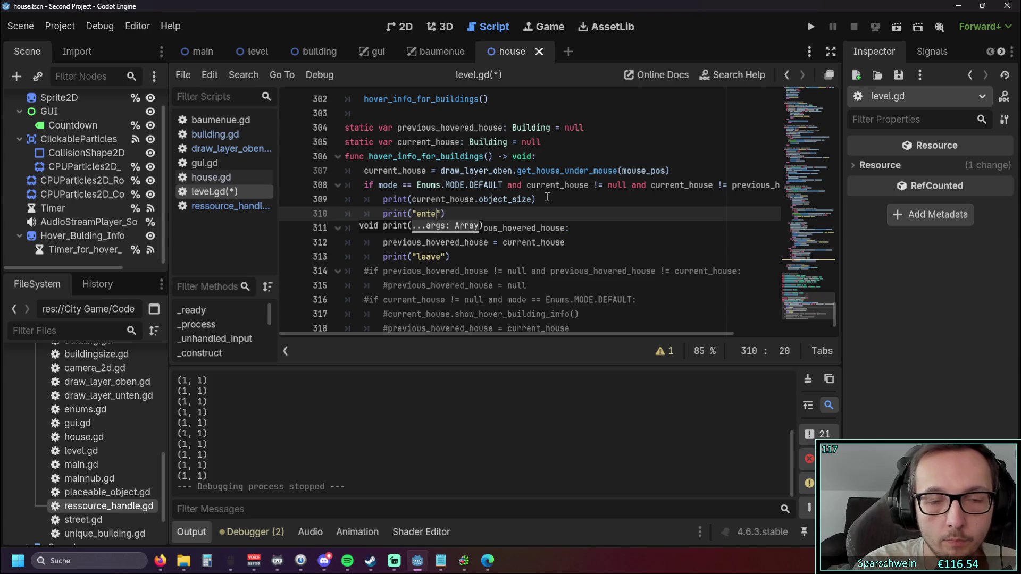
{"action": "left_click", "coordinate": [557, 252]}
{"action": "left_click", "coordinate": [617, 198]}
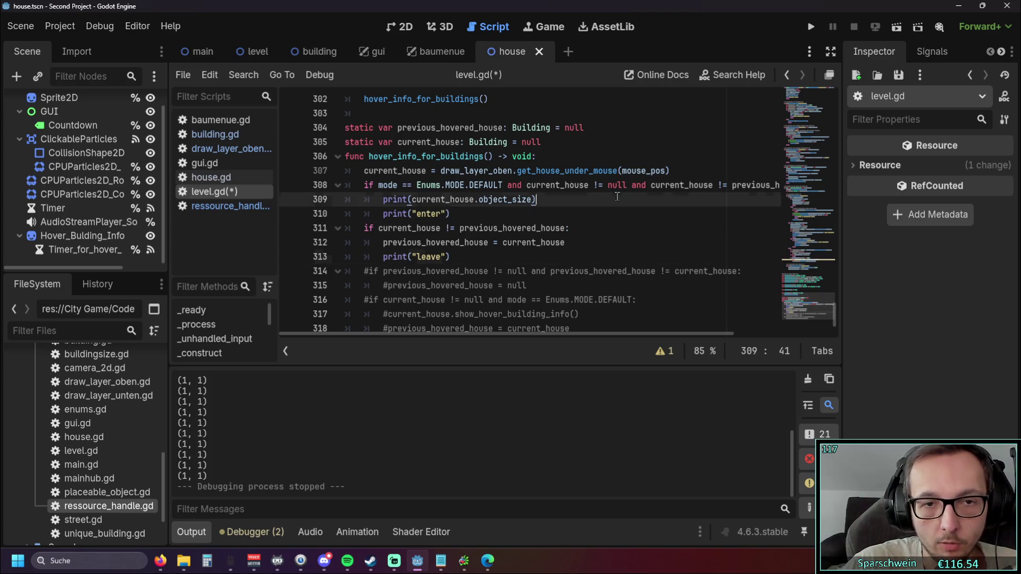
Step: Run the game, place and hover a red house to watch enter/leave output, then stop it
{"action": "left_click", "coordinate": [819, 27]}
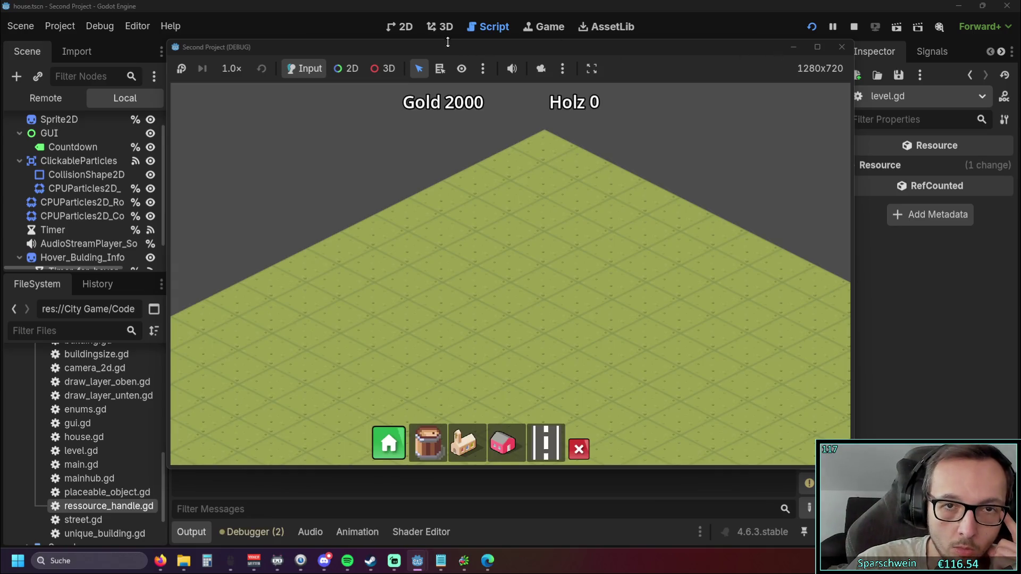
{"action": "left_click_drag", "start_coordinate": [447, 42], "coordinate": [817, 43]}
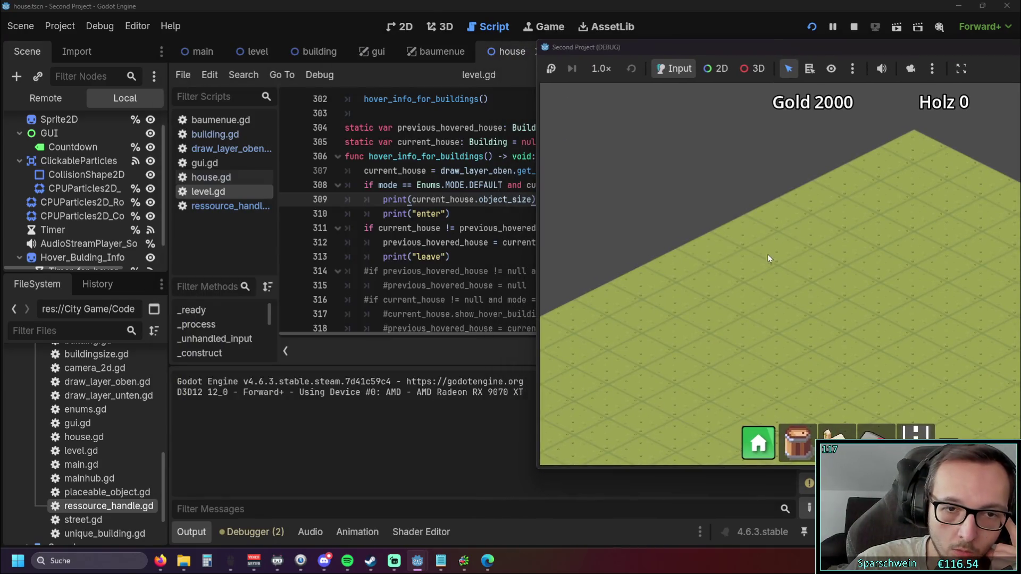
{"action": "left_click", "coordinate": [797, 303]}
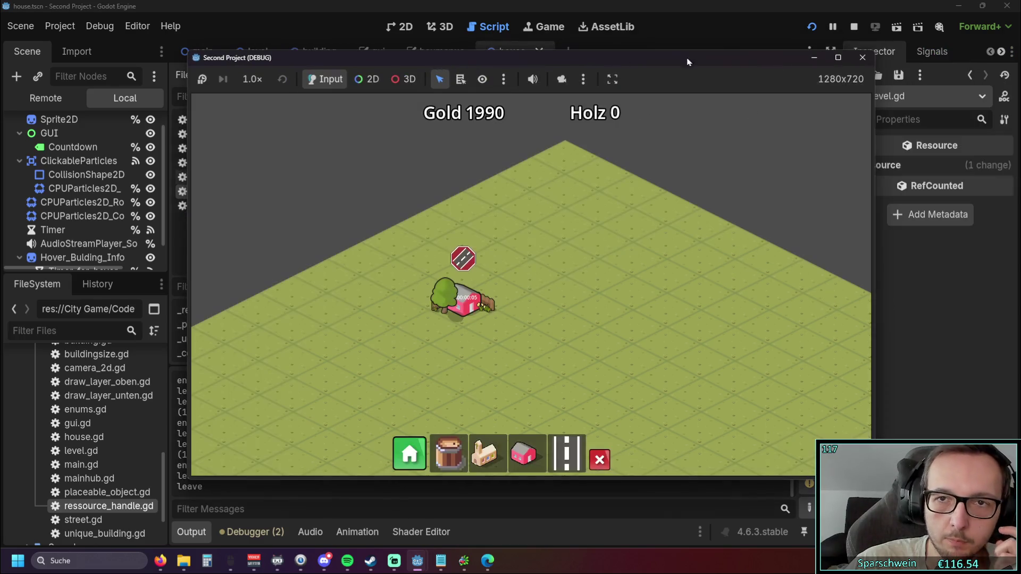
{"action": "left_click", "coordinate": [853, 59]}
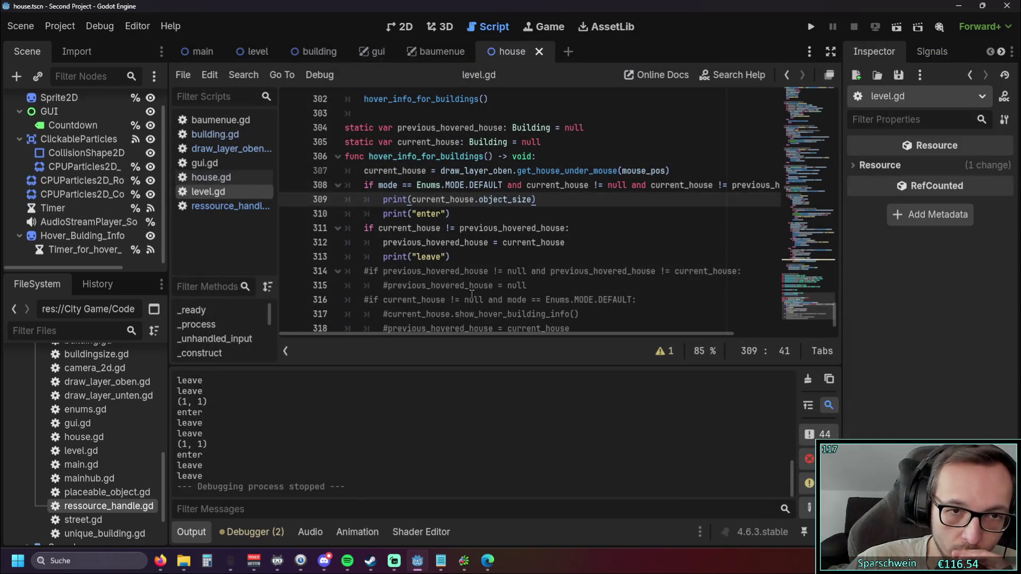
Step: Append 'and previous_hovered_house != previous_hovered_house' to line 311's condition and run the game
{"action": "left_click_drag", "start_coordinate": [456, 332], "coordinate": [454, 333]}
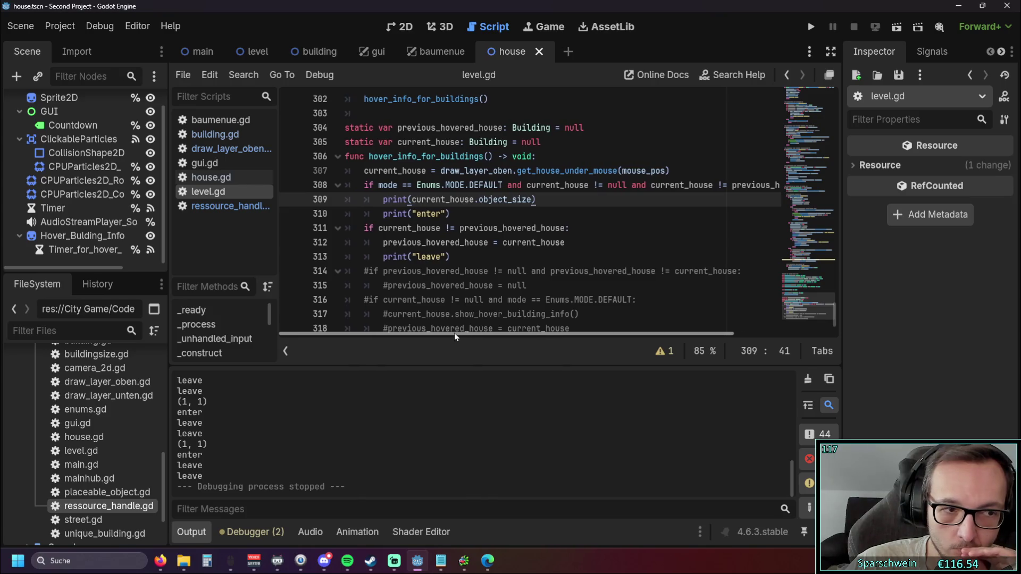
{"action": "double_click", "coordinate": [460, 228]}
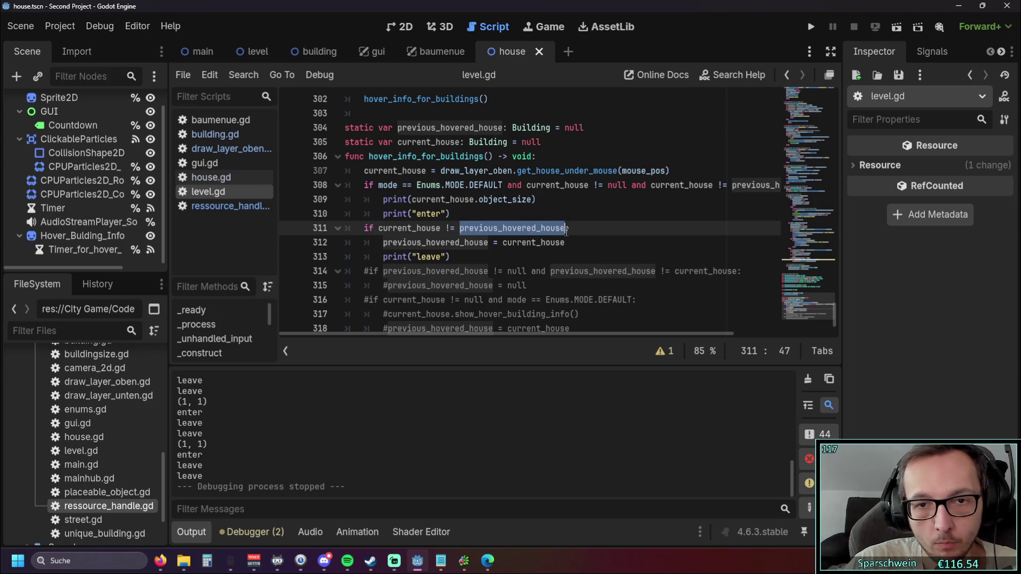
{"action": "left_click", "coordinate": [565, 231]}
{"action": "type", "text": "and previous_hovered_house"}
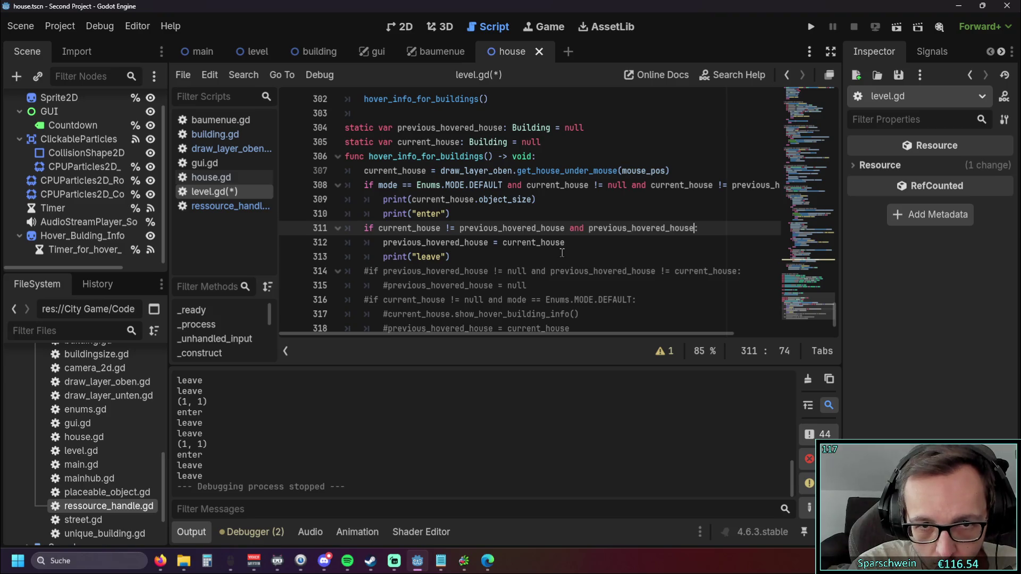
{"action": "type", "text": " != previous_hovered_house"}
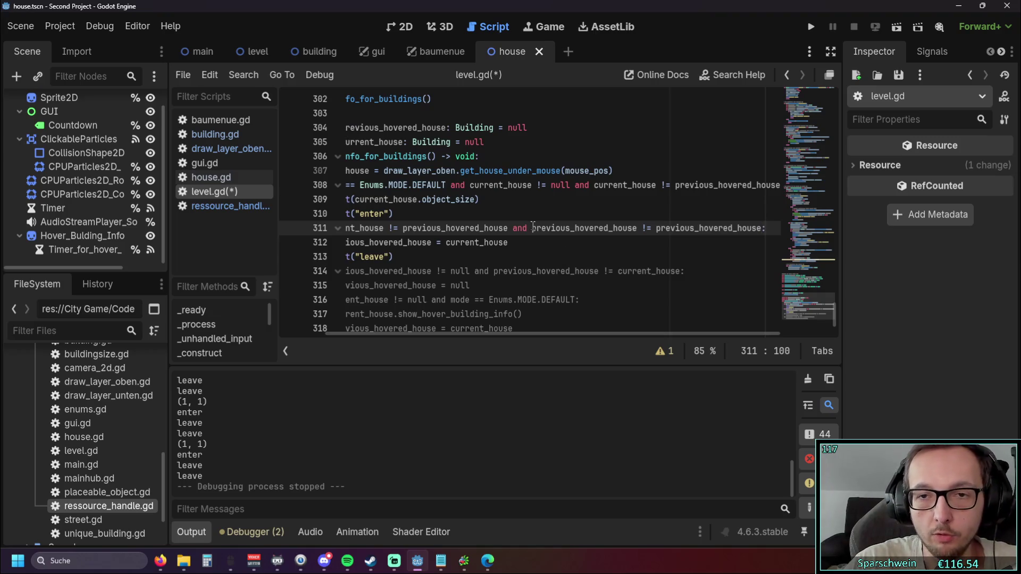
{"action": "left_click", "coordinate": [645, 230]}
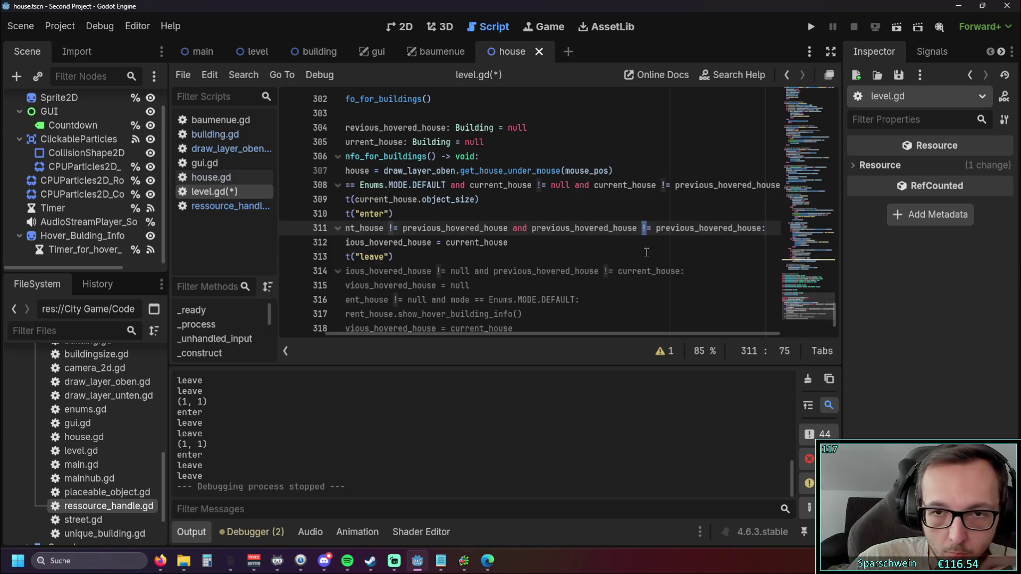
{"action": "left_click", "coordinate": [646, 252]}
{"action": "left_click_drag", "start_coordinate": [502, 334], "coordinate": [459, 334]}
{"action": "left_click", "coordinate": [808, 29]}
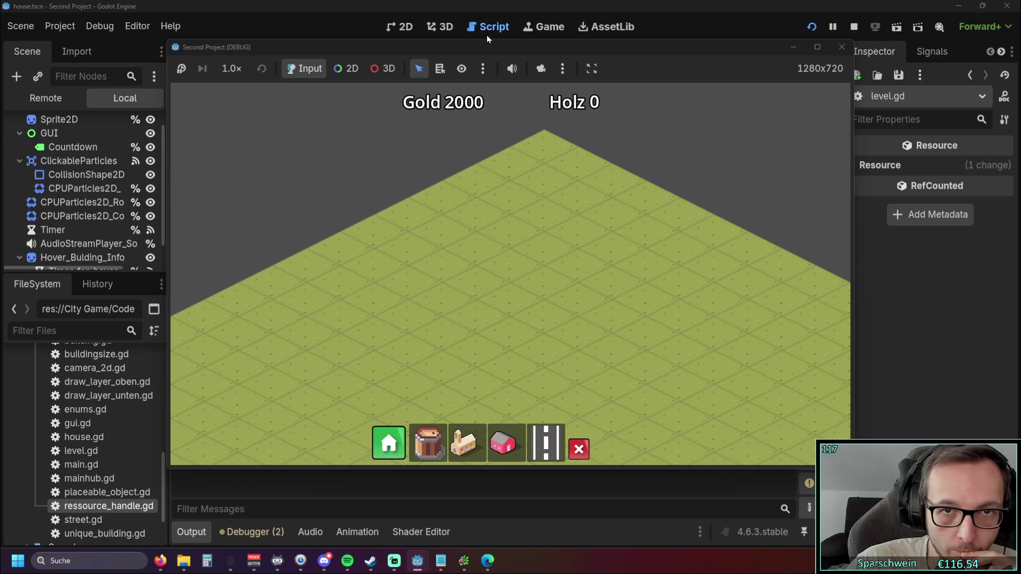
Step: Place a red house in the running game, then stop it with F8
{"action": "mouse_move", "coordinate": [402, 51]}
{"action": "left_mouse_down"}
{"action": "mouse_move", "coordinate": [922, 48]}
{"action": "mouse_move", "coordinate": [707, 45]}
{"action": "left_mouse_up"}
{"action": "left_click", "coordinate": [798, 442]}
{"action": "left_click", "coordinate": [752, 277]}
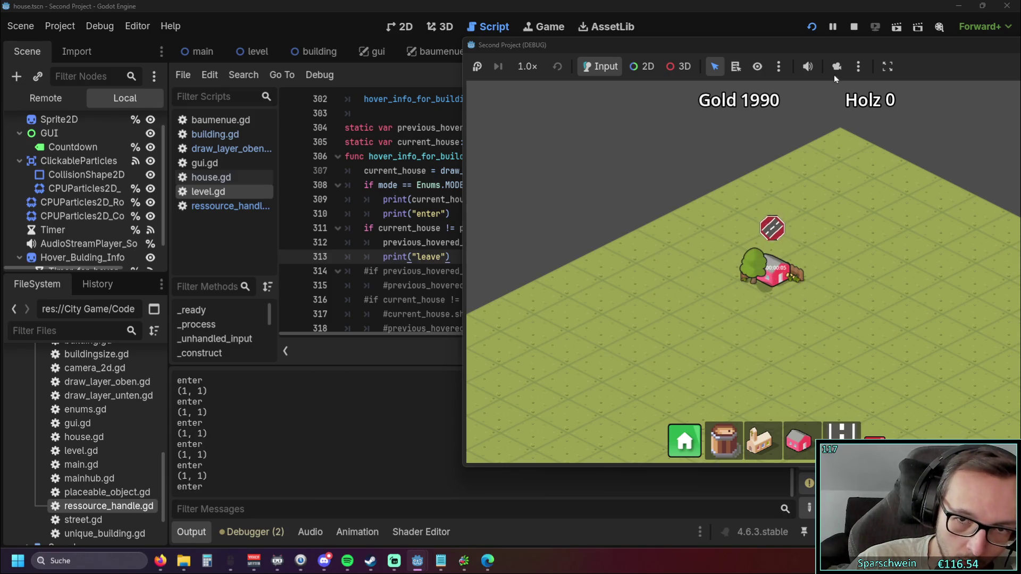
{"action": "key", "text": "F8"}
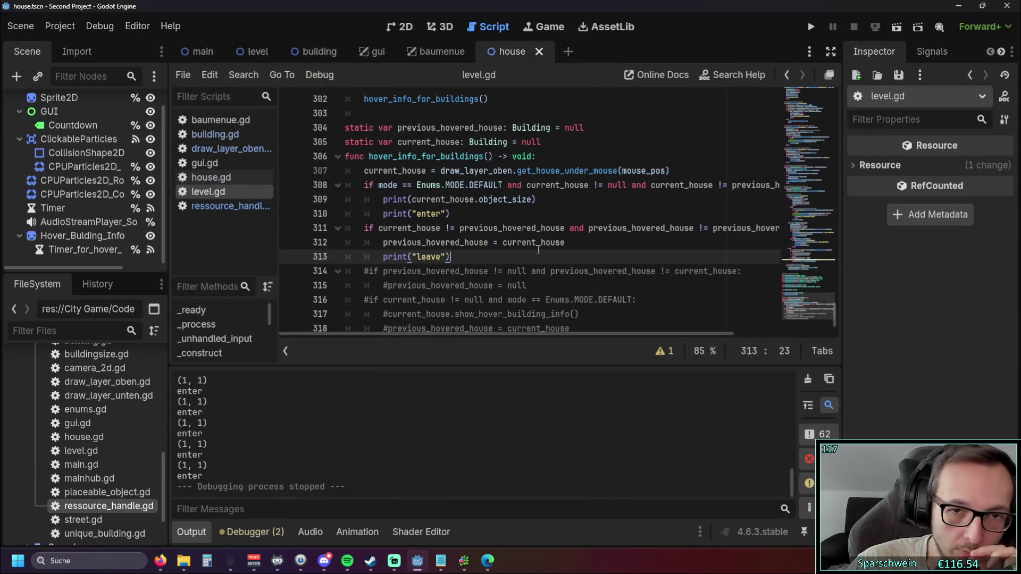
Step: Delete the extra 'and previous_hovered_house != …' condition from line 311 and relaunch the game
{"action": "mouse_move", "coordinate": [537, 249]}
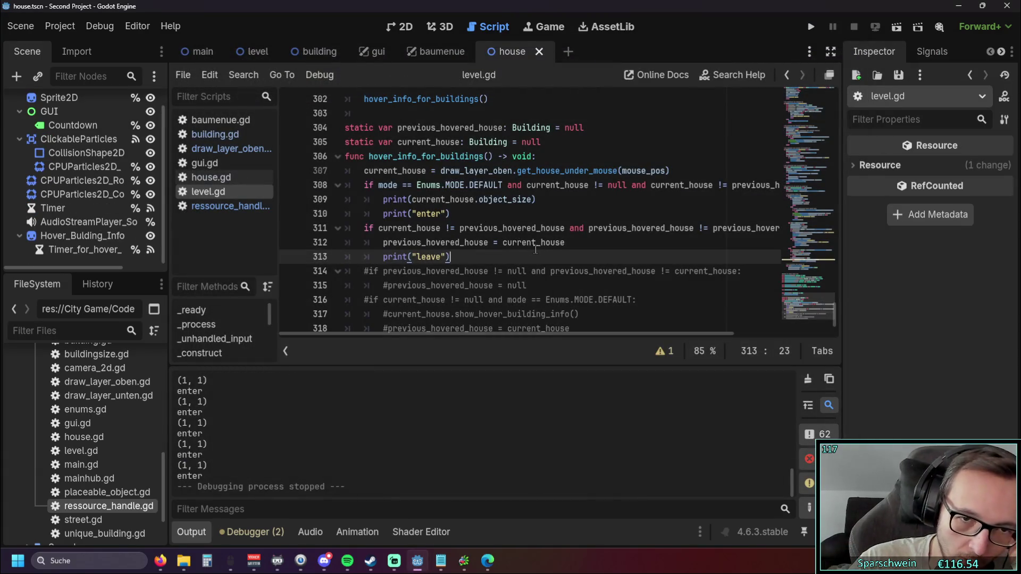
{"action": "left_click_drag", "start_coordinate": [505, 335], "coordinate": [596, 335]}
{"action": "left_click_drag", "start_coordinate": [706, 228], "coordinate": [457, 228]}
{"action": "key", "text": "BackSpace"}
{"action": "key", "text": "BackSpace"}
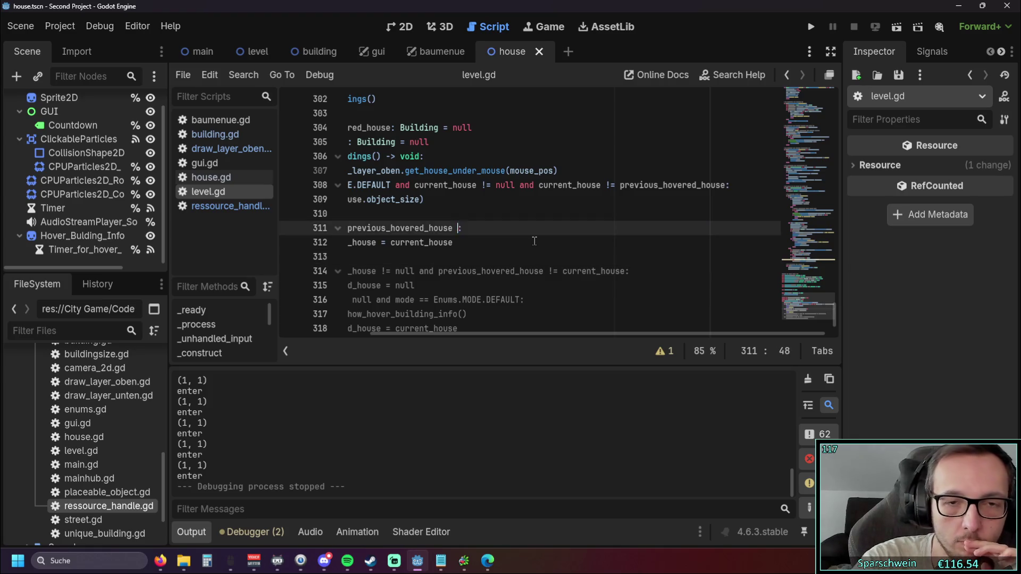
{"action": "left_click_drag", "start_coordinate": [484, 332], "coordinate": [340, 328]}
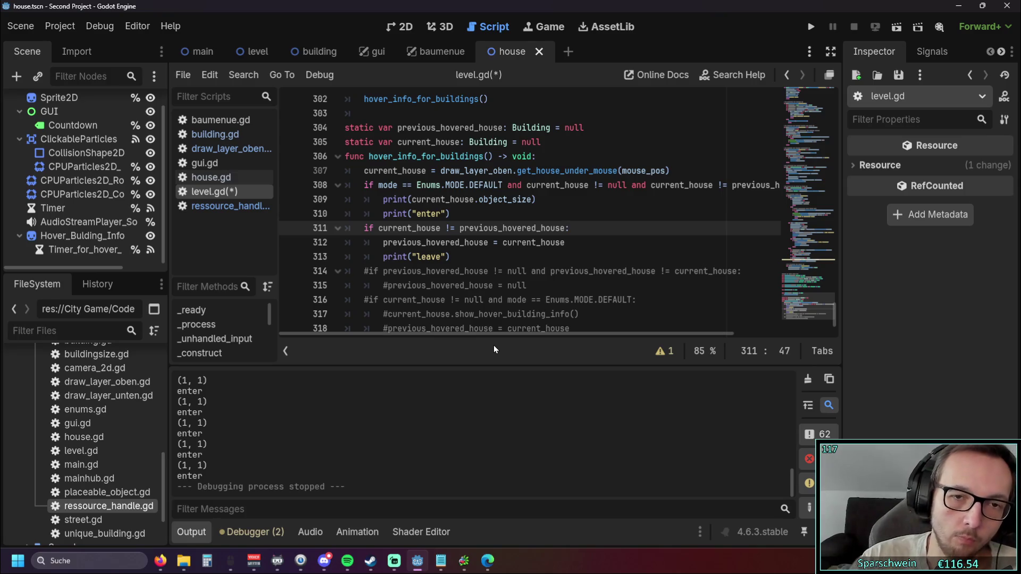
{"action": "left_click", "coordinate": [811, 28]}
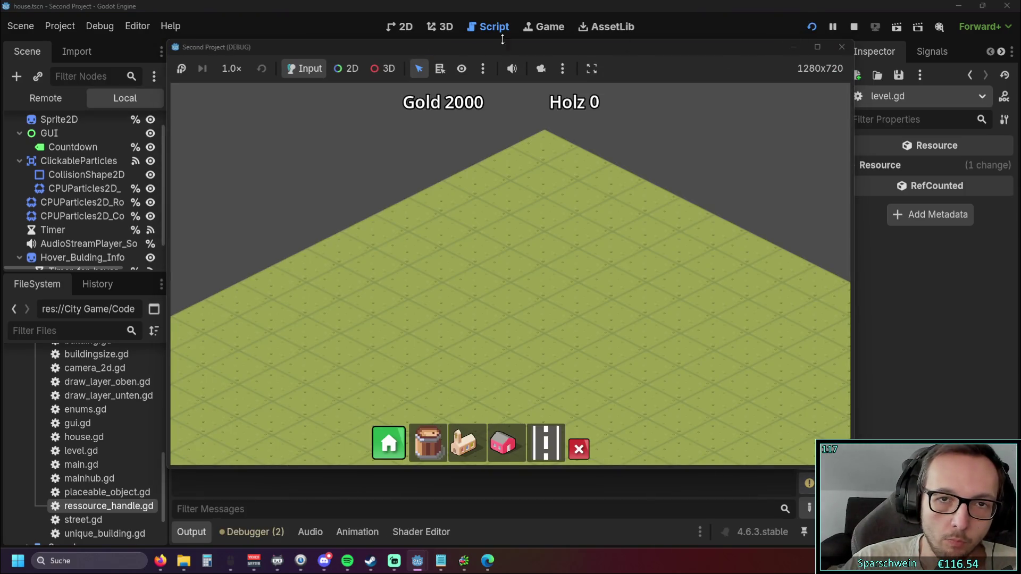
Step: Build a red house in the running game, then close the game
{"action": "mouse_move", "coordinate": [396, 50]}
{"action": "left_mouse_down"}
{"action": "mouse_move", "coordinate": [730, 61]}
{"action": "mouse_move", "coordinate": [593, 56]}
{"action": "mouse_move", "coordinate": [605, 64]}
{"action": "left_mouse_up"}
{"action": "left_click", "coordinate": [713, 451]}
{"action": "left_click", "coordinate": [676, 286]}
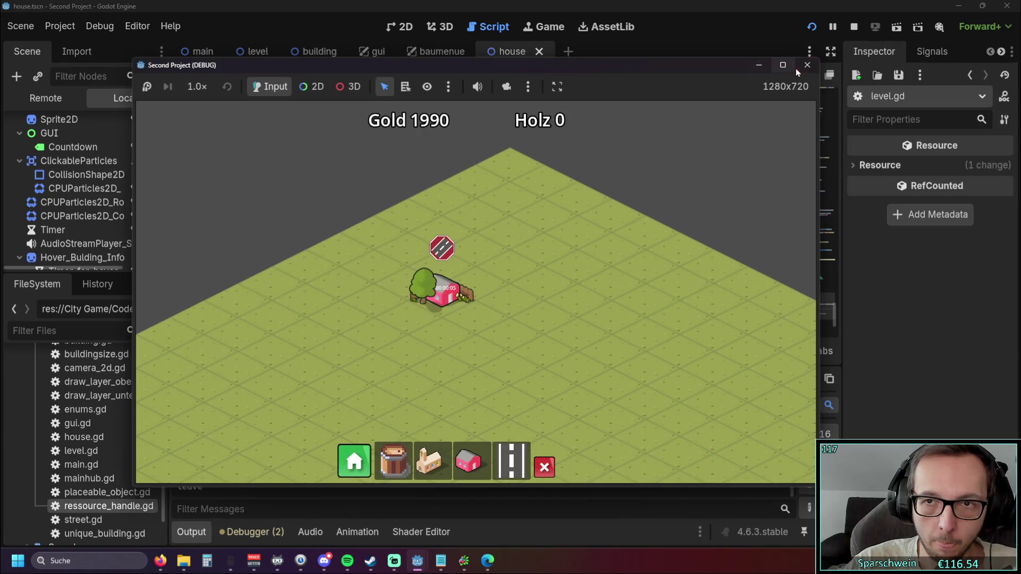
{"action": "left_click", "coordinate": [799, 67]}
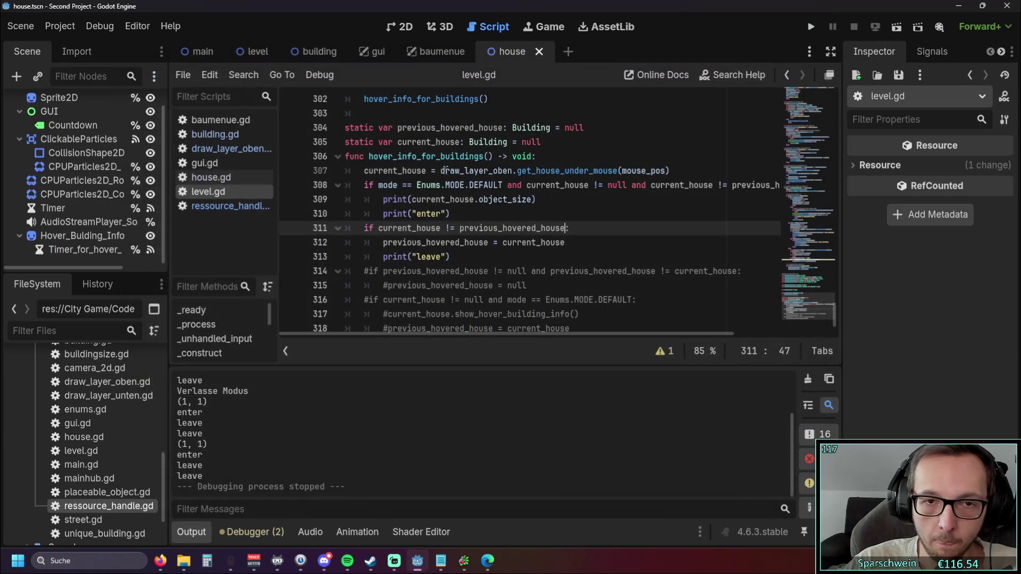
Step: Change the 'if' on line 311 to 'elif'
{"action": "key", "text": "Home"}
{"action": "type", "text": "el"}
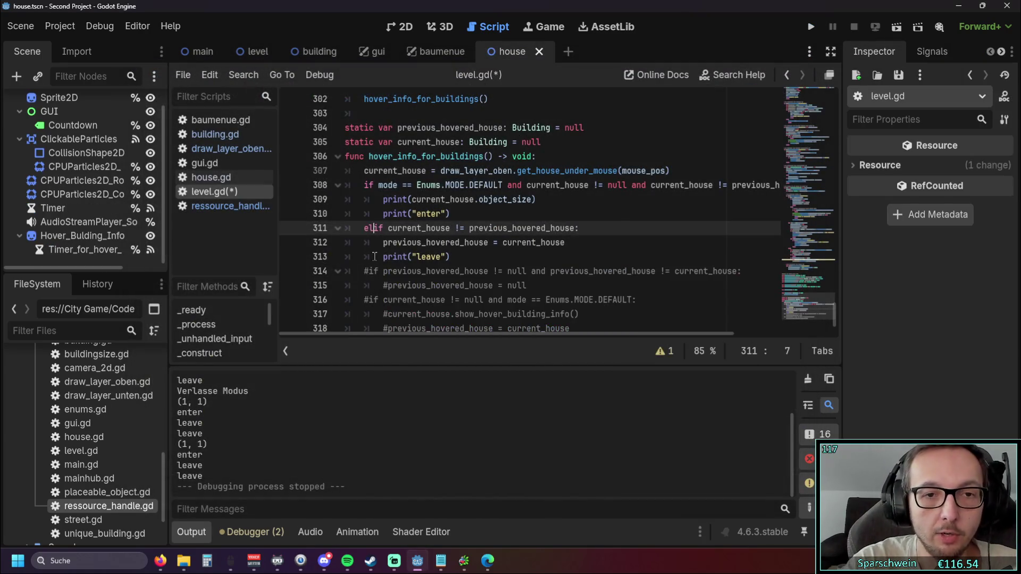
{"action": "left_click", "coordinate": [590, 243]}
Step: Rerun the game with the elif change, place a red house, and close it
{"action": "left_click", "coordinate": [811, 26]}
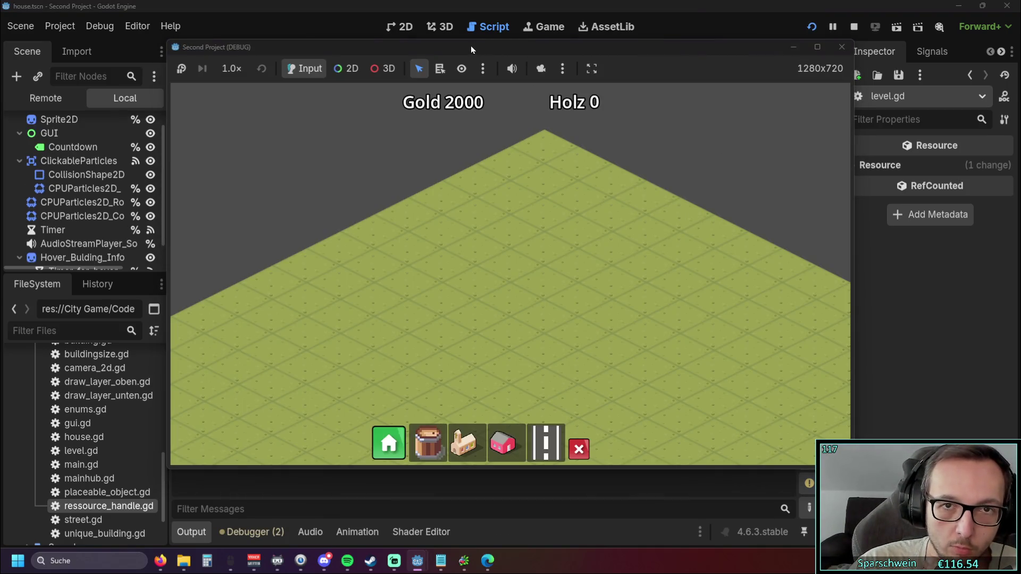
{"action": "left_click_drag", "start_coordinate": [489, 53], "coordinate": [712, 48]}
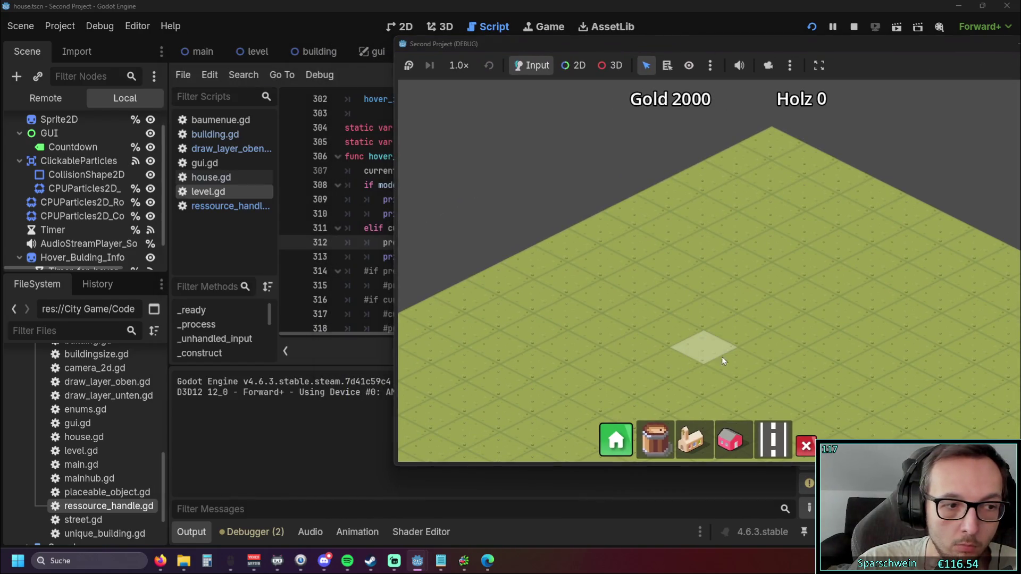
{"action": "left_click", "coordinate": [730, 440]}
{"action": "left_click", "coordinate": [702, 273]}
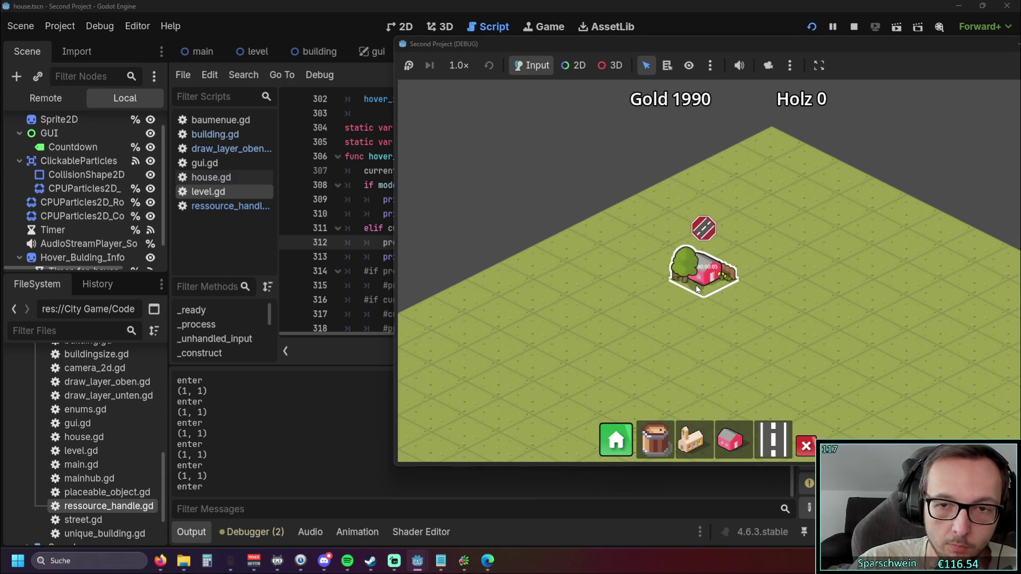
{"action": "left_click_drag", "start_coordinate": [816, 45], "coordinate": [679, 56]}
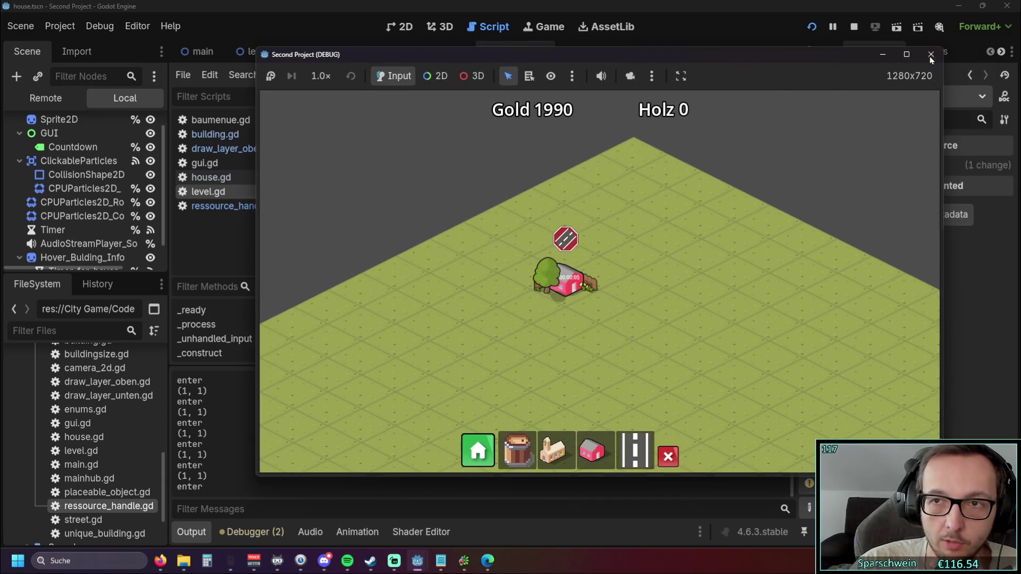
{"action": "left_click", "coordinate": [930, 53]}
{"action": "left_click_drag", "start_coordinate": [365, 228], "coordinate": [384, 228]}
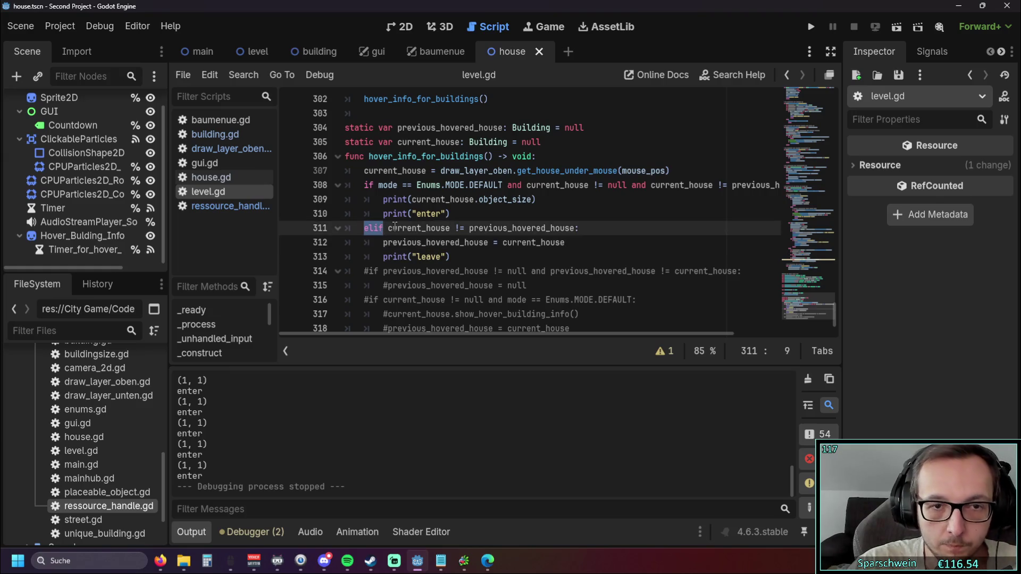
Step: Turn line 311's 'elif' back into 'if'
{"action": "type", "text": "else"}
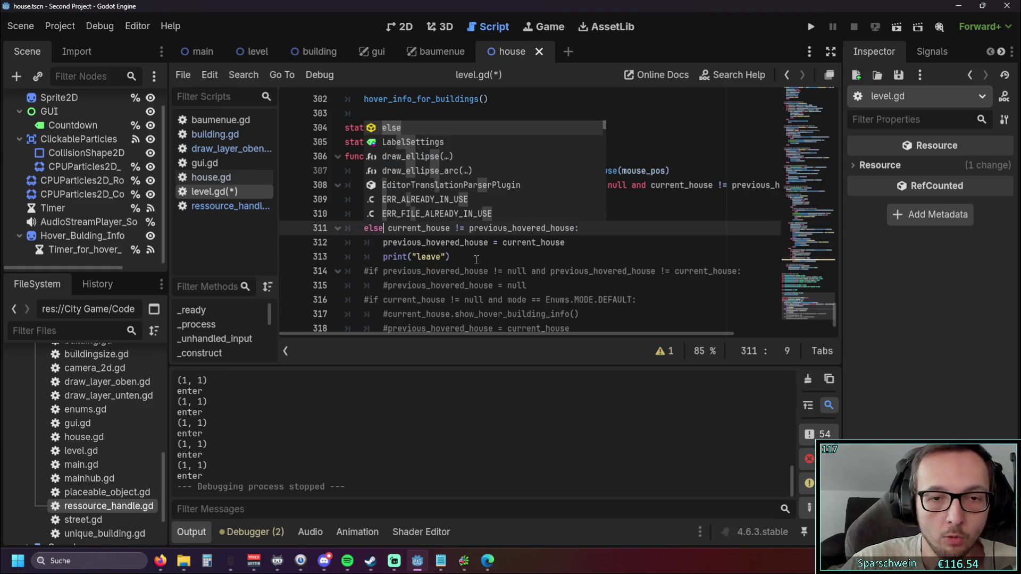
{"action": "type", "text": ":"}
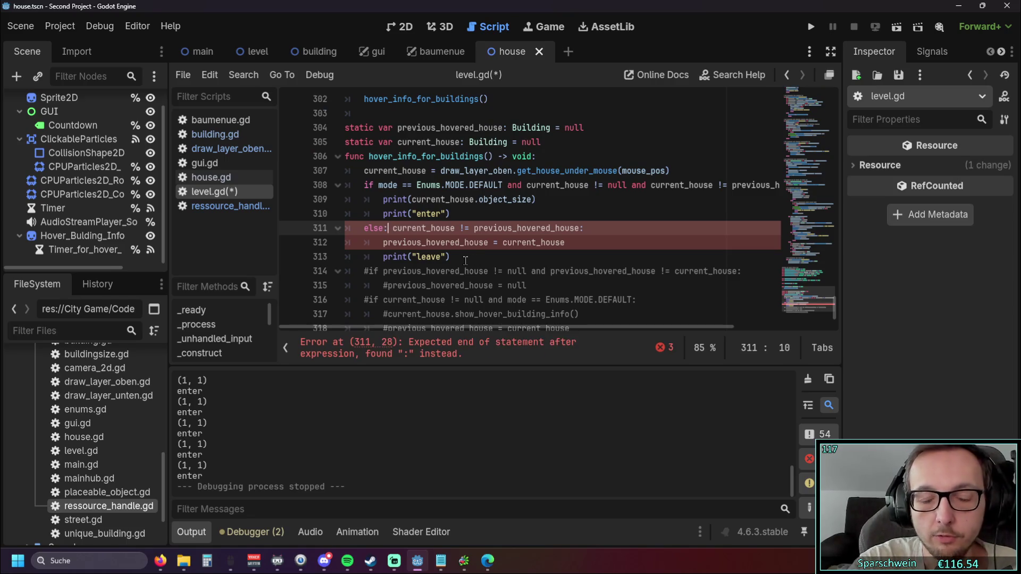
{"action": "key", "text": "BackSpace"}
{"action": "key", "text": "BackSpace"}
{"action": "key", "text": "BackSpace"}
{"action": "type", "text": "if"}
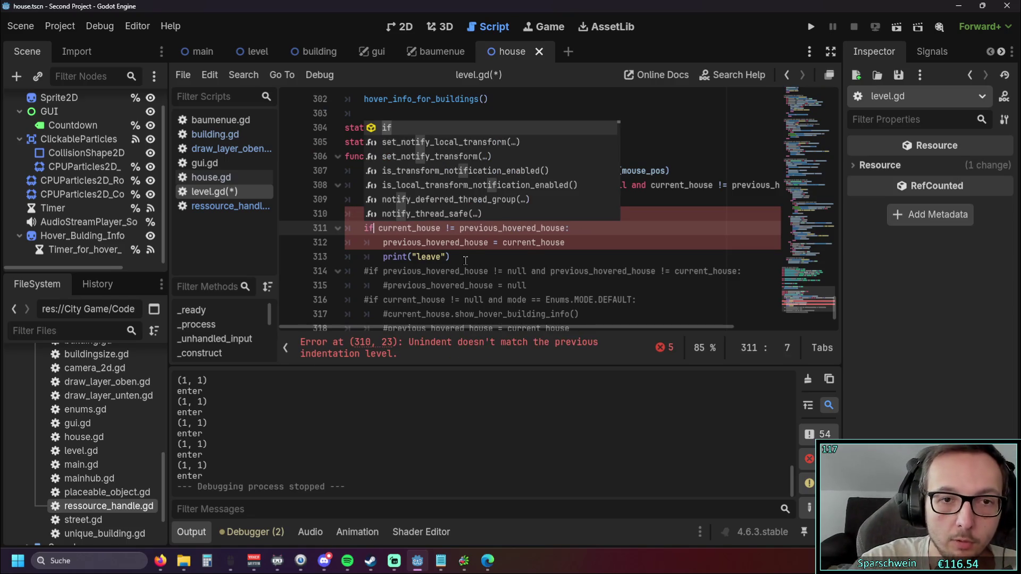
{"action": "left_click", "coordinate": [523, 269]}
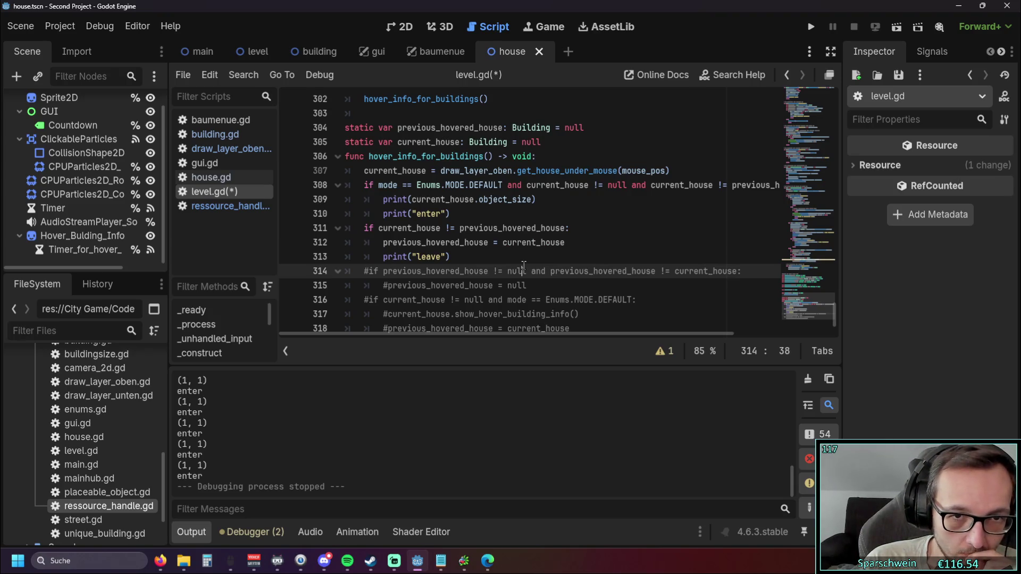
Step: Add 'else:' after print("enter") and indent the previous-house check and print("leave") beneath it
{"action": "left_click", "coordinate": [467, 201]}
{"action": "left_click", "coordinate": [465, 213]}
{"action": "key", "text": "Return"}
{"action": "type", "text": "el"}
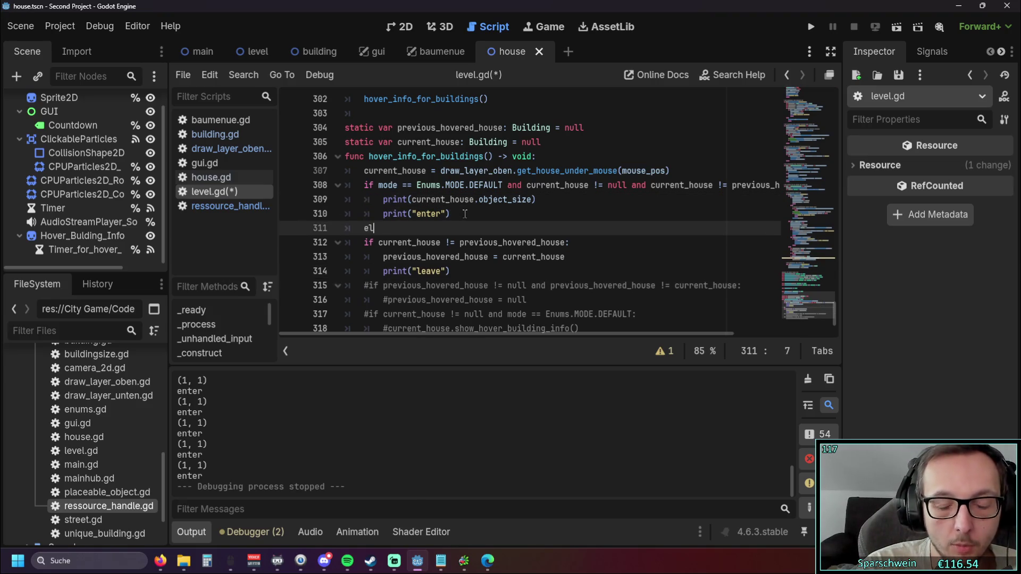
{"action": "type", "text": "se:"}
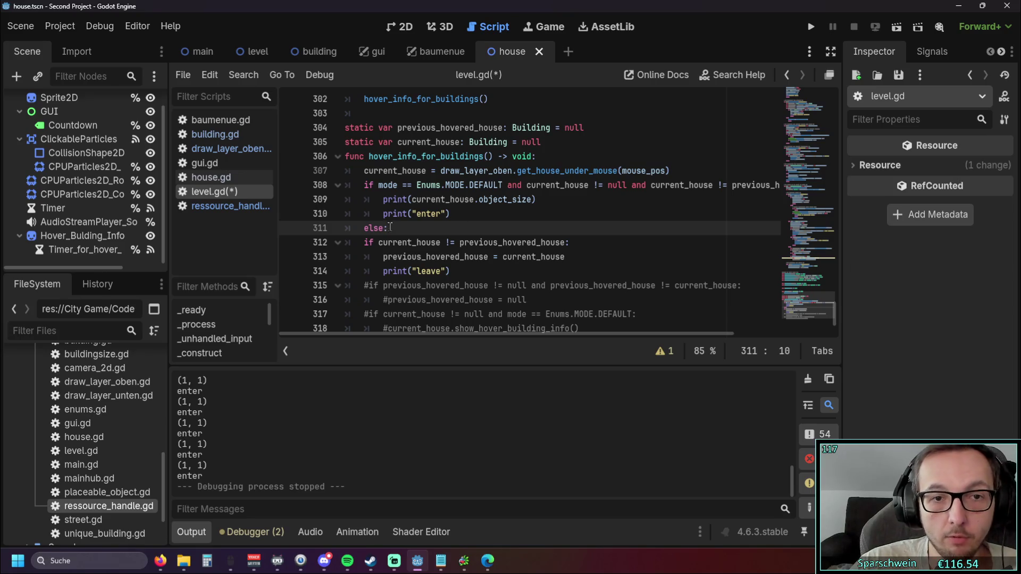
{"action": "left_click", "coordinate": [364, 243]}
{"action": "key", "text": "Tab"}
{"action": "left_click", "coordinate": [383, 257]}
{"action": "key", "text": "Tab"}
{"action": "left_click", "coordinate": [379, 271]}
{"action": "key", "text": "Tab"}
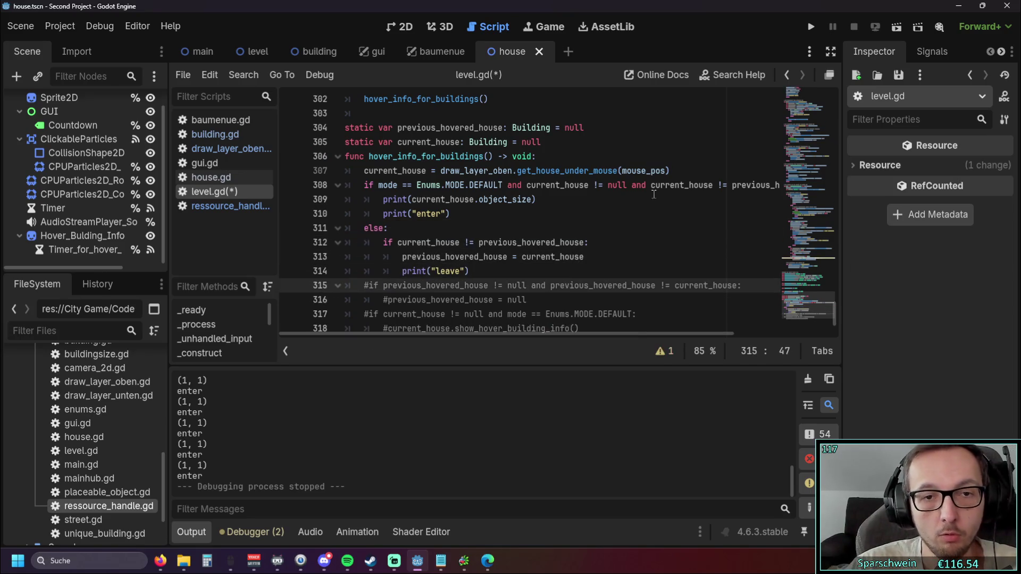
Step: Run the game, place a red house to test the else branch, then close it
{"action": "left_click", "coordinate": [810, 27]}
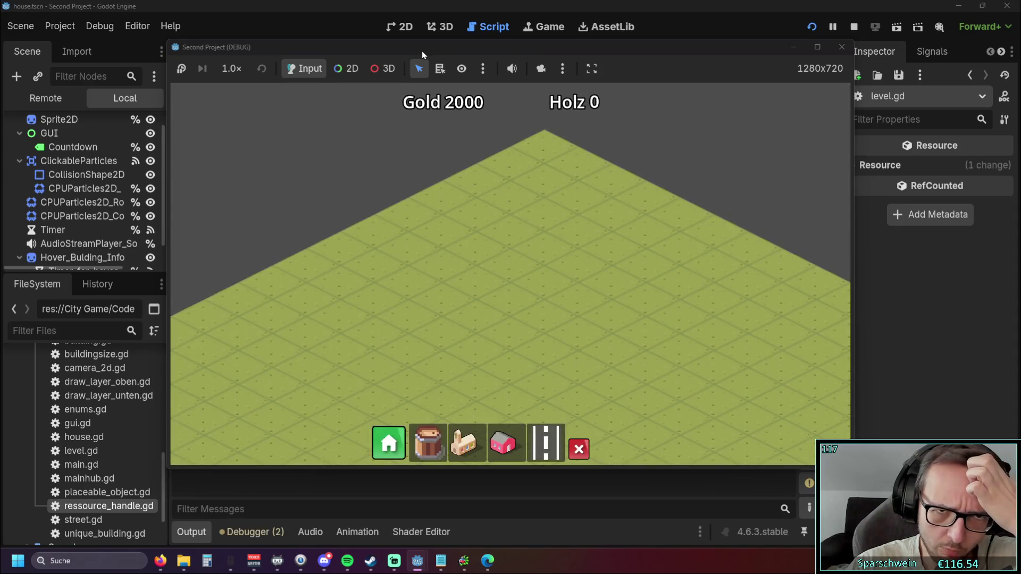
{"action": "left_click_drag", "start_coordinate": [491, 52], "coordinate": [686, 61]}
{"action": "left_click", "coordinate": [698, 452]}
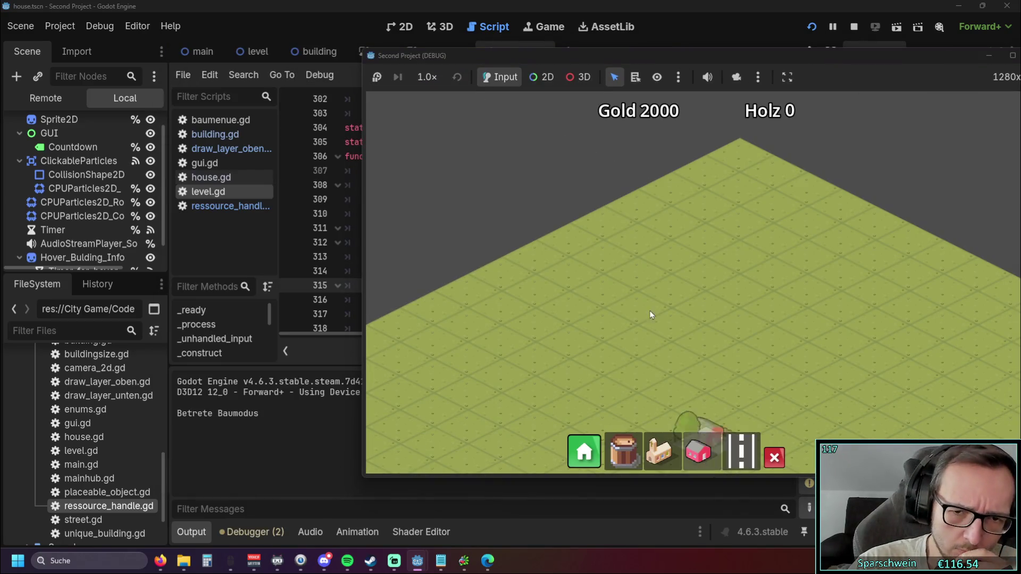
{"action": "left_click", "coordinate": [638, 266]}
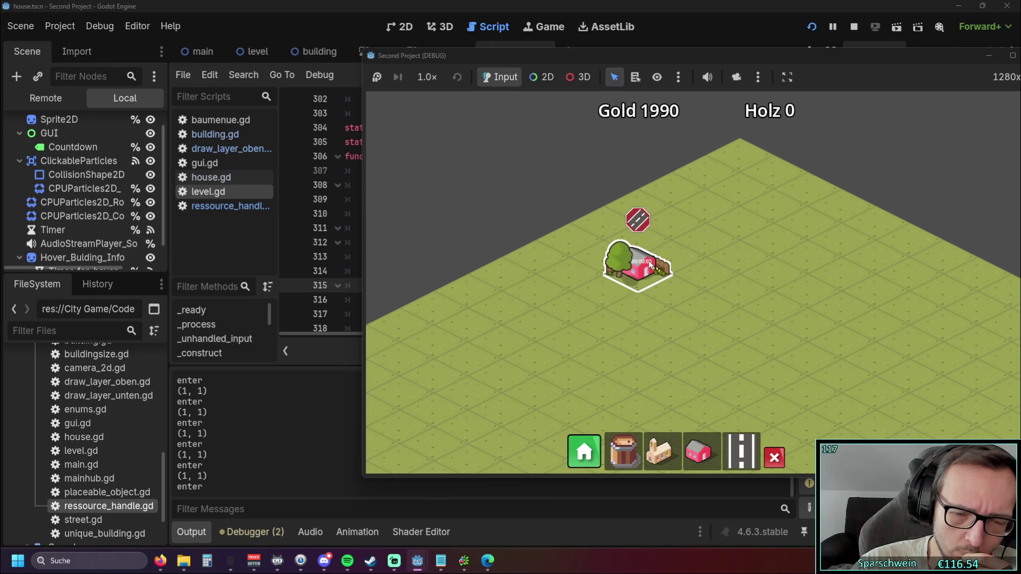
{"action": "left_click_drag", "start_coordinate": [827, 60], "coordinate": [638, 72]}
{"action": "left_click", "coordinate": [850, 66]}
{"action": "left_click", "coordinate": [602, 215]}
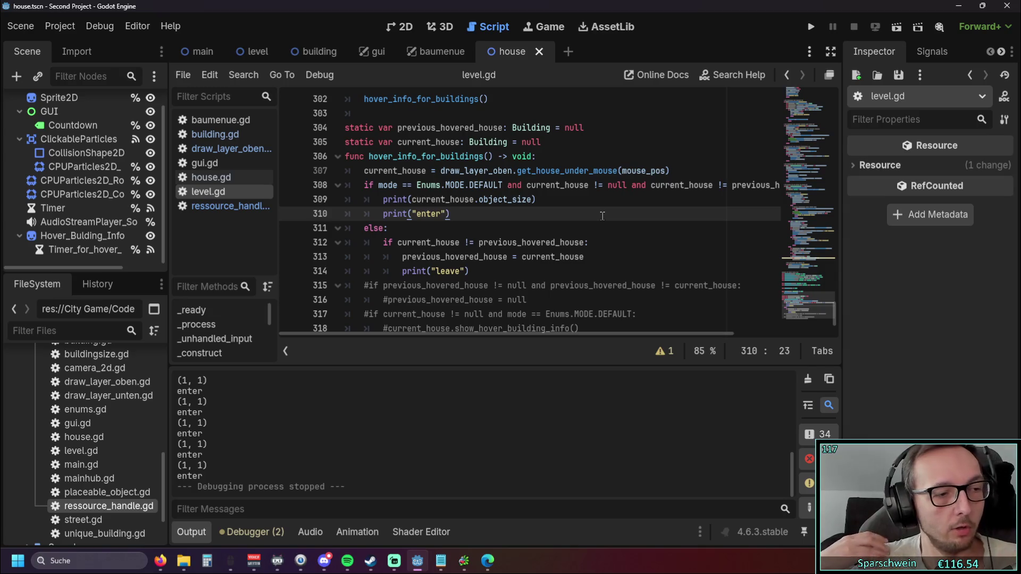
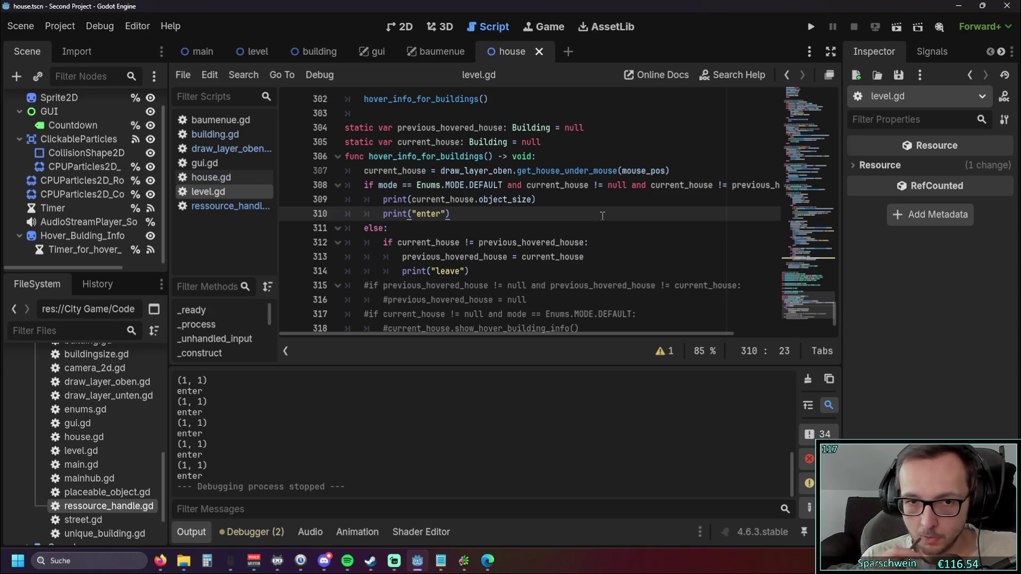
Step: Select the print("leave") line in level.gd, then launch the game with Run Project
{"action": "left_click_drag", "start_coordinate": [476, 271], "coordinate": [403, 271]}
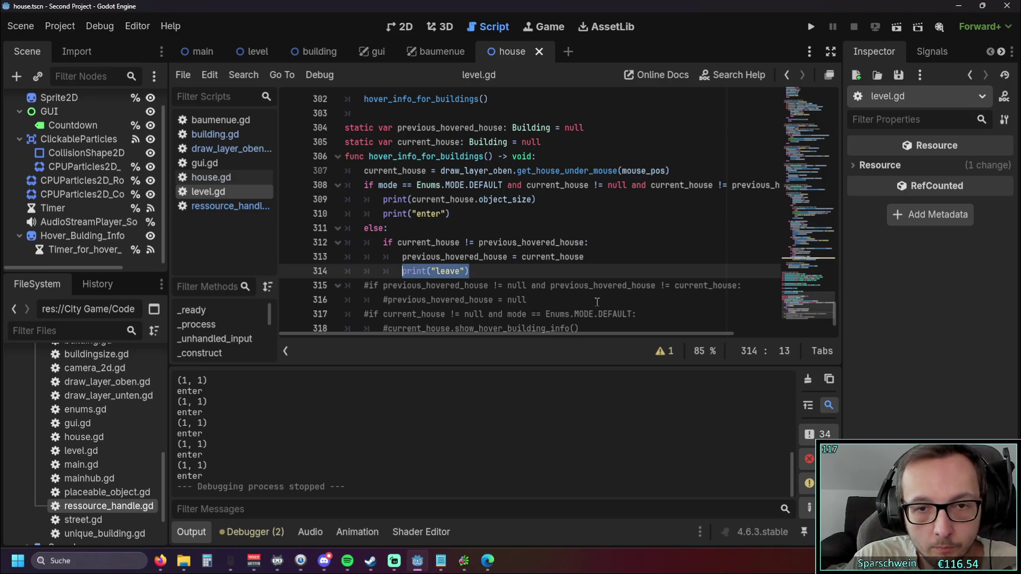
{"action": "scroll", "coordinate": [555, 272], "scroll_direction": "down", "scroll_amount": 1}
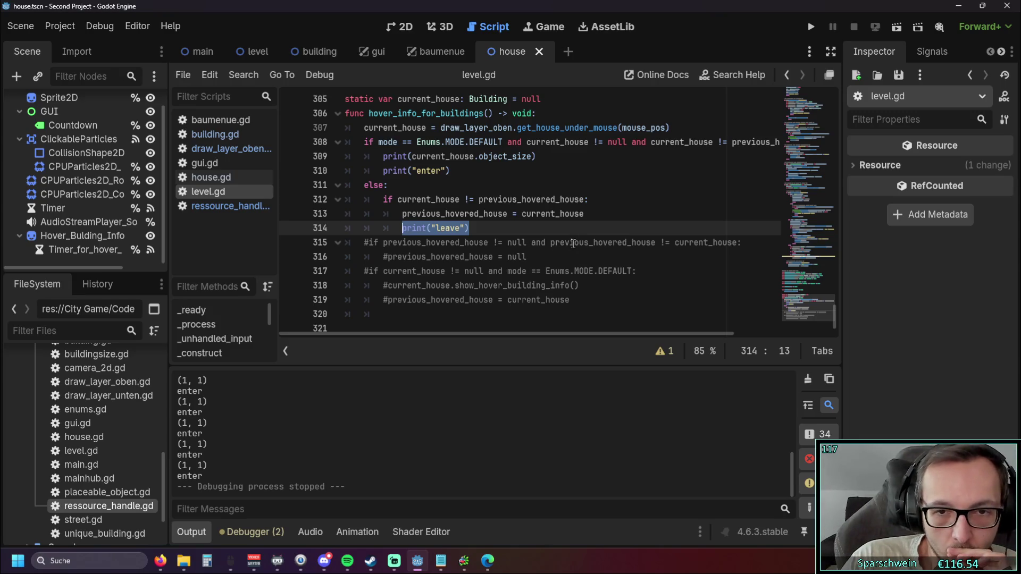
{"action": "left_click", "coordinate": [575, 252]}
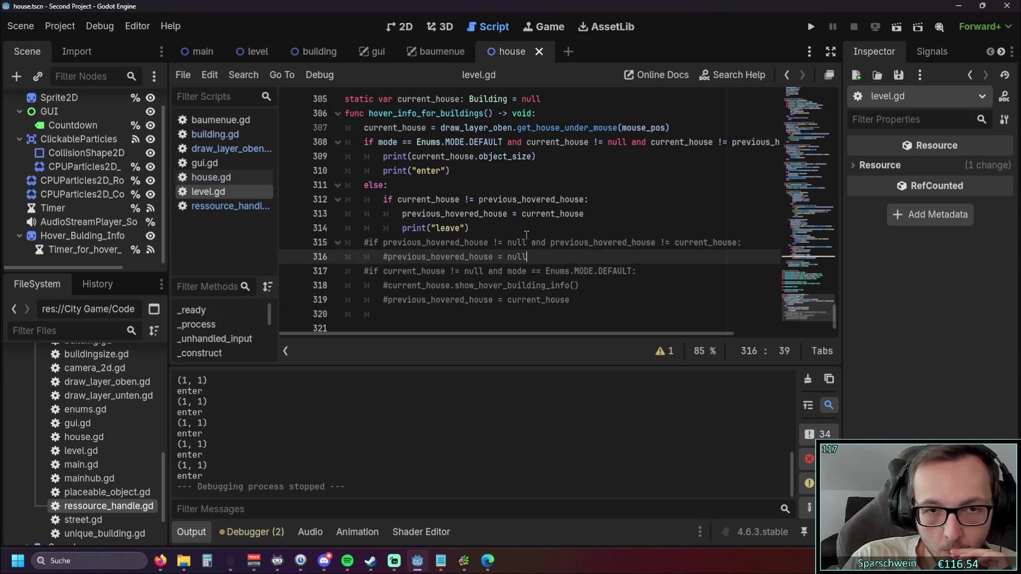
{"action": "left_click", "coordinate": [811, 26]}
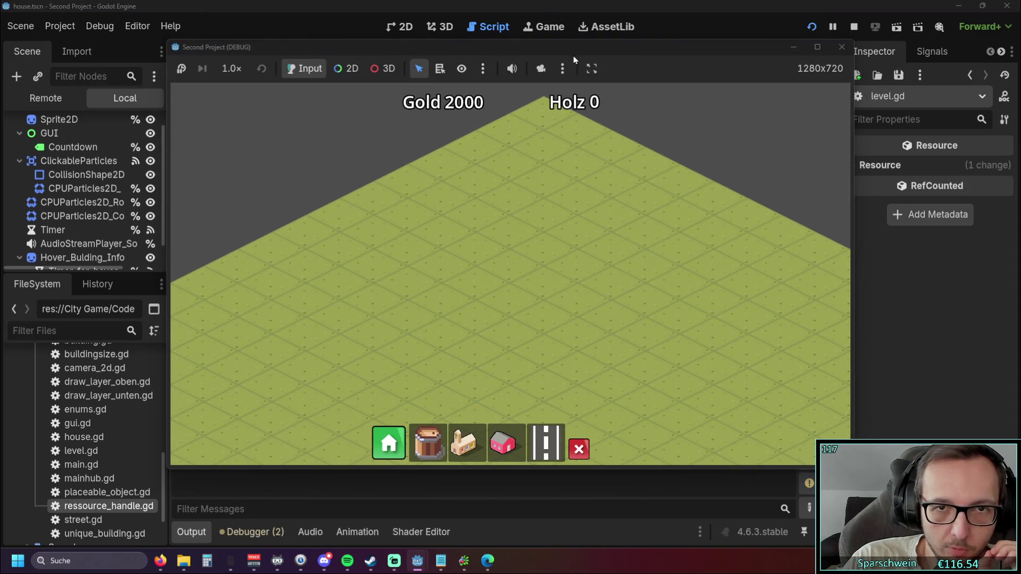
Step: Place a red house on the grid in the running game, then stop and close the test run
{"action": "left_click_drag", "start_coordinate": [544, 54], "coordinate": [850, 50]}
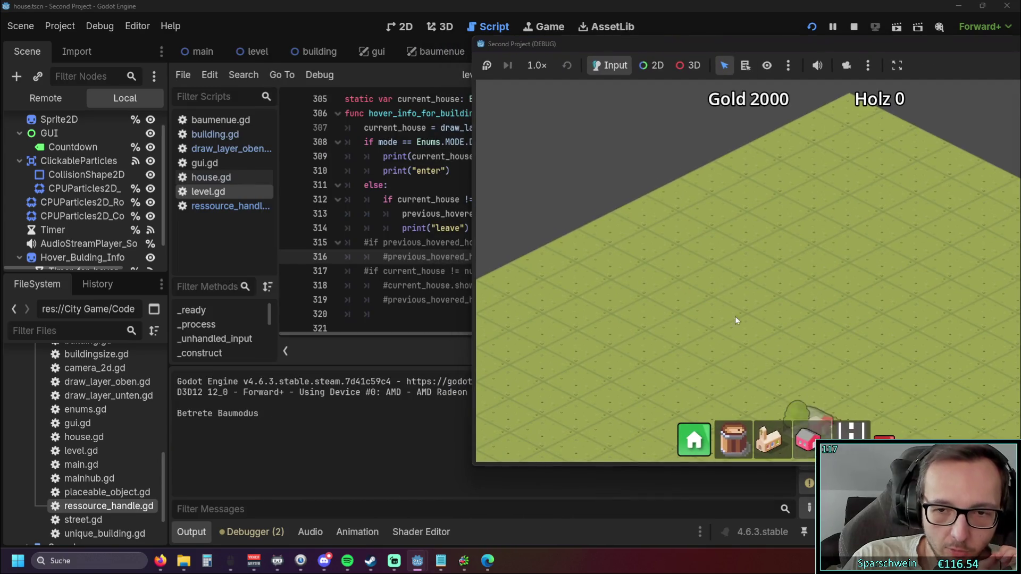
{"action": "left_click", "coordinate": [712, 239]}
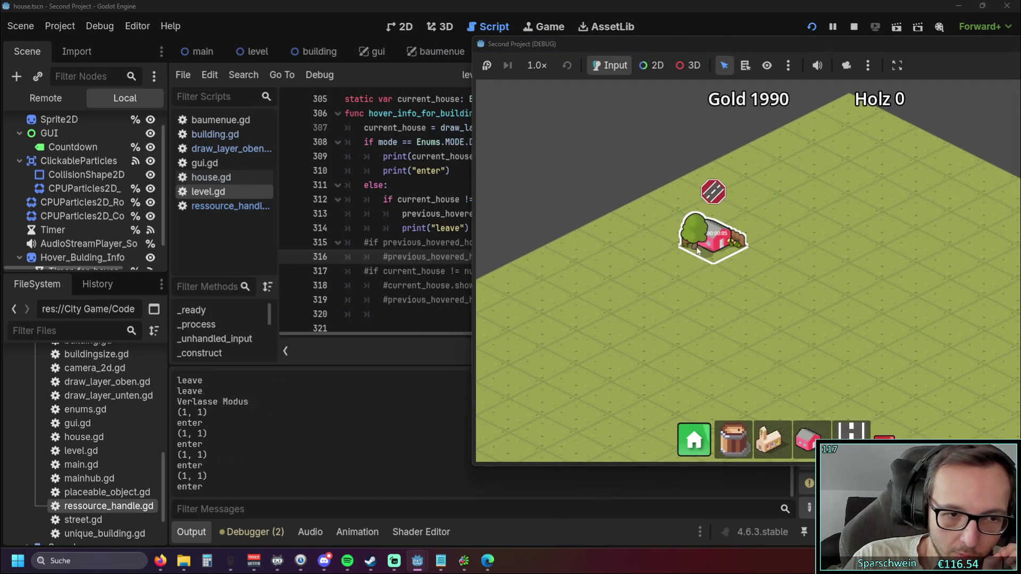
{"action": "double_click", "coordinate": [770, 59]}
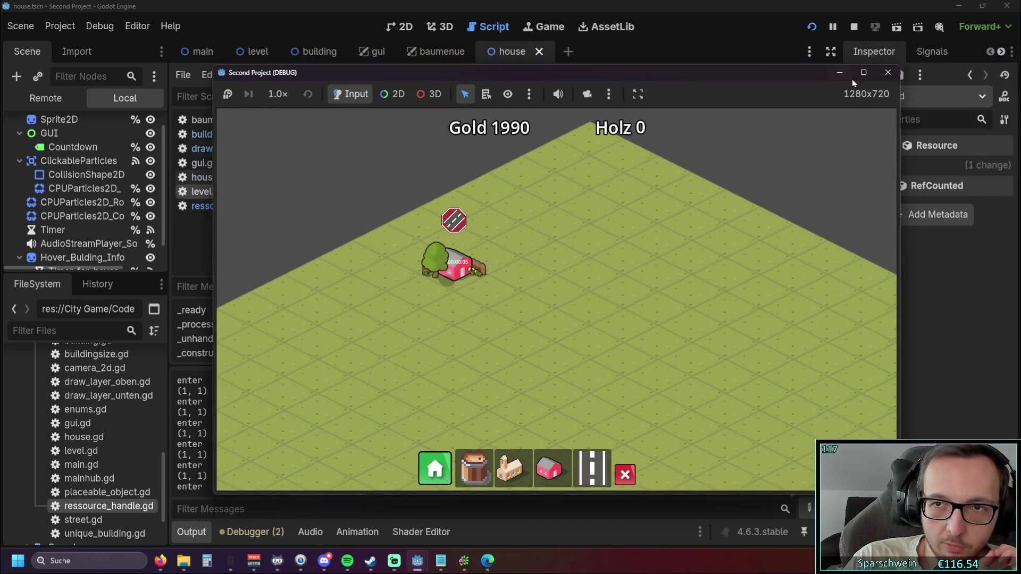
{"action": "left_click", "coordinate": [887, 73]}
{"action": "left_click", "coordinate": [325, 185]}
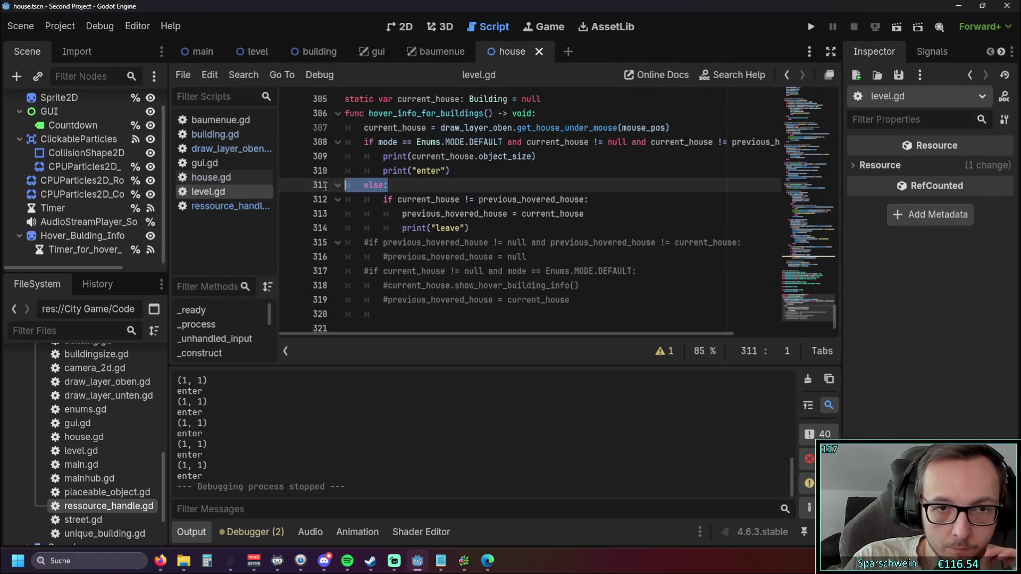
Step: Delete the else: line and dedent line 312 and the leave print by one level
{"action": "key", "text": "Delete"}
{"action": "key", "text": "Delete"}
{"action": "key", "text": "Delete"}
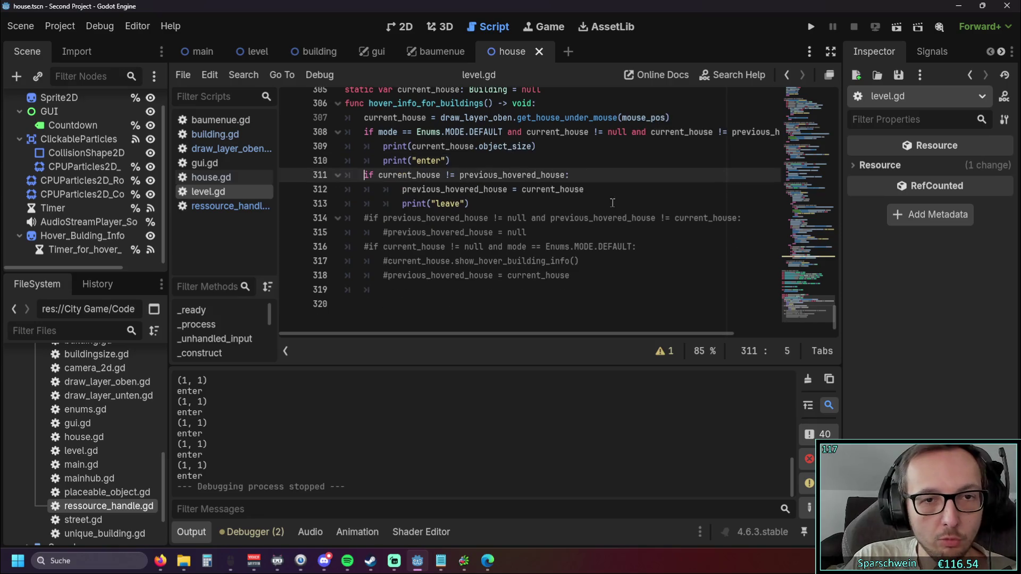
{"action": "left_click", "coordinate": [611, 202]}
{"action": "left_click", "coordinate": [402, 189]}
{"action": "key", "text": "BackSpace"}
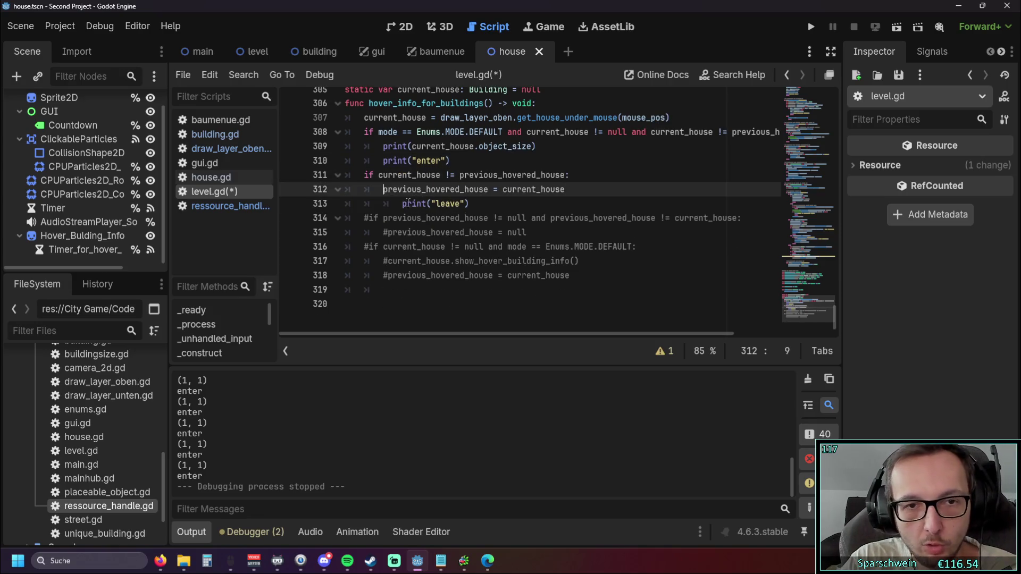
{"action": "left_click", "coordinate": [404, 203]}
{"action": "key", "text": "BackSpace"}
{"action": "key", "text": "End"}
Step: Check the dedented leave check block, then run the game again
{"action": "scroll", "coordinate": [419, 224], "scroll_direction": "up", "scroll_amount": 2}
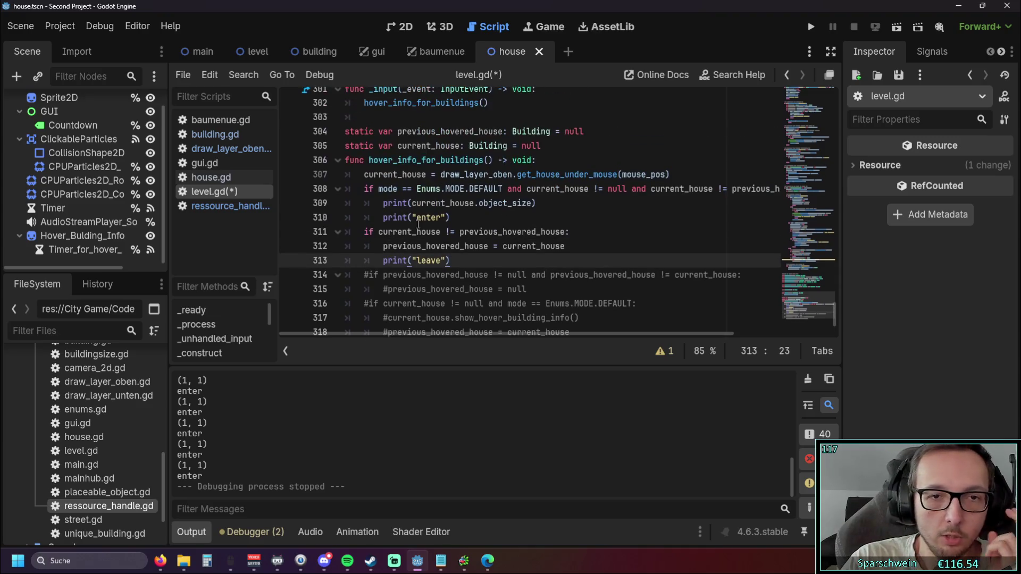
{"action": "scroll", "coordinate": [419, 224], "scroll_direction": "down", "scroll_amount": 2}
{"action": "key", "text": "shift+Up"}
{"action": "key", "text": "shift+Up"}
{"action": "key", "text": "shift+Home"}
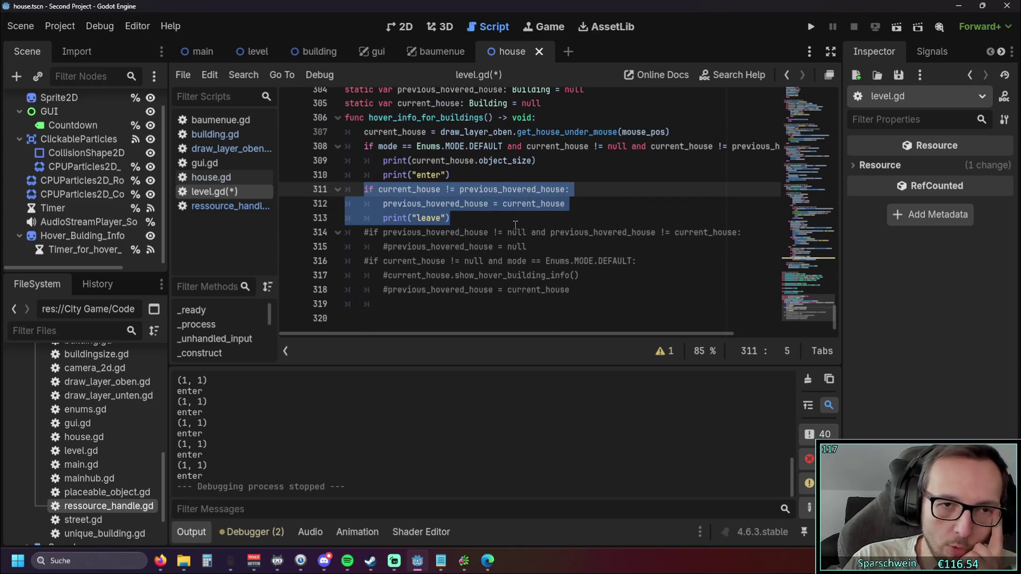
{"action": "left_click", "coordinate": [511, 224]}
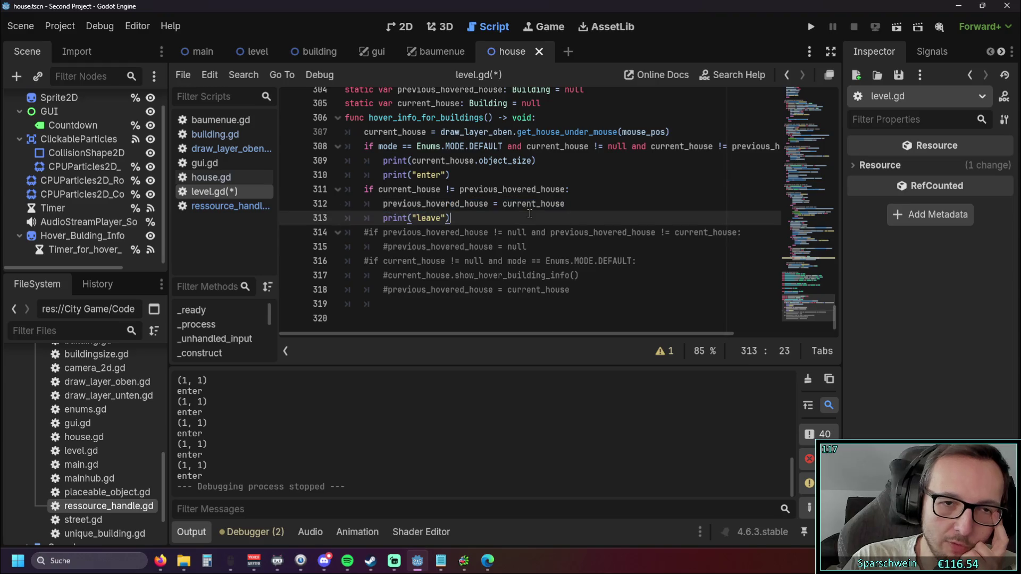
{"action": "left_click", "coordinate": [810, 27]}
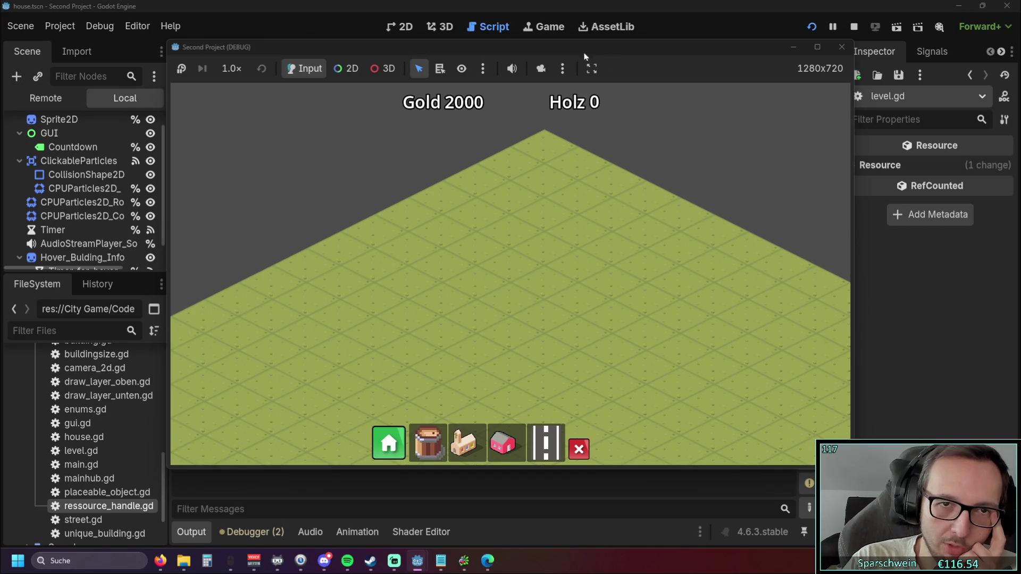
Step: Build a red house, exit build mode to watch enter and leave logs, then close the game
{"action": "left_click_drag", "start_coordinate": [411, 48], "coordinate": [673, 49]}
{"action": "left_click", "coordinate": [781, 447]}
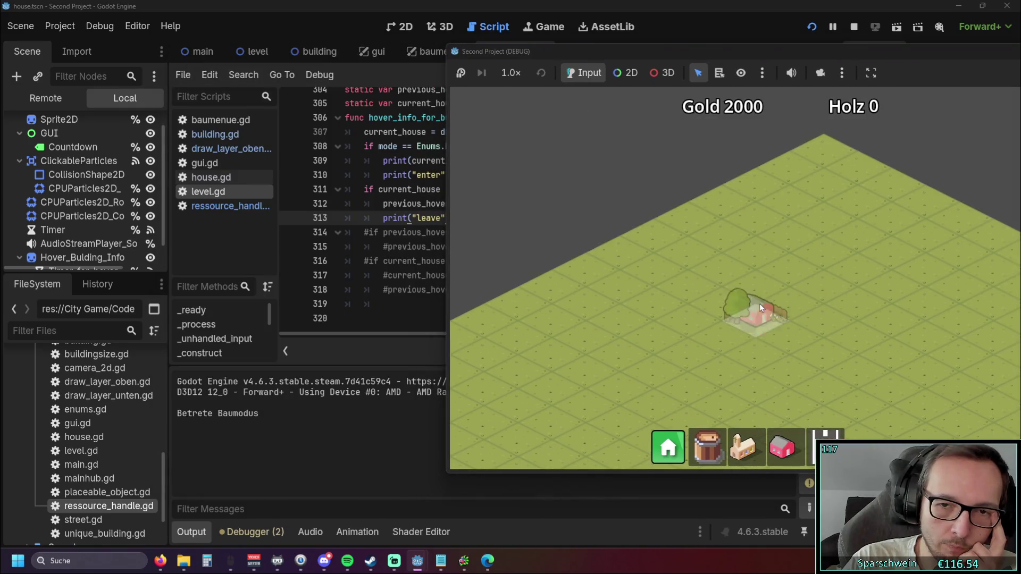
{"action": "left_click", "coordinate": [758, 300]}
{"action": "right_click", "coordinate": [736, 331]}
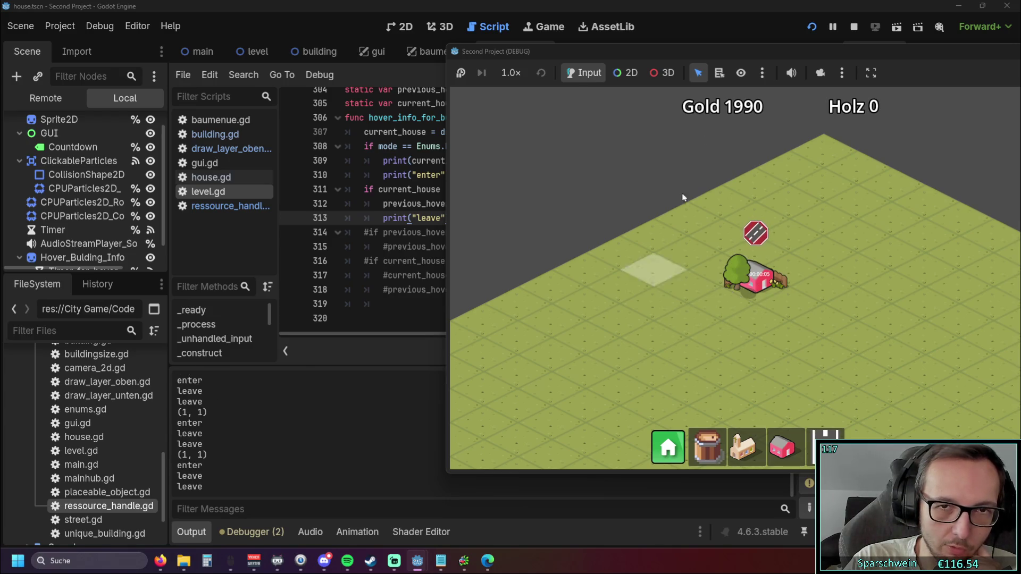
{"action": "left_click_drag", "start_coordinate": [784, 49], "coordinate": [595, 69]}
{"action": "left_click", "coordinate": [934, 78]}
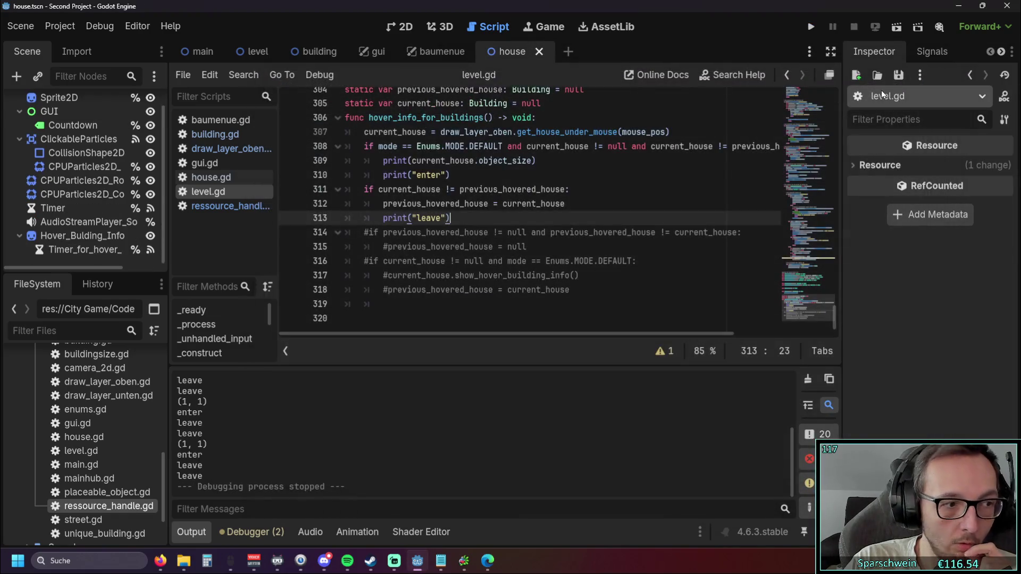
Step: Open draw_layer_oben.gd, collapse the Output panel and review color_outline_with_shader_effect
{"action": "left_click", "coordinate": [615, 203]}
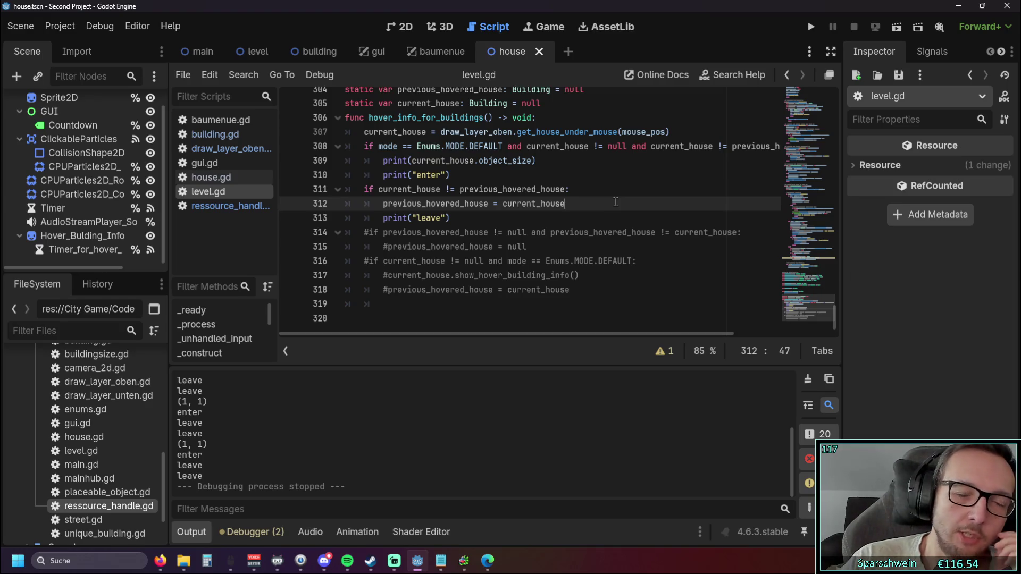
{"action": "left_click", "coordinate": [223, 149]}
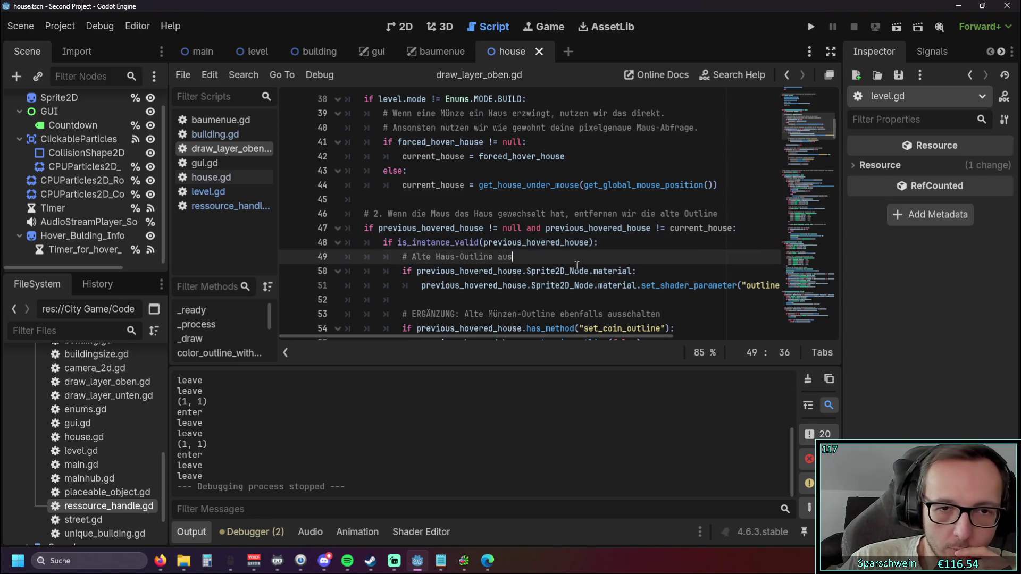
{"action": "scroll", "coordinate": [576, 264], "scroll_direction": "up", "scroll_amount": 3}
{"action": "scroll", "coordinate": [575, 245], "scroll_direction": "down", "scroll_amount": 1}
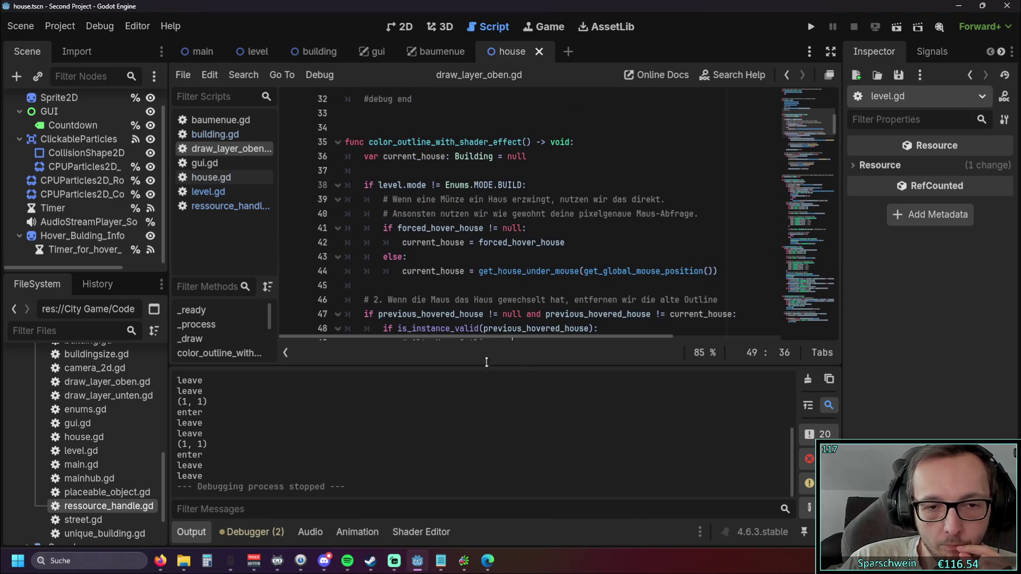
{"action": "left_click", "coordinate": [191, 531]}
{"action": "scroll", "coordinate": [611, 242], "scroll_direction": "down", "scroll_amount": 5}
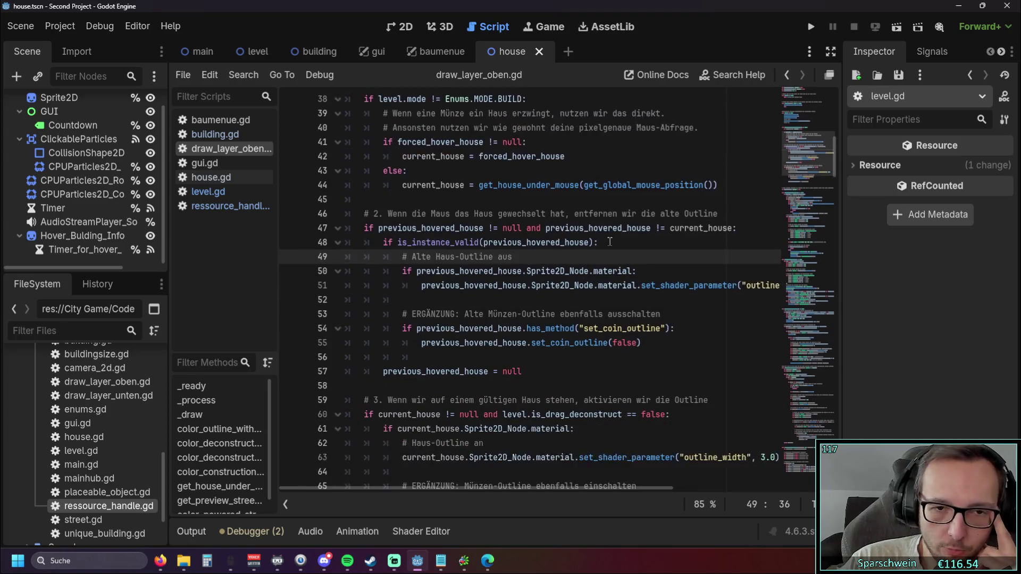
{"action": "left_click", "coordinate": [603, 243]}
{"action": "left_click", "coordinate": [588, 251]}
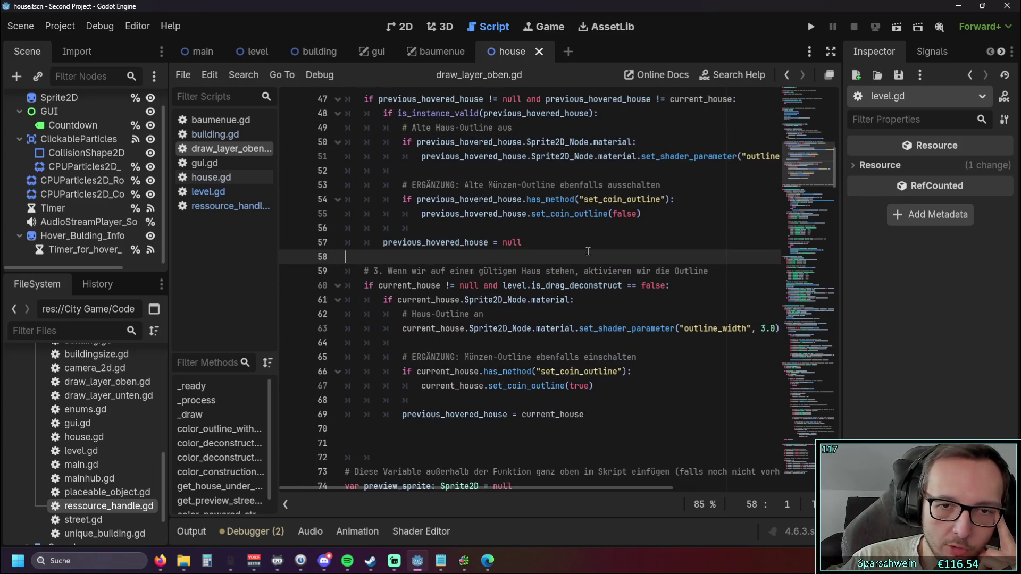
{"action": "scroll", "coordinate": [588, 251], "scroll_direction": "up", "scroll_amount": 2}
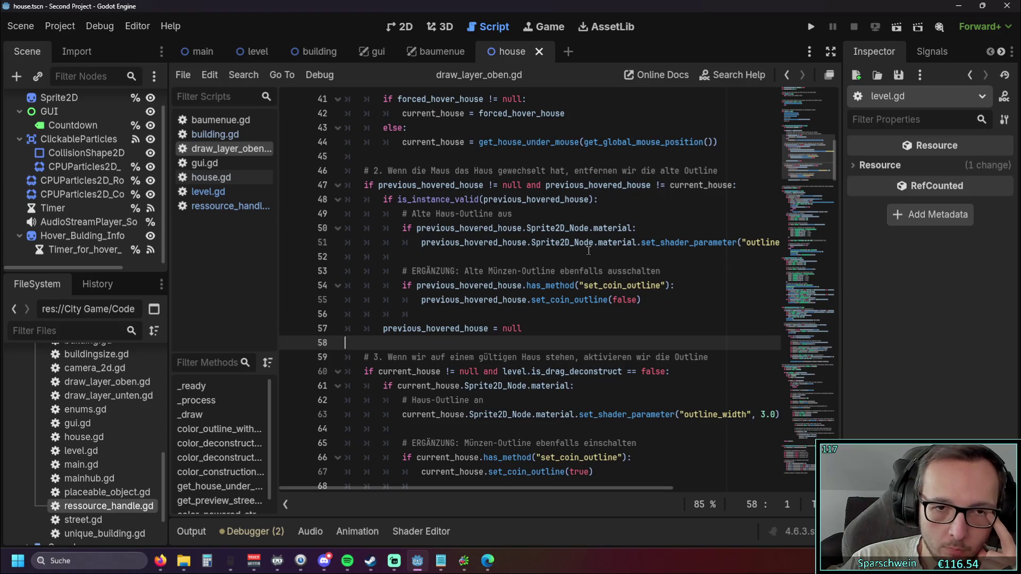
{"action": "scroll", "coordinate": [588, 250], "scroll_direction": "down", "scroll_amount": 1}
{"action": "scroll", "coordinate": [589, 250], "scroll_direction": "up", "scroll_amount": 4}
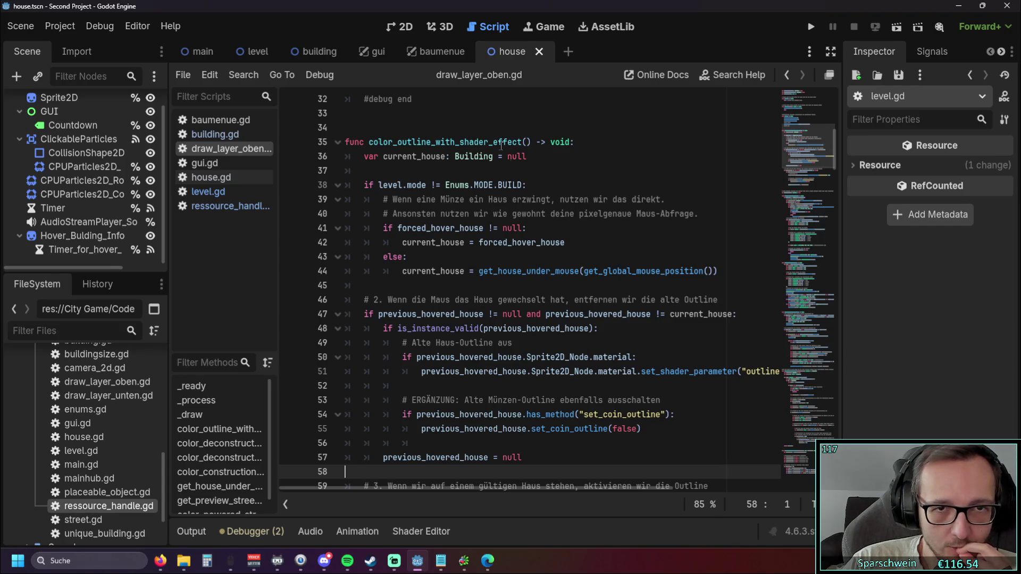
Step: Run the game, place a red house on the grid, maximize the window, then close it
{"action": "left_click", "coordinate": [810, 27]}
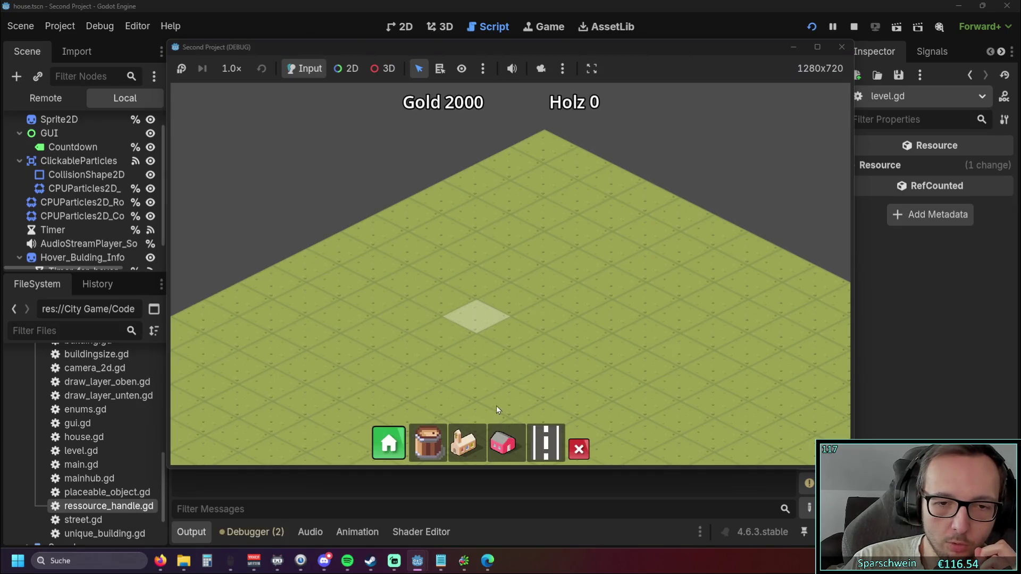
{"action": "left_click", "coordinate": [503, 443]}
{"action": "left_click", "coordinate": [476, 275]}
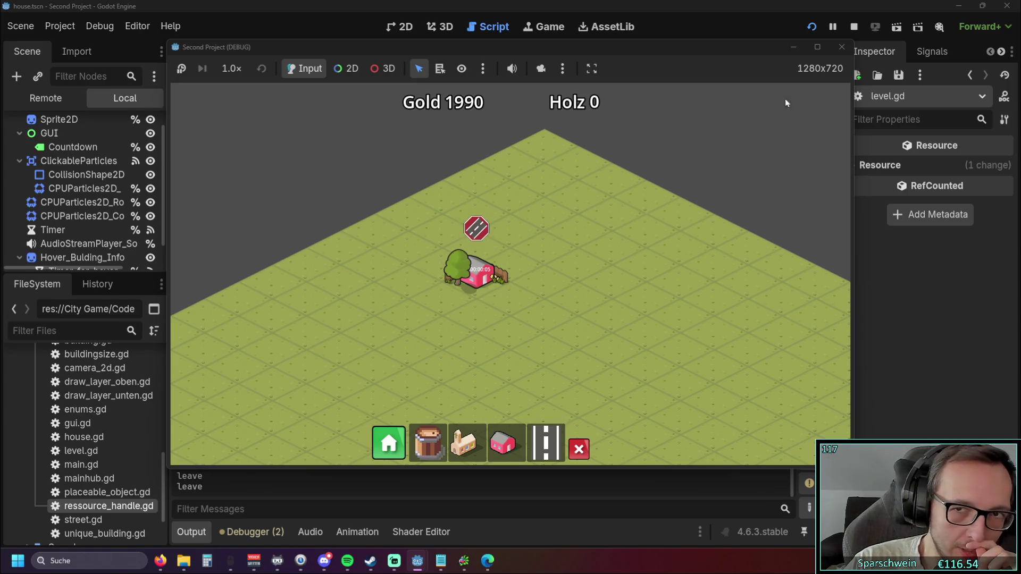
{"action": "left_click", "coordinate": [817, 47]}
{"action": "left_click", "coordinate": [1005, 10]}
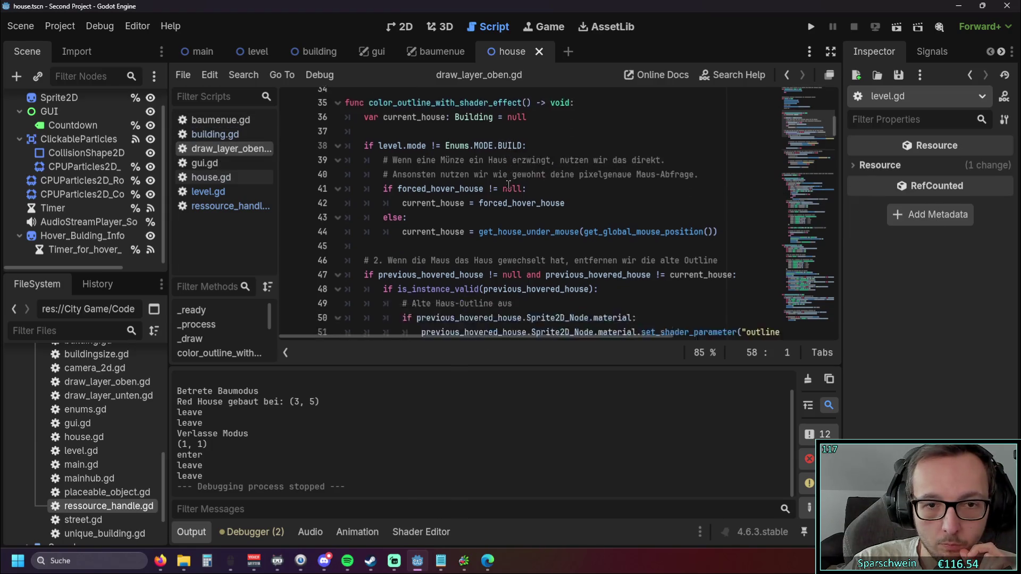
Step: Add print("set_shader_to_3") below the outline_width 3.0 line
{"action": "scroll", "coordinate": [508, 185], "scroll_direction": "down", "scroll_amount": 4}
{"action": "left_click_drag", "start_coordinate": [467, 343], "coordinate": [539, 336]}
{"action": "scroll", "coordinate": [544, 263], "scroll_direction": "down", "scroll_amount": 2}
{"action": "scroll", "coordinate": [547, 314], "scroll_direction": "down", "scroll_amount": 1}
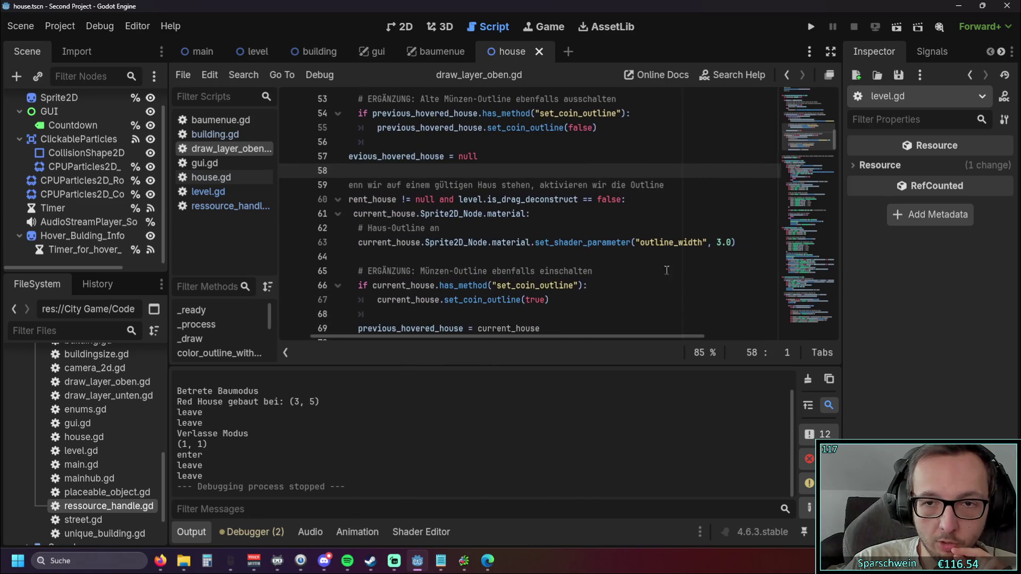
{"action": "left_click", "coordinate": [744, 243]}
{"action": "key", "text": "Return"}
{"action": "type", "text": "print"}
{"action": "type", "text": "(\""}
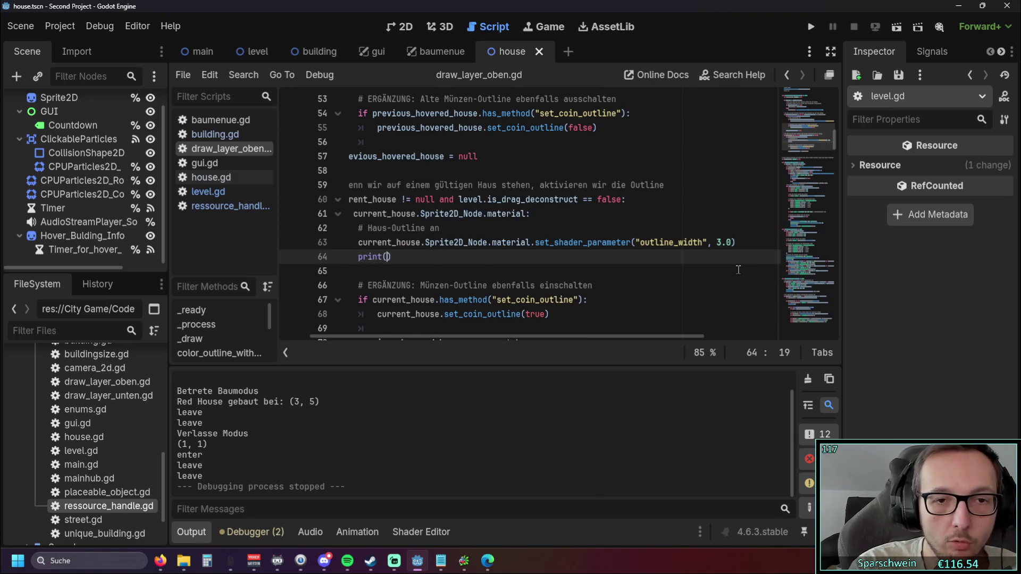
{"action": "type", "text": "set"}
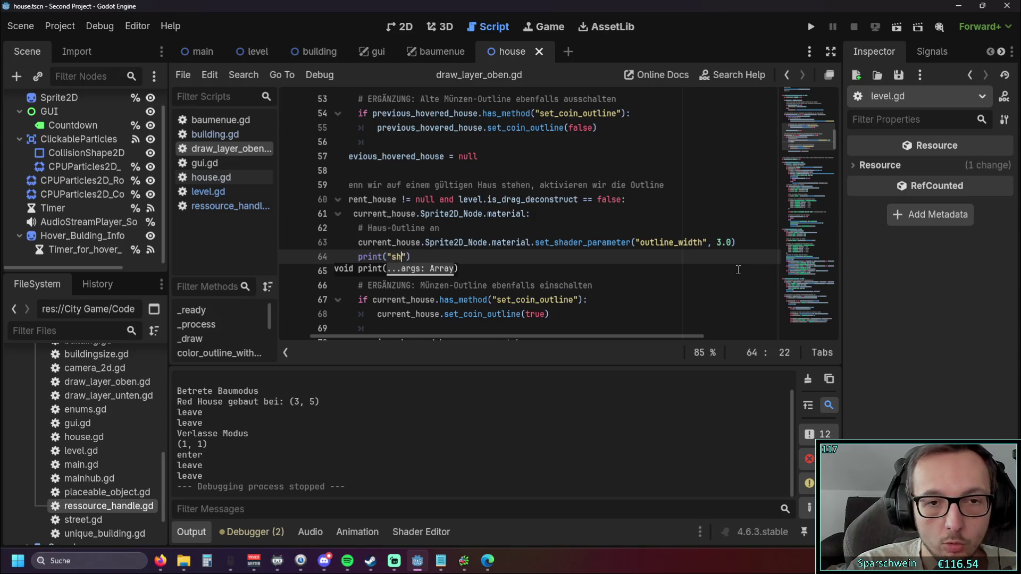
{"action": "type", "text": "_shader"}
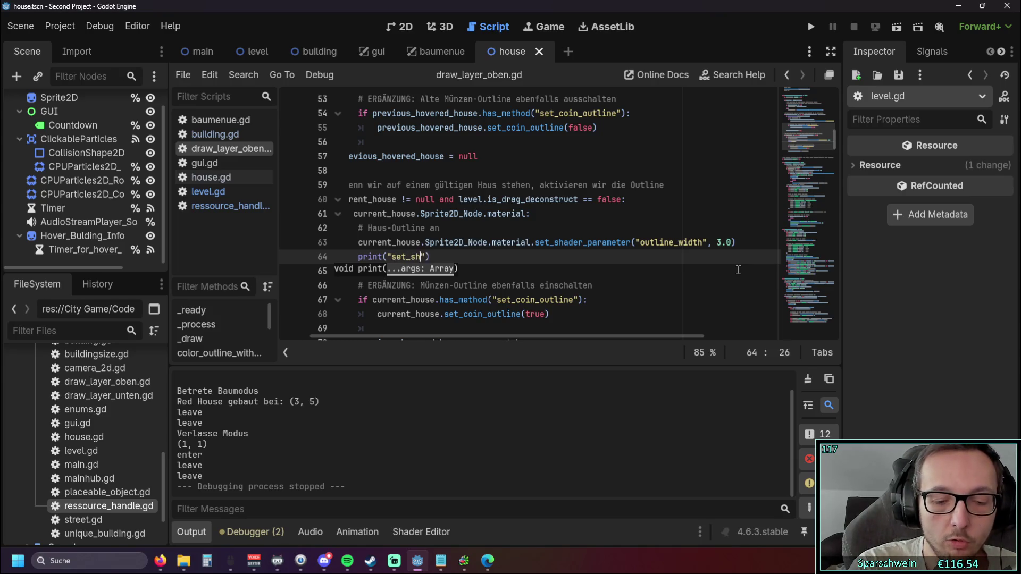
{"action": "key", "text": "End"}
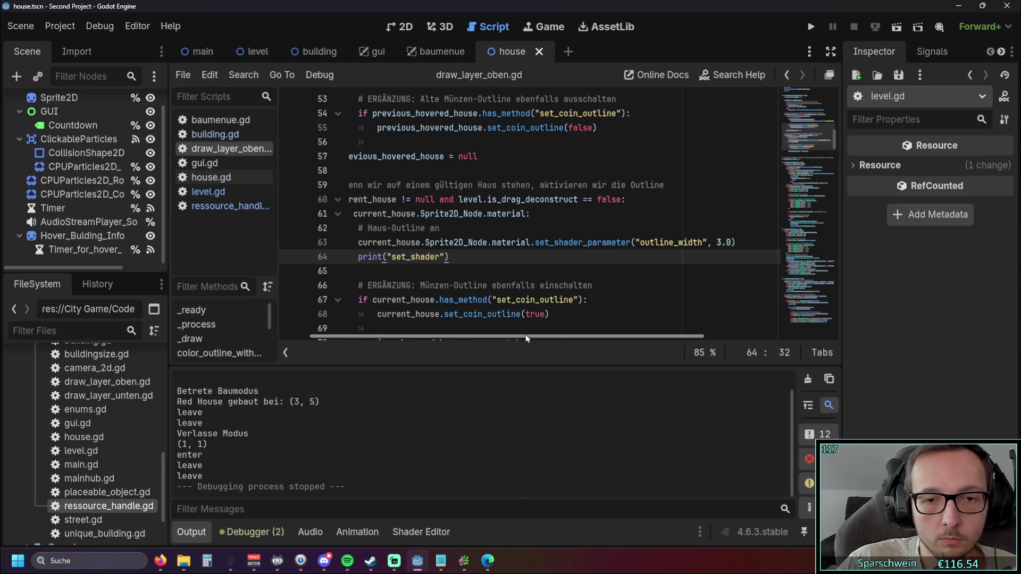
{"action": "left_click_drag", "start_coordinate": [525, 336], "coordinate": [495, 336]}
{"action": "scroll", "coordinate": [485, 257], "scroll_direction": "up", "scroll_amount": 1}
{"action": "scroll", "coordinate": [485, 256], "scroll_direction": "down", "scroll_amount": 1}
{"action": "left_click", "coordinate": [483, 257]}
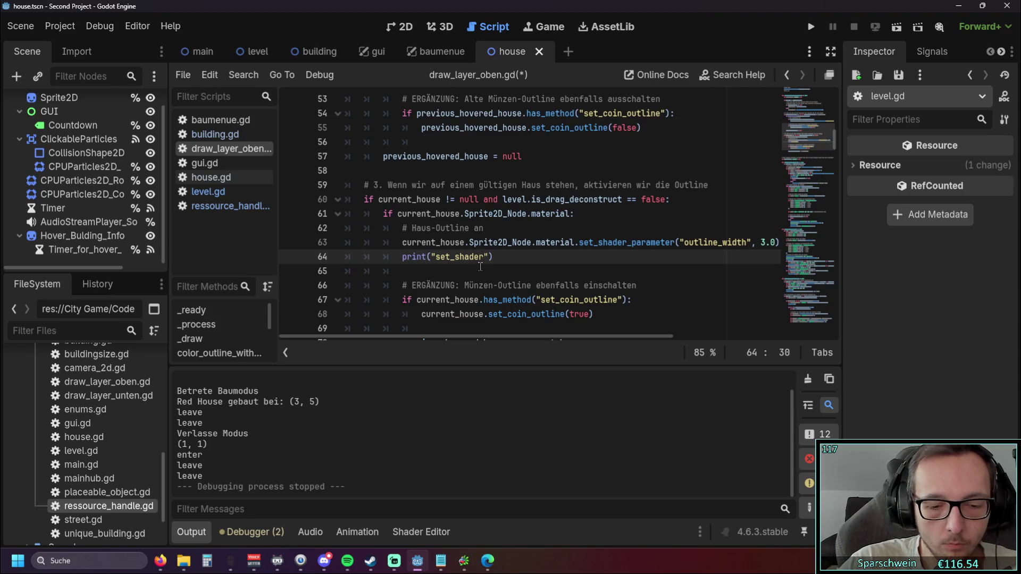
{"action": "type", "text": "_to_2"}
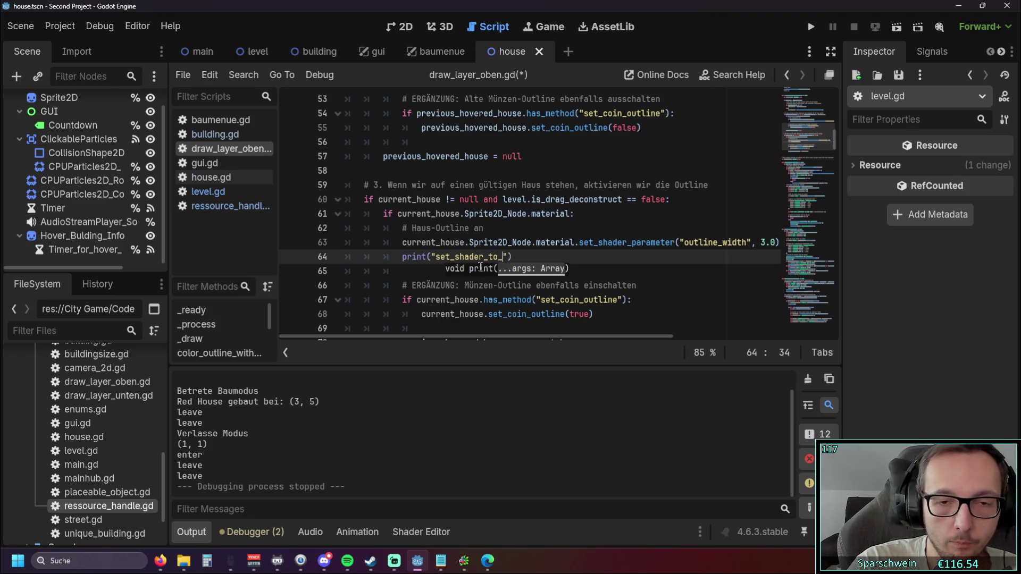
{"action": "key", "text": "BackSpace"}
{"action": "type", "text": "3"}
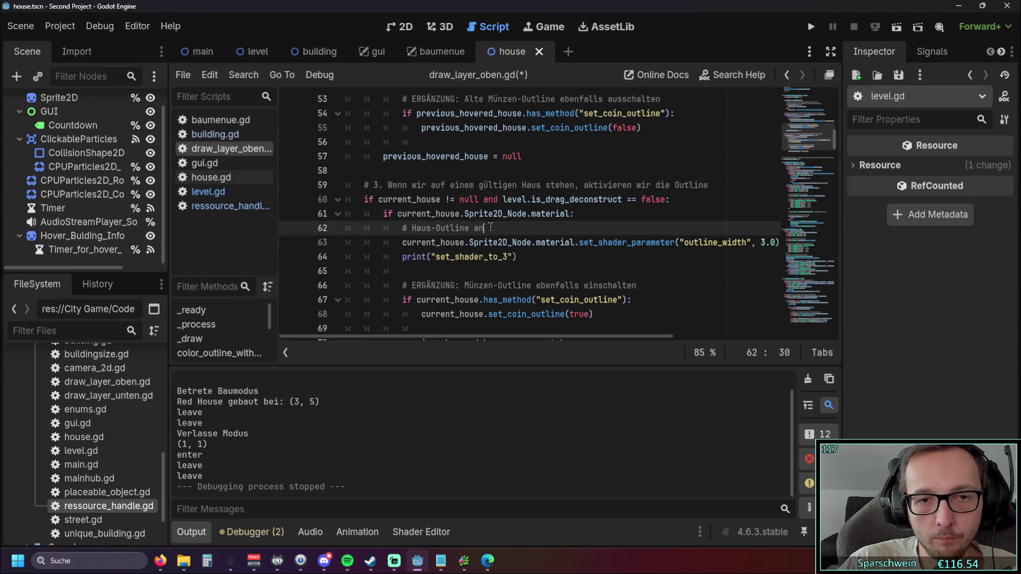
Step: Paste a copy under the outline_width 0.0 line as print("set_shader_to_0"), then run the game
{"action": "left_click_drag", "start_coordinate": [517, 256], "coordinate": [400, 256]}
{"action": "key", "text": "ctrl+c"}
{"action": "scroll", "coordinate": [519, 281], "scroll_direction": "up", "scroll_amount": 3}
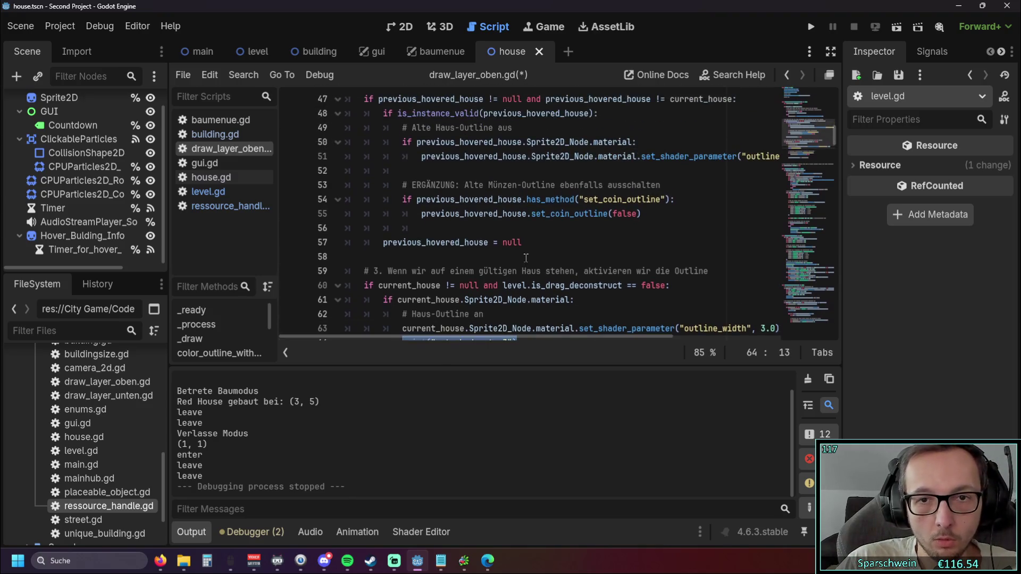
{"action": "scroll", "coordinate": [519, 281], "scroll_direction": "up", "scroll_amount": 2}
{"action": "scroll", "coordinate": [528, 333], "scroll_direction": "right", "scroll_amount": 5}
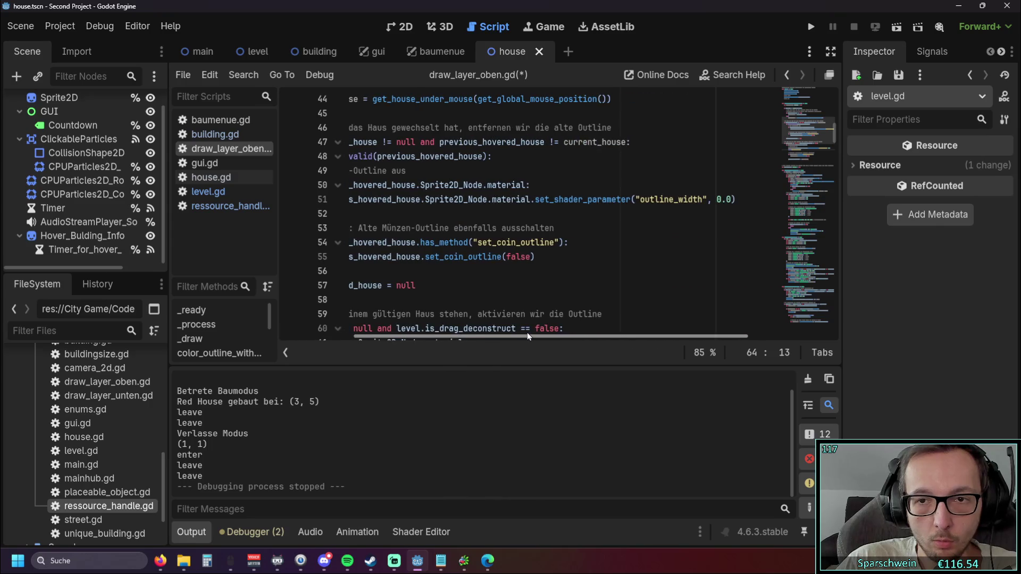
{"action": "left_click", "coordinate": [721, 200]}
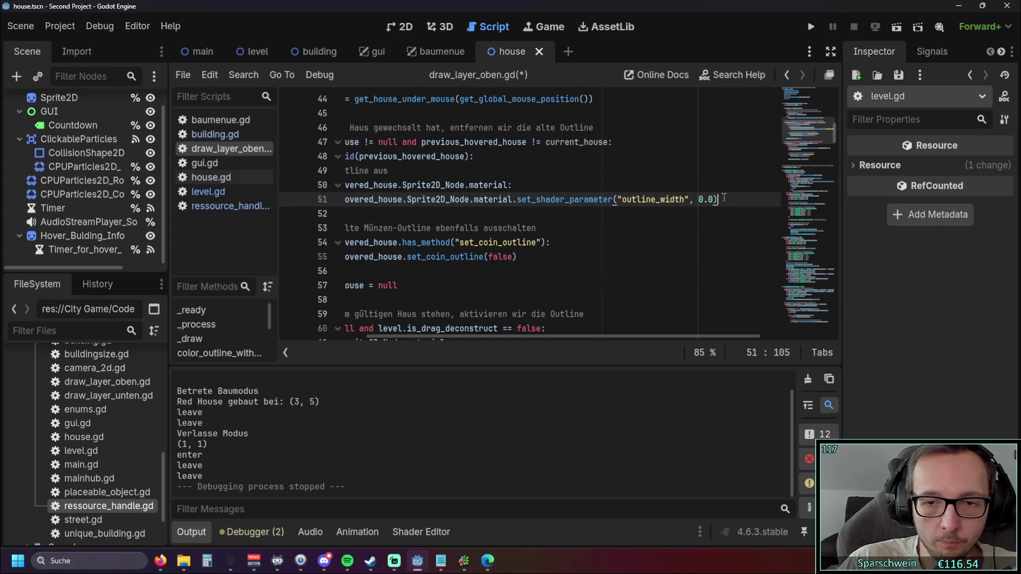
{"action": "key", "text": "Return"}
{"action": "key", "text": "ctrl+v"}
{"action": "left_click", "coordinate": [446, 214]}
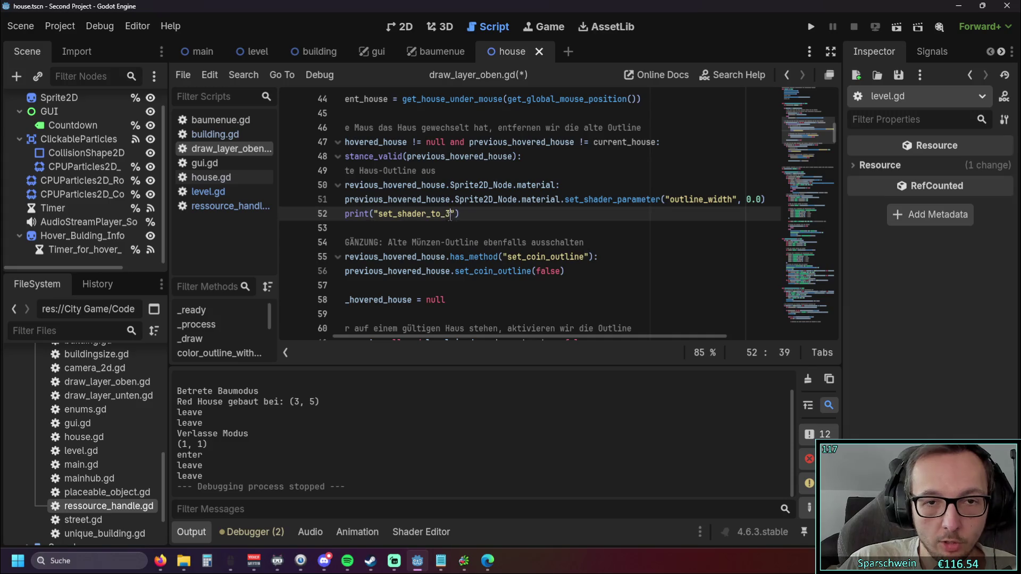
{"action": "type", "text": "0"}
{"action": "key", "text": "Delete"}
{"action": "left_click", "coordinate": [567, 242]}
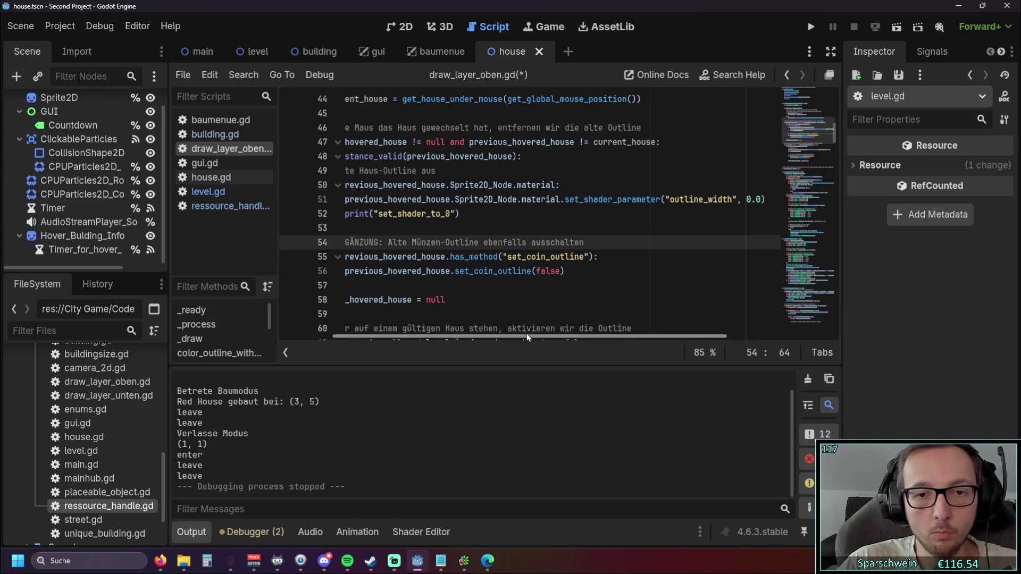
{"action": "scroll", "coordinate": [532, 335], "scroll_direction": "left", "scroll_amount": 3}
{"action": "scroll", "coordinate": [696, 130], "scroll_direction": "down", "scroll_amount": 2}
{"action": "left_click", "coordinate": [810, 26]}
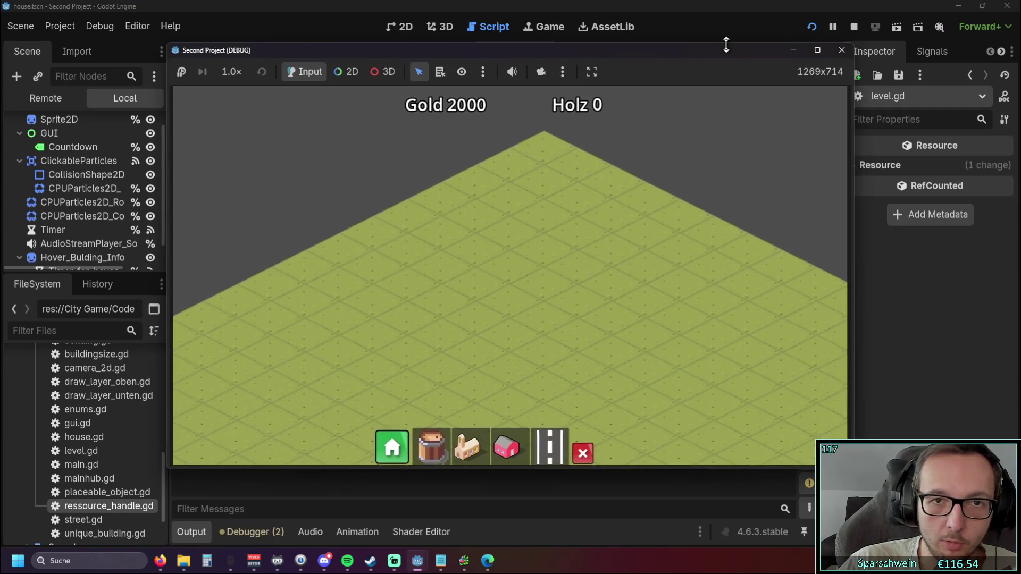
Step: Build a Red House, hover it to log set_shader_to_3, set_shader_to_0 and leave, then stop with F8
{"action": "left_click_drag", "start_coordinate": [453, 47], "coordinate": [728, 44]}
{"action": "left_click", "coordinate": [780, 440]}
{"action": "left_click", "coordinate": [735, 283]}
{"action": "mouse_move", "coordinate": [736, 275]}
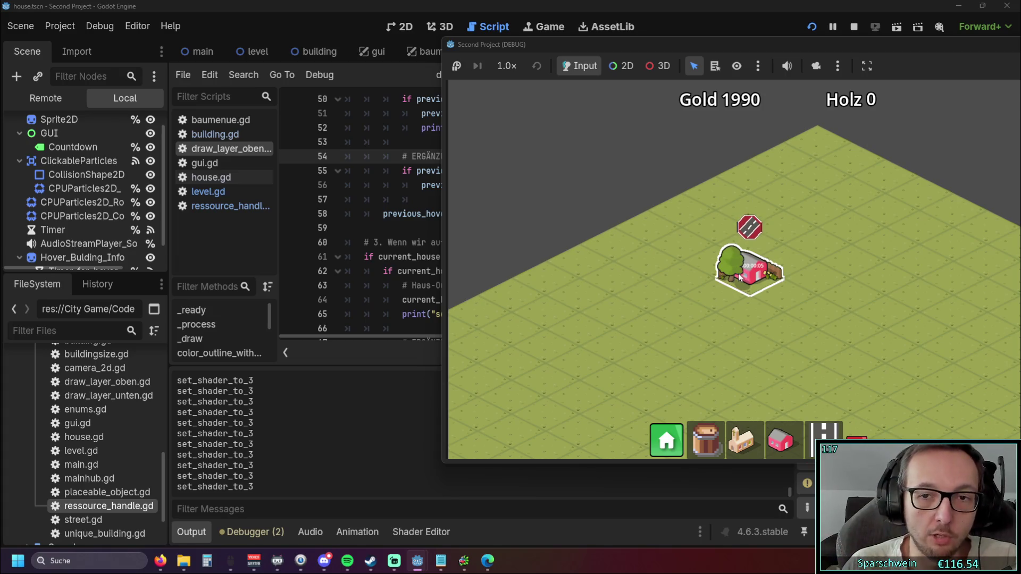
{"action": "mouse_move", "coordinate": [745, 46]}
{"action": "left_mouse_down"}
{"action": "mouse_move", "coordinate": [798, 113]}
{"action": "mouse_move", "coordinate": [720, 81]}
{"action": "mouse_move", "coordinate": [693, 32]}
{"action": "left_mouse_up"}
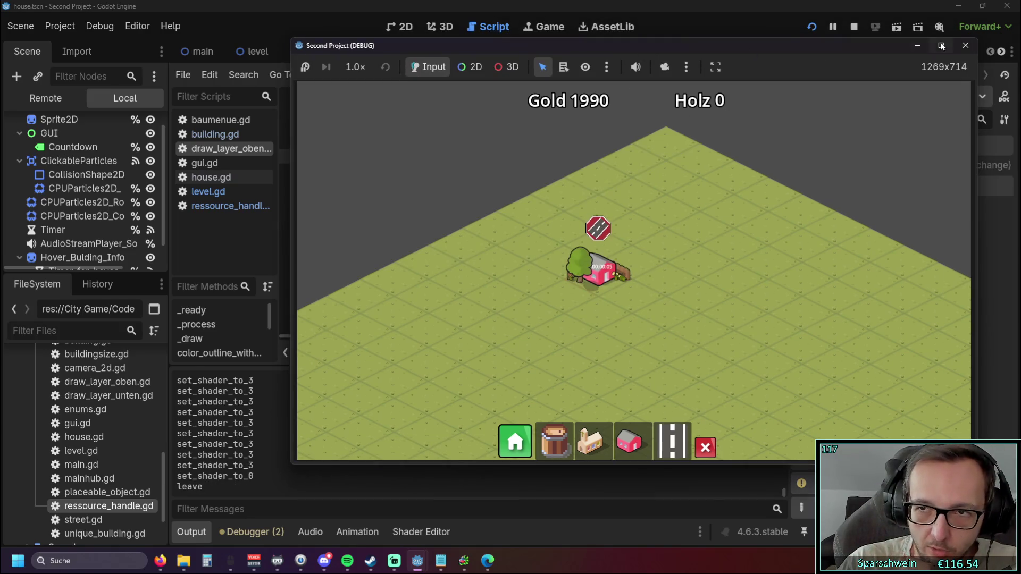
{"action": "key", "text": "F8"}
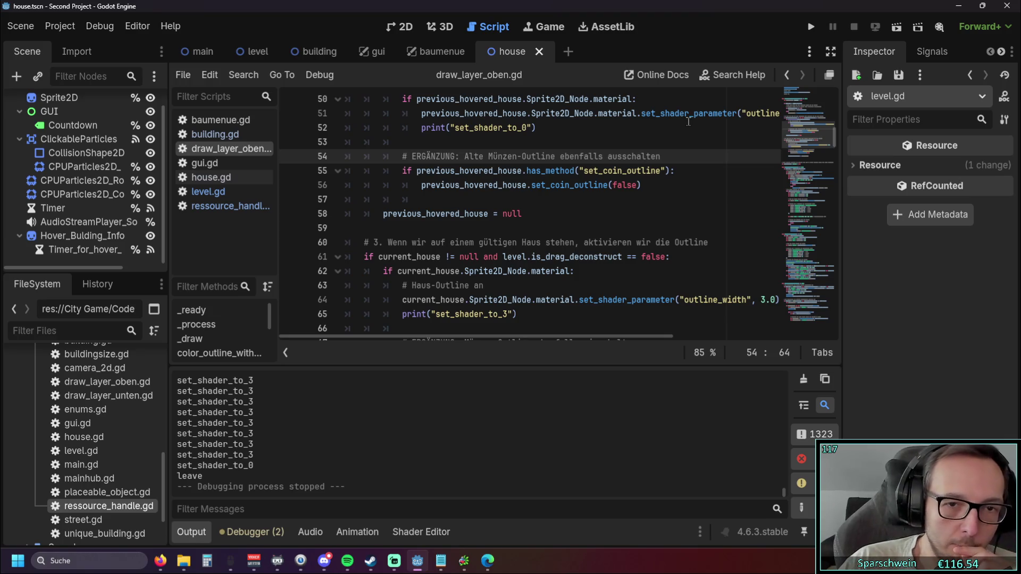
Step: Browse house.gd and ressource_handle.gd, then return to level.gd's hover_info_for_buildings
{"action": "scroll", "coordinate": [572, 200], "scroll_direction": "down", "scroll_amount": 4}
{"action": "scroll", "coordinate": [571, 200], "scroll_direction": "down", "scroll_amount": 12}
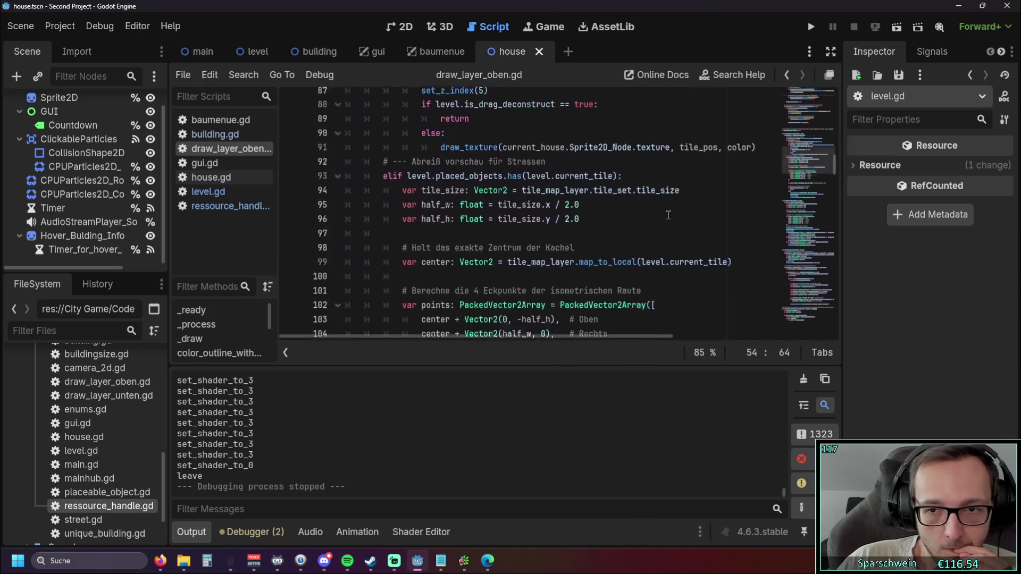
{"action": "scroll", "coordinate": [380, 186], "scroll_direction": "up", "scroll_amount": 2}
{"action": "left_click", "coordinate": [229, 177]}
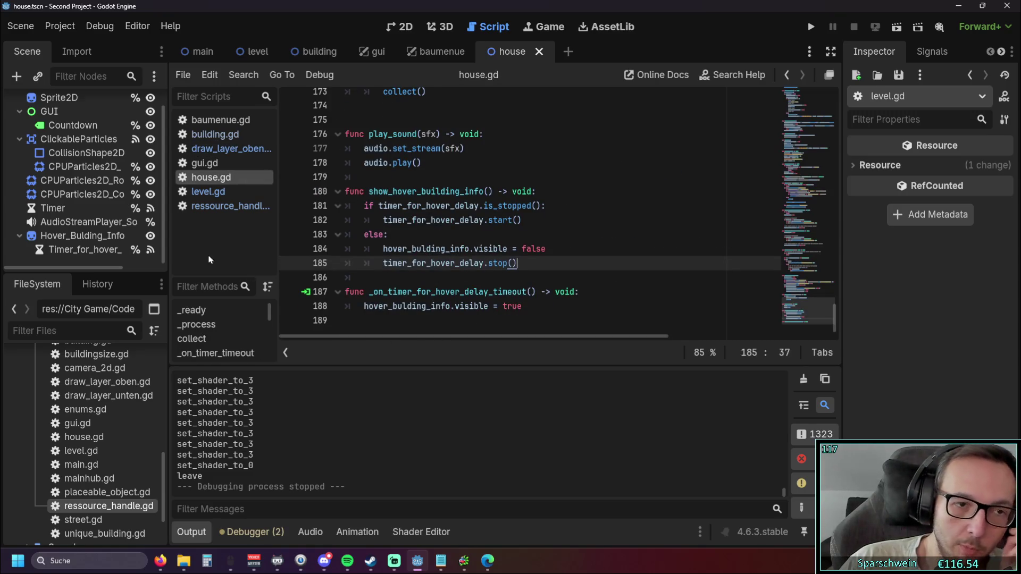
{"action": "left_click", "coordinate": [229, 206]}
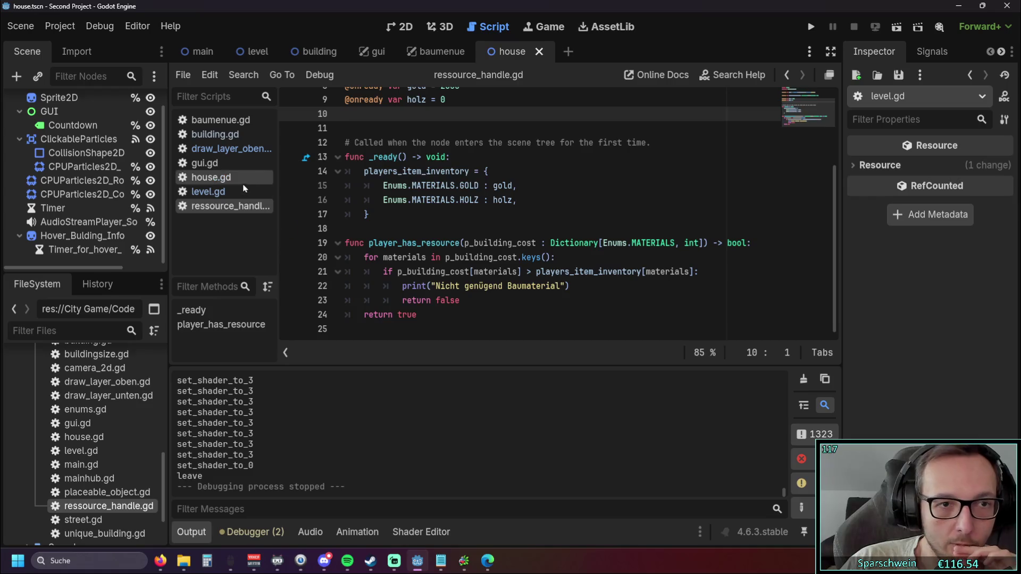
{"action": "left_click", "coordinate": [208, 191]}
{"action": "scroll", "coordinate": [394, 230], "scroll_direction": "up", "scroll_amount": 1}
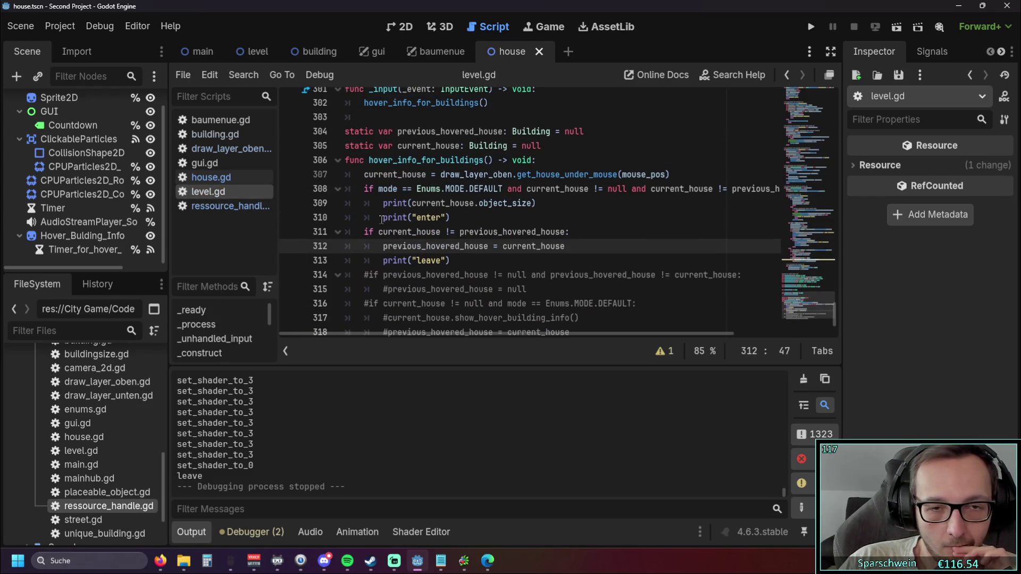
{"action": "left_click_drag", "start_coordinate": [458, 261], "coordinate": [387, 260]}
{"action": "left_click", "coordinate": [508, 261]}
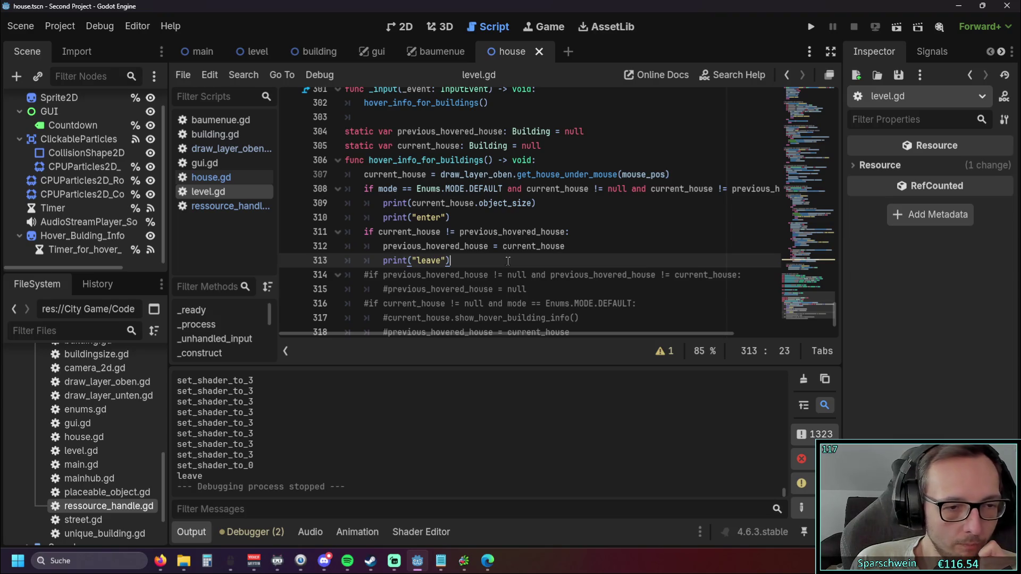
Step: Review the get_house_under_mouse(mouse_pos) call and enter print in level.gd, then switch to house.gd
{"action": "mouse_move", "coordinate": [514, 175]}
{"action": "left_mouse_down"}
{"action": "mouse_move", "coordinate": [665, 174]}
{"action": "mouse_move", "coordinate": [601, 159]}
{"action": "mouse_move", "coordinate": [515, 175]}
{"action": "left_mouse_up"}
{"action": "left_click", "coordinate": [620, 203]}
{"action": "left_click", "coordinate": [537, 217]}
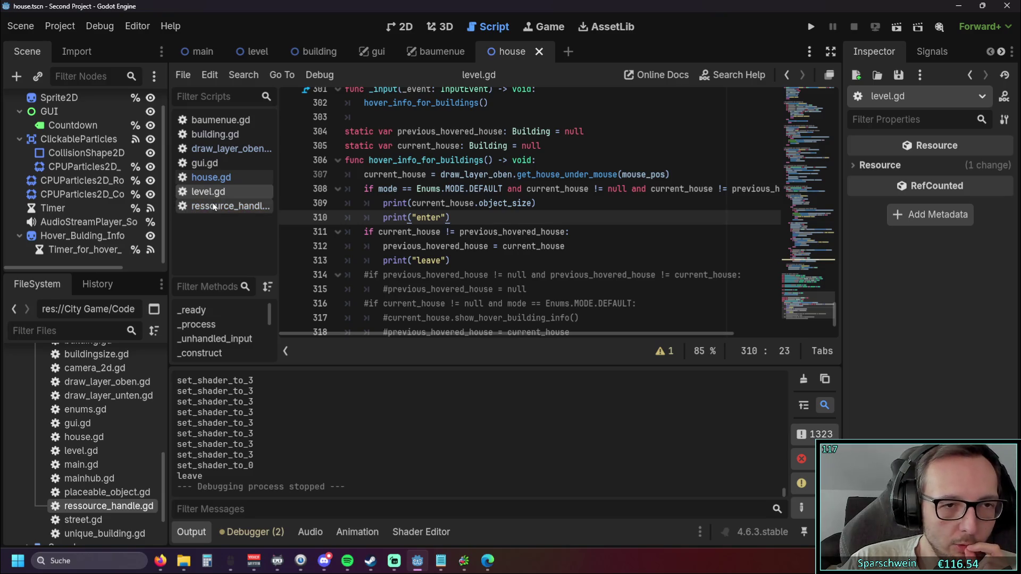
{"action": "left_click", "coordinate": [211, 177]}
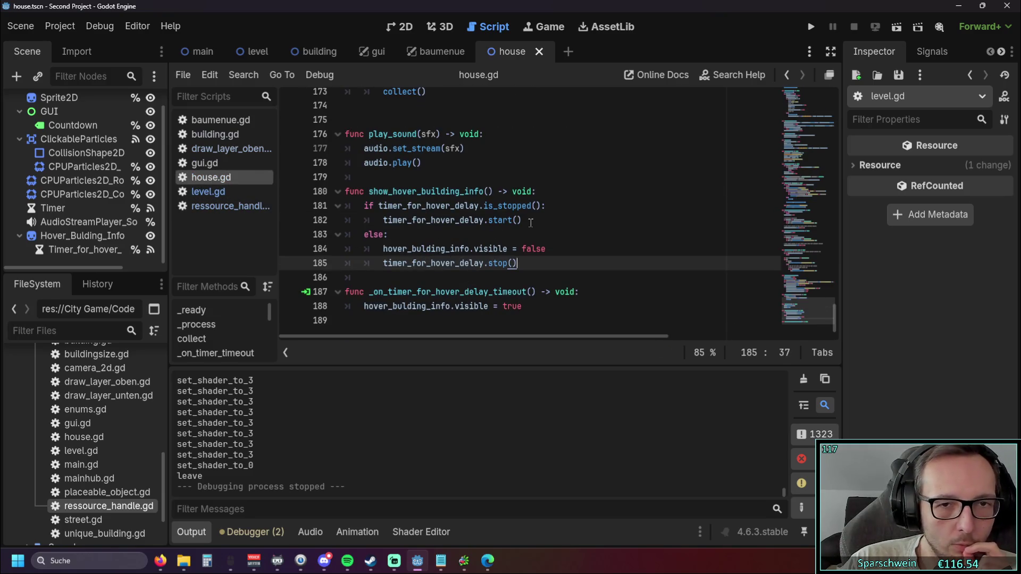
{"action": "left_click_drag", "start_coordinate": [530, 220], "coordinate": [365, 206]}
{"action": "key", "text": "Down"}
{"action": "key", "text": "Down"}
{"action": "key", "text": "Down"}
{"action": "left_click_drag", "start_coordinate": [540, 224], "coordinate": [366, 206]}
{"action": "left_click", "coordinate": [512, 228]}
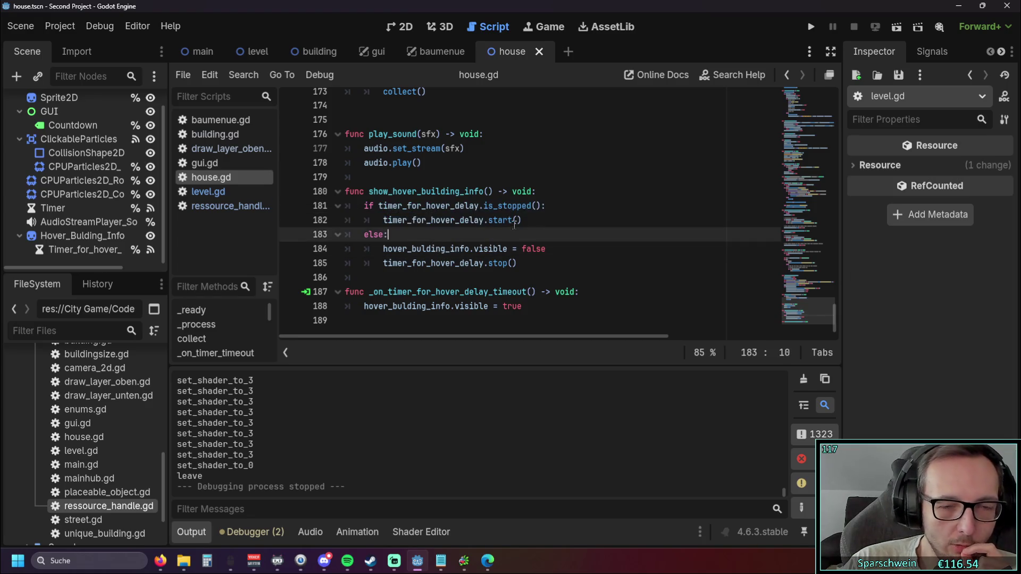
{"action": "left_click_drag", "start_coordinate": [551, 208], "coordinate": [481, 207]}
{"action": "left_click", "coordinate": [548, 235]}
{"action": "left_click", "coordinate": [548, 206]}
{"action": "left_click_drag", "start_coordinate": [547, 205], "coordinate": [469, 206]}
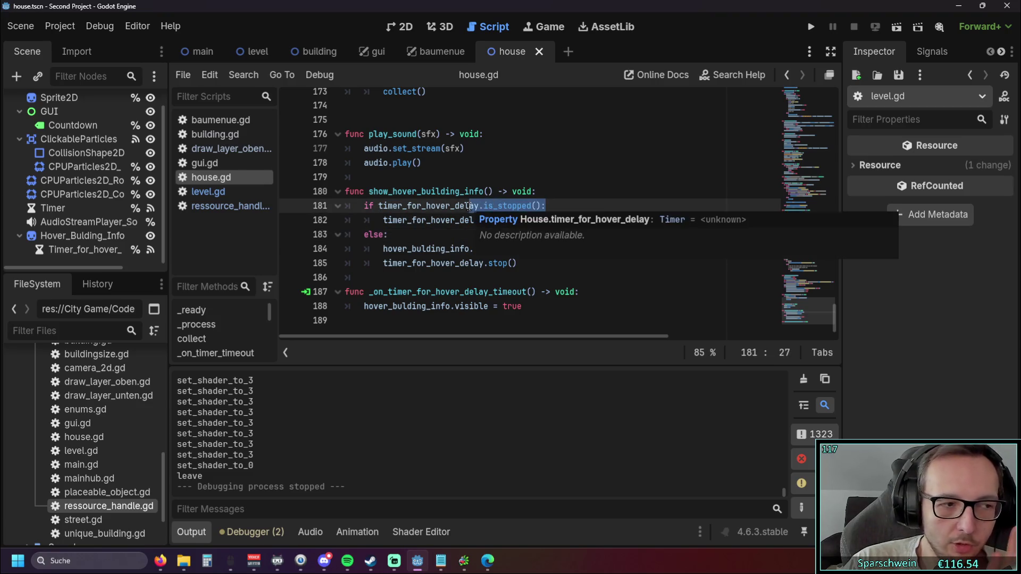